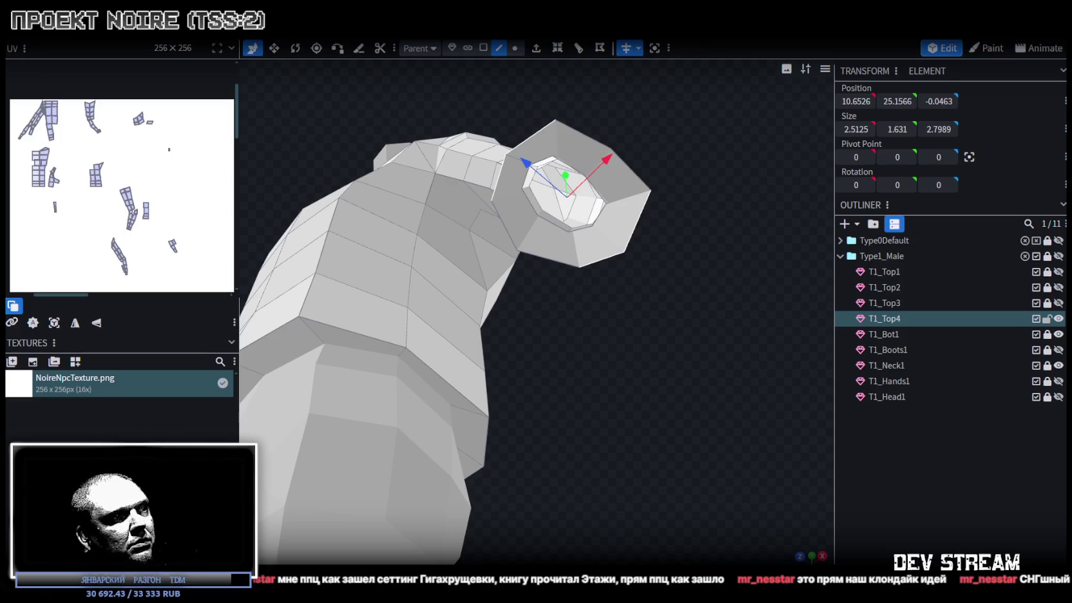
Switch to the browser and scroll down through the horror channel's Videos list.
{"action": "key", "text": "alt+Tab"}
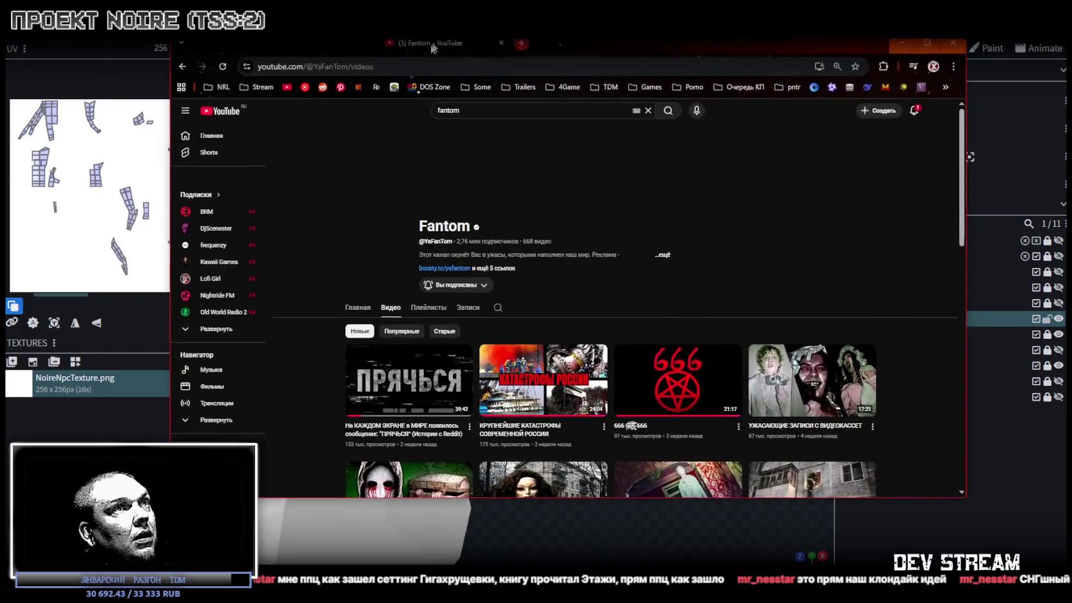
{"action": "scroll", "coordinate": [712, 232], "scroll_direction": "down", "scroll_amount": 3}
{"action": "scroll", "coordinate": [816, 231], "scroll_direction": "down", "scroll_amount": 5}
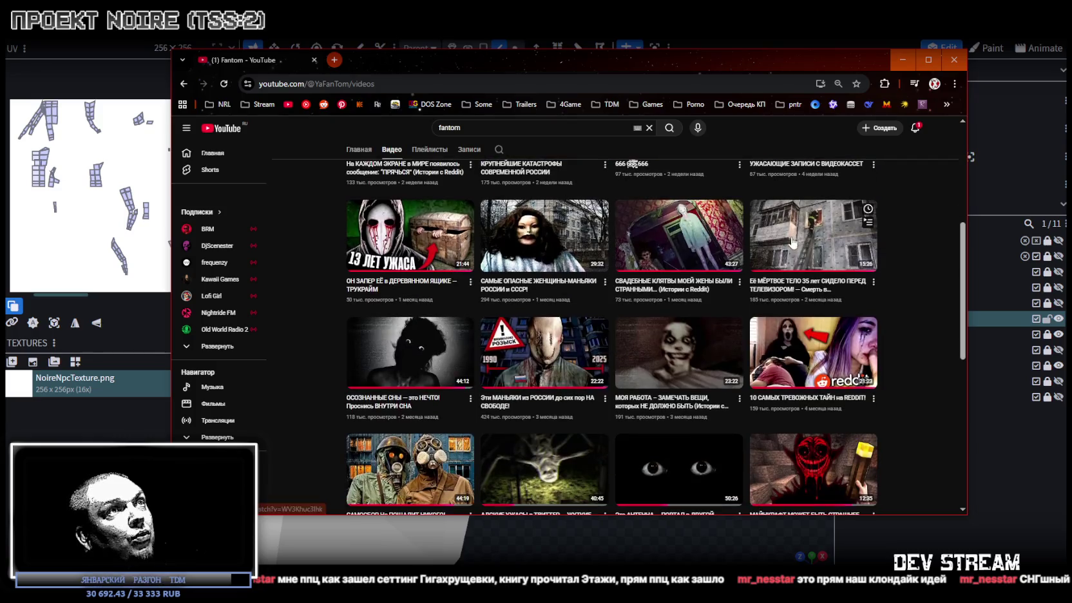
{"action": "left_click", "coordinate": [430, 81]}
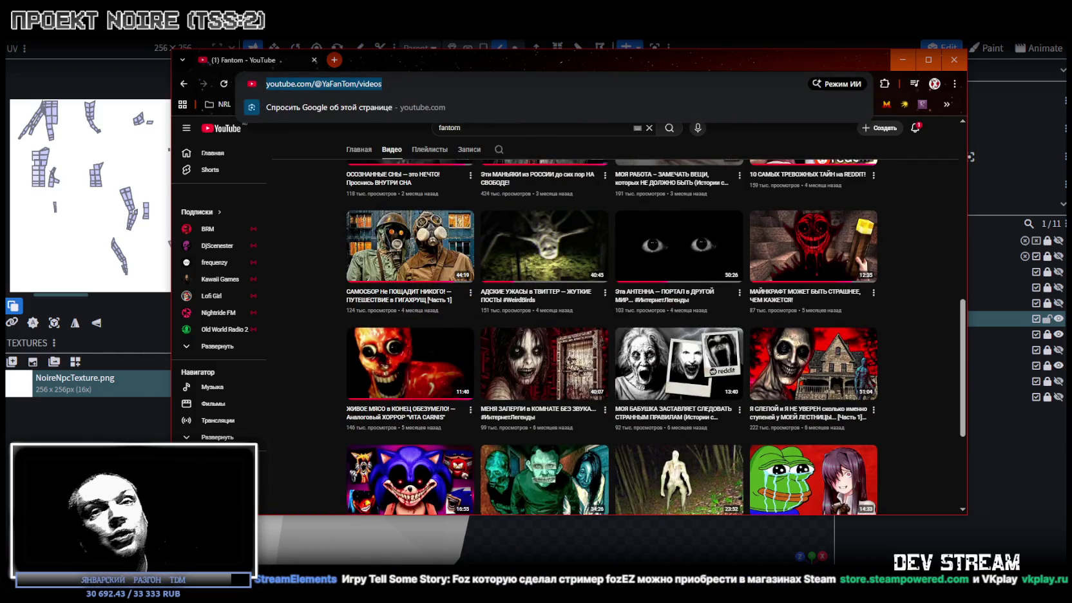
{"action": "key", "text": "alt+Tab"}
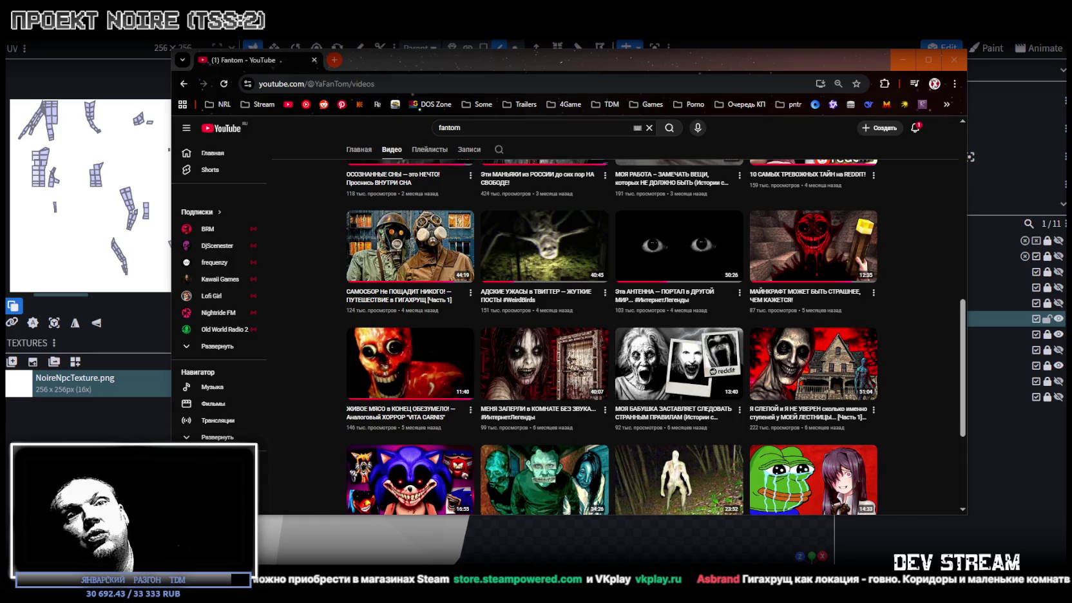
{"action": "scroll", "coordinate": [637, 347], "scroll_direction": "down", "scroll_amount": 3}
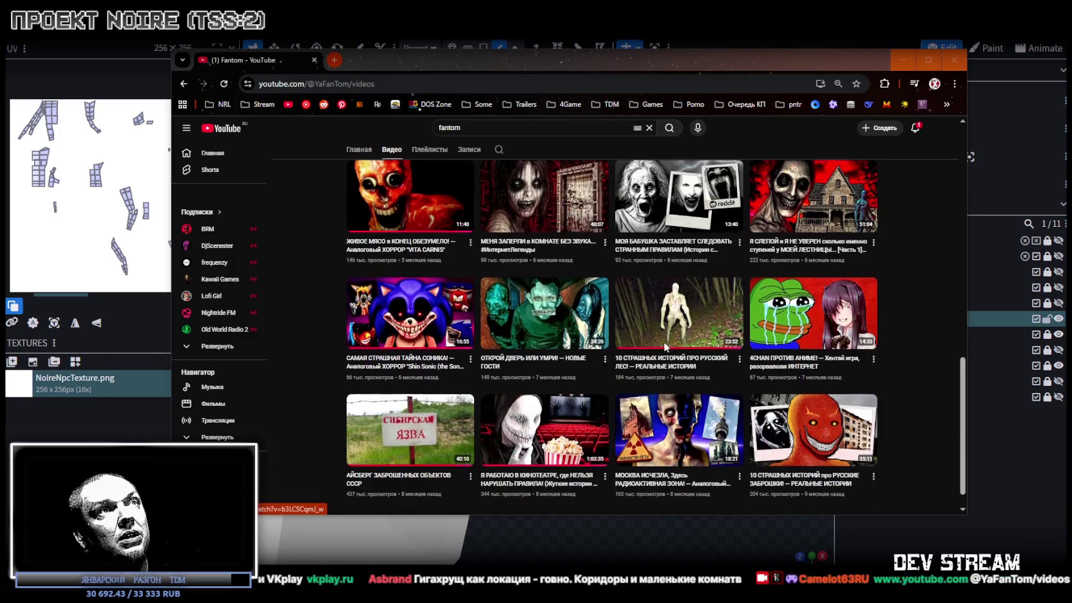
{"action": "scroll", "coordinate": [678, 298], "scroll_direction": "down", "scroll_amount": 5}
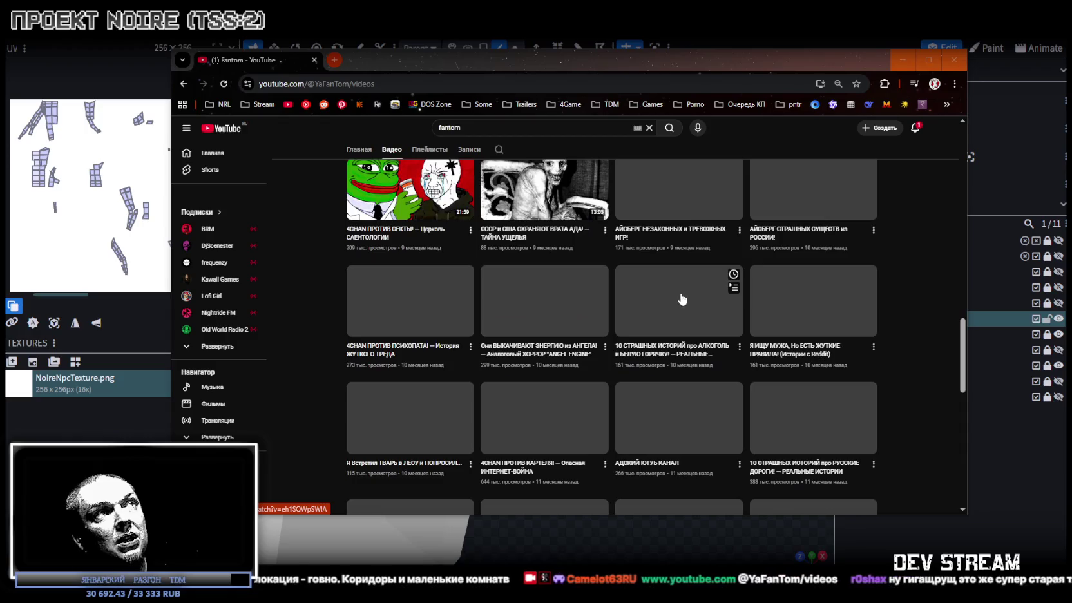
{"action": "scroll", "coordinate": [678, 298], "scroll_direction": "down", "scroll_amount": 1}
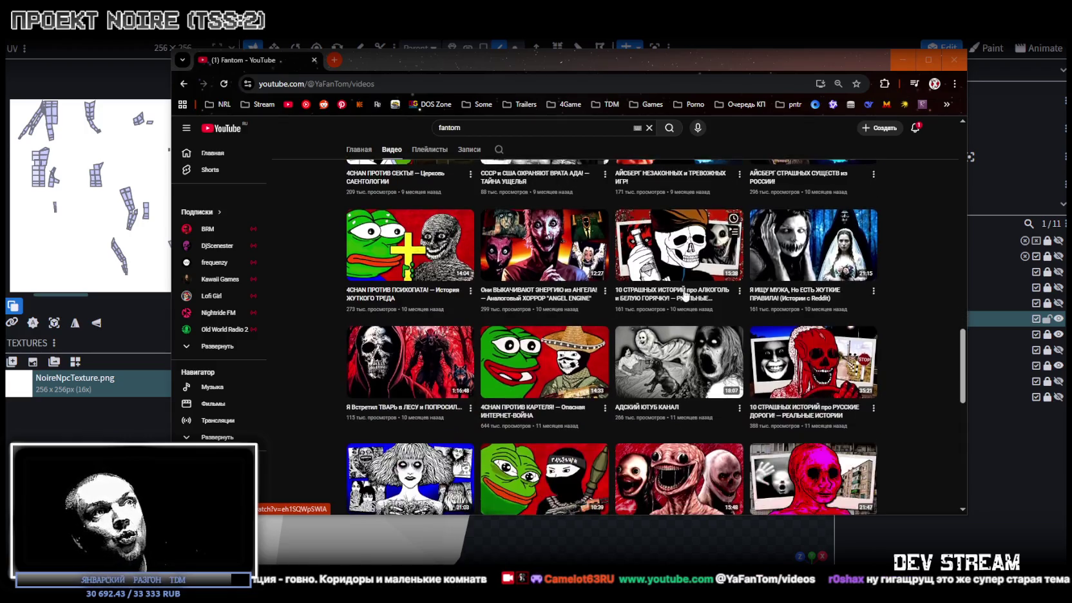
{"action": "scroll", "coordinate": [688, 295], "scroll_direction": "down", "scroll_amount": 1}
{"action": "scroll", "coordinate": [688, 295], "scroll_direction": "down", "scroll_amount": 1}
{"action": "scroll", "coordinate": [670, 290], "scroll_direction": "down", "scroll_amount": 2}
{"action": "scroll", "coordinate": [654, 284], "scroll_direction": "down", "scroll_amount": 2}
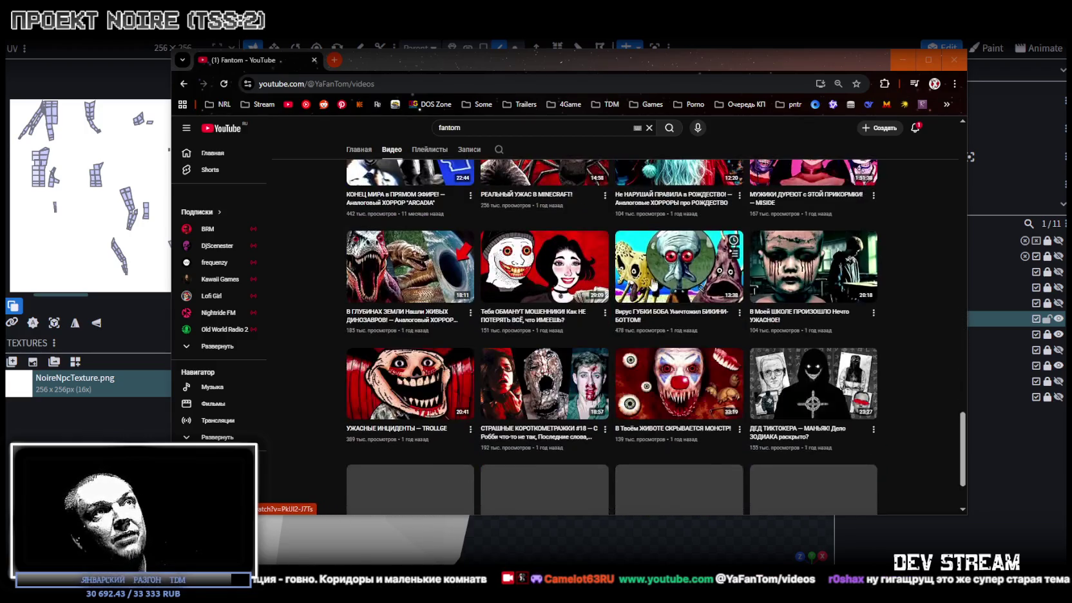
{"action": "scroll", "coordinate": [653, 284], "scroll_direction": "down", "scroll_amount": 2}
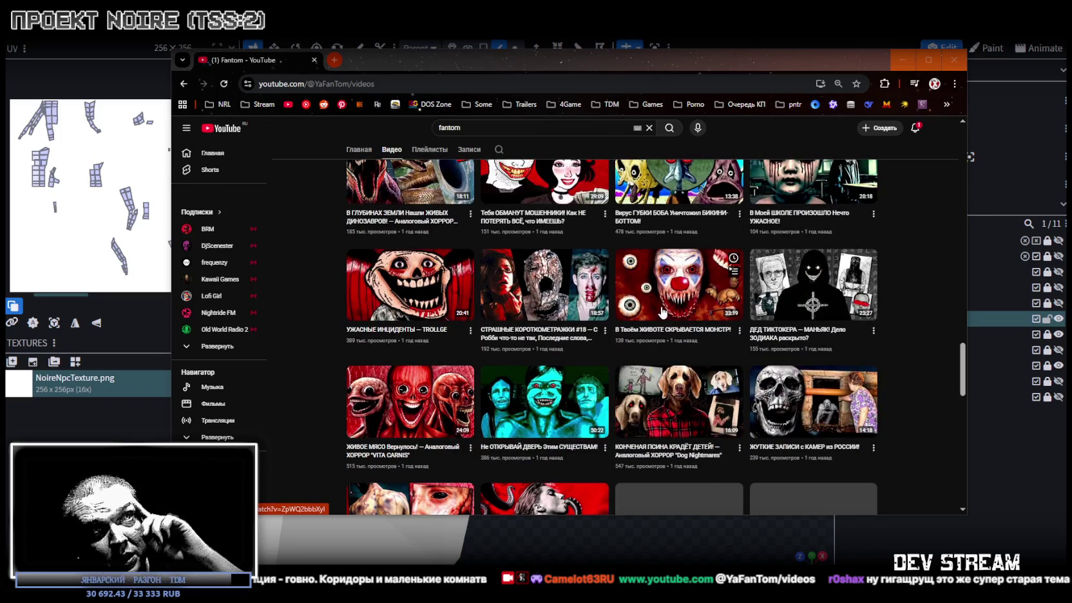
Scroll back and forth through the video list, then return to Blockbench.
{"action": "scroll", "coordinate": [733, 308], "scroll_direction": "up", "scroll_amount": 8}
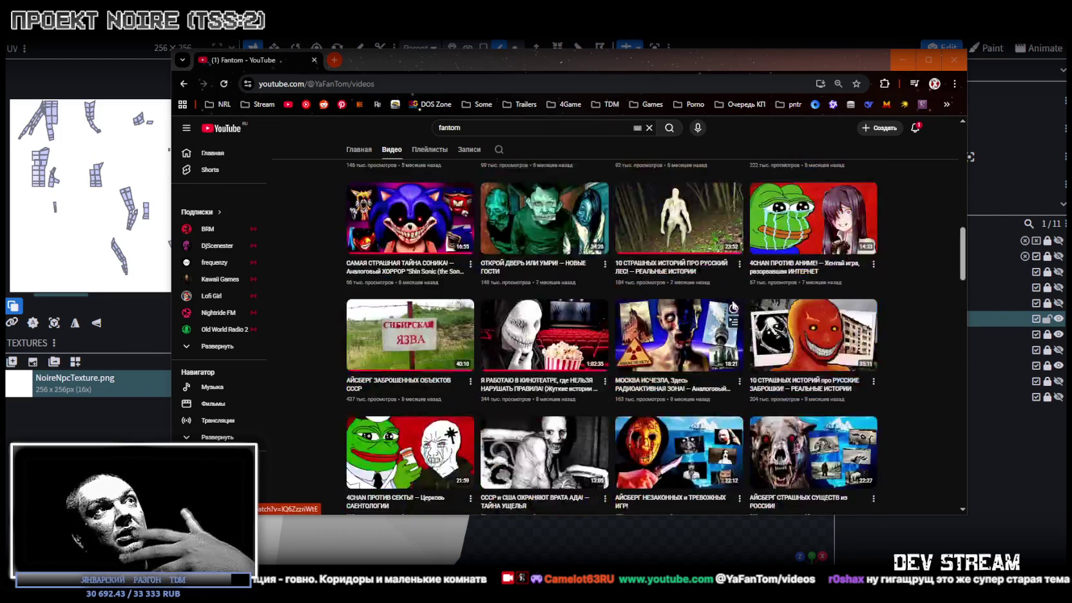
{"action": "scroll", "coordinate": [733, 306], "scroll_direction": "up", "scroll_amount": 8}
{"action": "scroll", "coordinate": [716, 299], "scroll_direction": "up", "scroll_amount": 2}
{"action": "scroll", "coordinate": [717, 299], "scroll_direction": "down", "scroll_amount": 4}
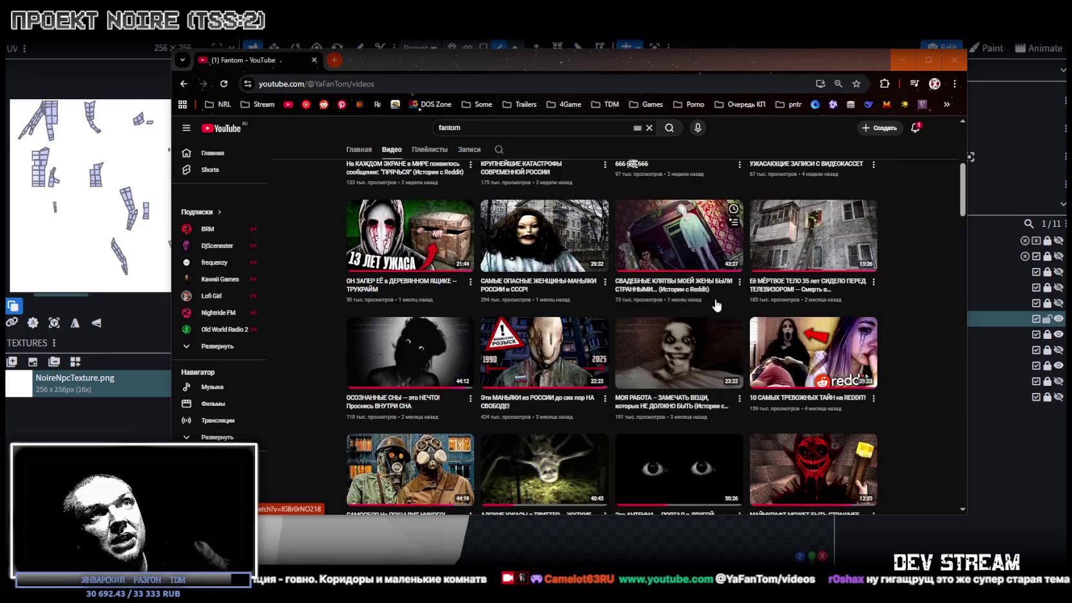
{"action": "scroll", "coordinate": [712, 305], "scroll_direction": "down", "scroll_amount": 2}
{"action": "scroll", "coordinate": [712, 305], "scroll_direction": "down", "scroll_amount": 2}
{"action": "scroll", "coordinate": [708, 304], "scroll_direction": "down", "scroll_amount": 2}
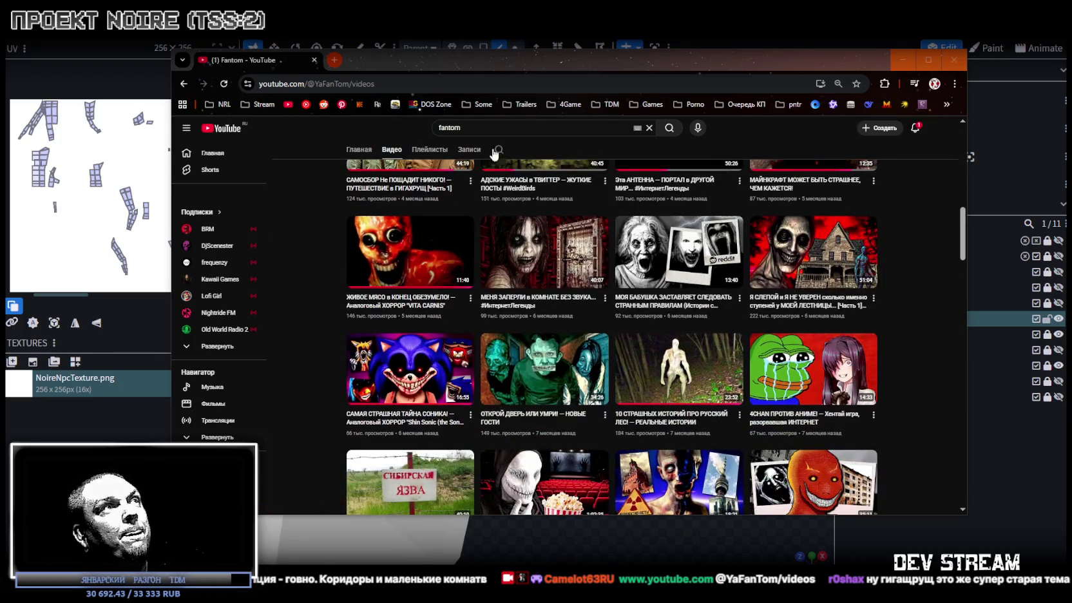
{"action": "scroll", "coordinate": [495, 139], "scroll_direction": "up", "scroll_amount": 2}
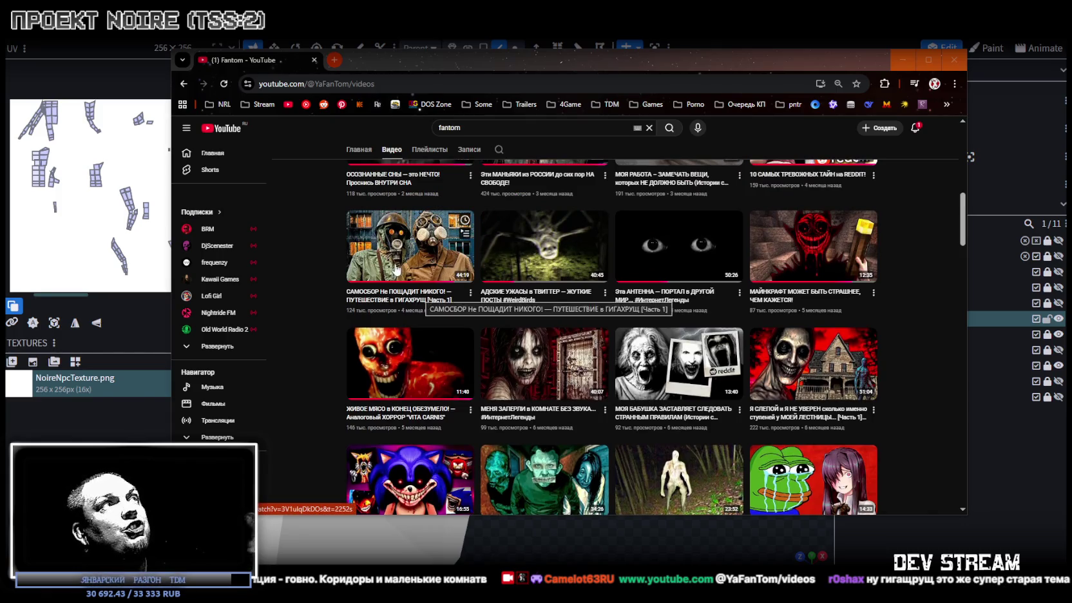
{"action": "key", "text": "alt+Tab"}
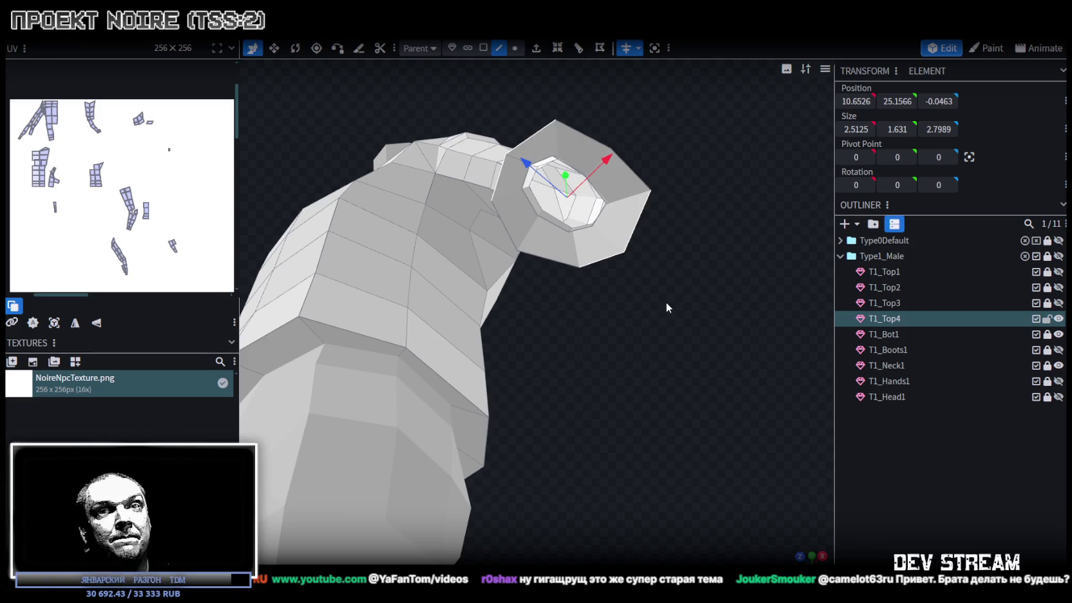
Orbit to a low side view of the arm and rotate the sleeve-opening cuff about 5°.
{"action": "mouse_move", "coordinate": [664, 290]}
{"action": "left_mouse_down"}
{"action": "mouse_move", "coordinate": [576, 310]}
{"action": "mouse_move", "coordinate": [709, 276]}
{"action": "left_mouse_up"}
{"action": "scroll", "coordinate": [696, 290], "scroll_direction": "down", "scroll_amount": 5}
{"action": "mouse_move", "coordinate": [676, 307]}
{"action": "left_mouse_down"}
{"action": "mouse_move", "coordinate": [655, 266]}
{"action": "mouse_move", "coordinate": [674, 217]}
{"action": "mouse_move", "coordinate": [650, 379]}
{"action": "mouse_move", "coordinate": [668, 293]}
{"action": "mouse_move", "coordinate": [661, 334]}
{"action": "mouse_move", "coordinate": [707, 357]}
{"action": "mouse_move", "coordinate": [650, 288]}
{"action": "mouse_move", "coordinate": [597, 286]}
{"action": "mouse_move", "coordinate": [683, 277]}
{"action": "mouse_move", "coordinate": [673, 271]}
{"action": "mouse_move", "coordinate": [686, 224]}
{"action": "mouse_move", "coordinate": [670, 215]}
{"action": "mouse_move", "coordinate": [595, 355]}
{"action": "mouse_move", "coordinate": [640, 366]}
{"action": "mouse_move", "coordinate": [633, 308]}
{"action": "mouse_move", "coordinate": [620, 301]}
{"action": "mouse_move", "coordinate": [584, 297]}
{"action": "mouse_move", "coordinate": [503, 318]}
{"action": "left_mouse_up"}
{"action": "scroll", "coordinate": [655, 264], "scroll_direction": "up", "scroll_amount": 2}
{"action": "key", "text": "r"}
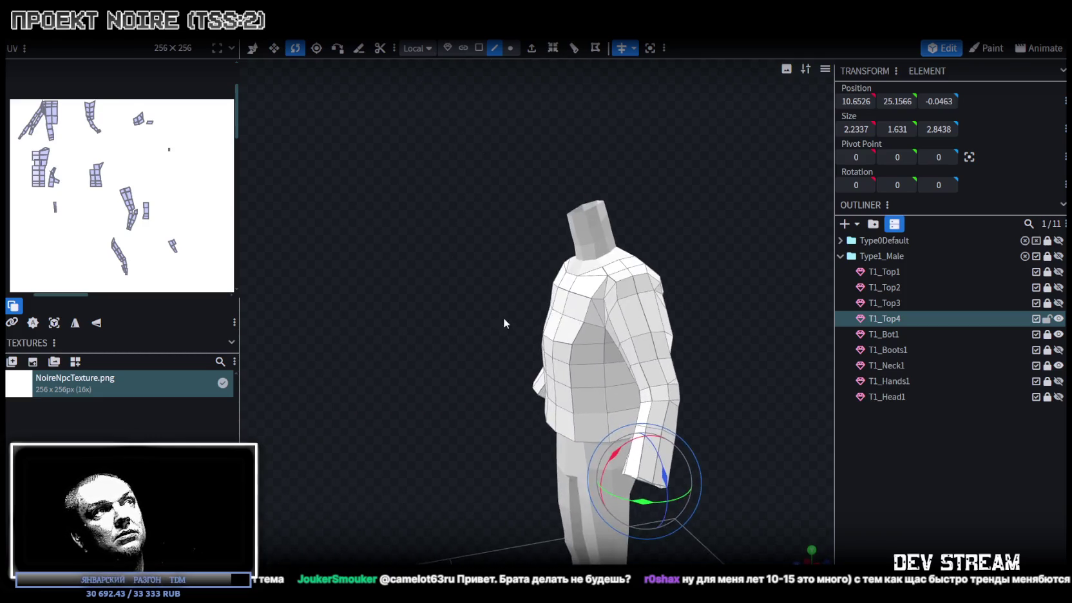
Select two chest edges on the jacket and push them inward along depth.
{"action": "scroll", "coordinate": [539, 299], "scroll_direction": "up", "scroll_amount": 3}
{"action": "scroll", "coordinate": [539, 299], "scroll_direction": "up", "scroll_amount": 3}
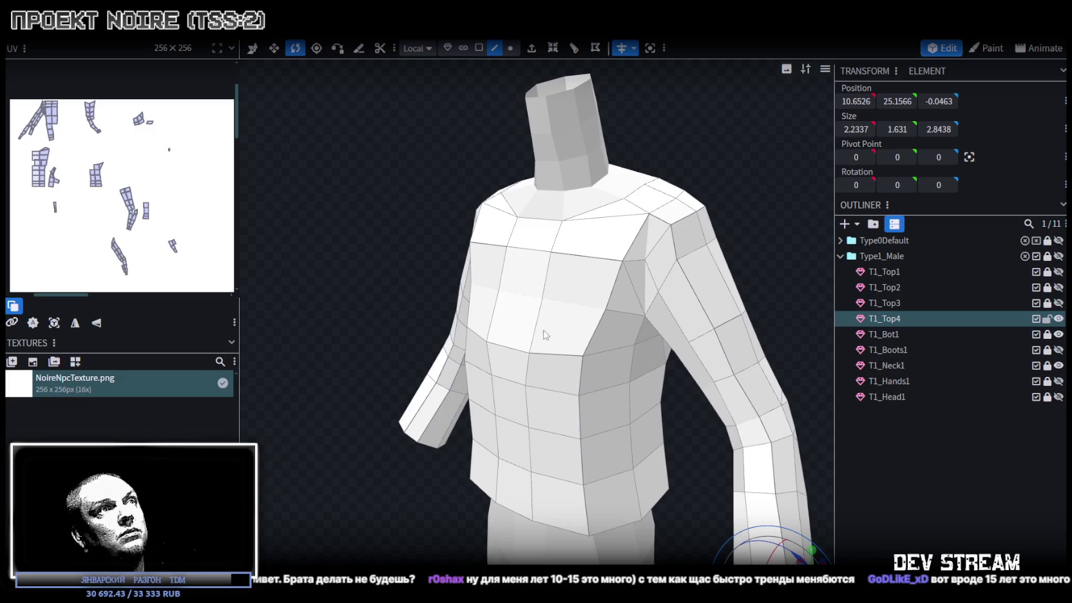
{"action": "left_click", "coordinate": [515, 353]}
{"action": "left_click", "coordinate": [512, 358], "text": "shift"}
{"action": "left_click_drag", "start_coordinate": [395, 327], "coordinate": [314, 271]}
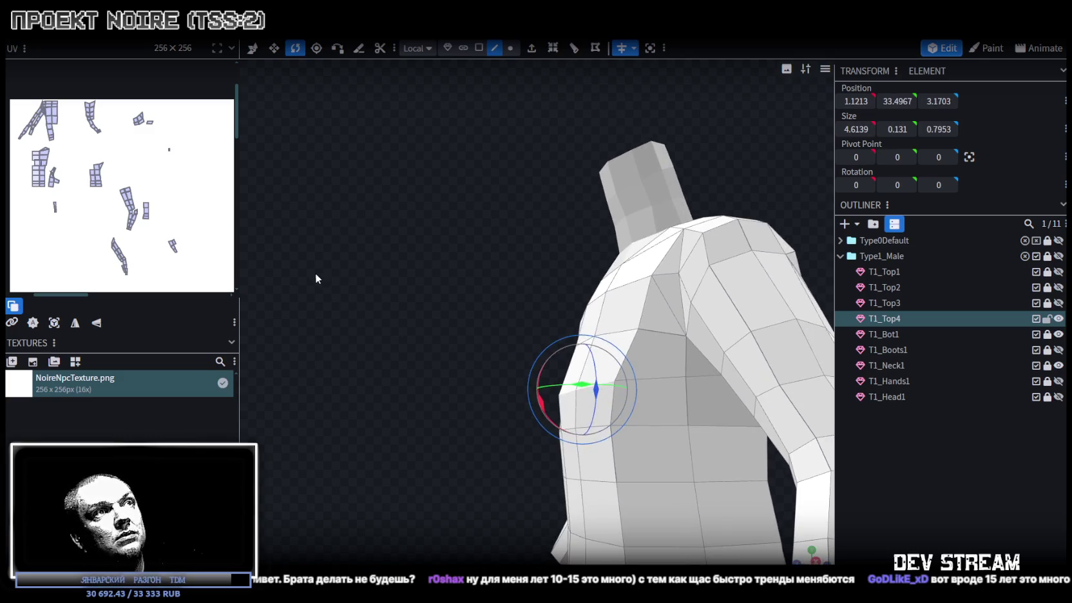
{"action": "key", "text": "v"}
{"action": "mouse_move", "coordinate": [381, 292]}
{"action": "left_mouse_down"}
{"action": "mouse_move", "coordinate": [480, 337]}
{"action": "mouse_move", "coordinate": [427, 300]}
{"action": "left_mouse_up"}
Select a torso edge loop and pull it slightly inward along Z.
{"action": "left_click", "coordinate": [508, 329]}
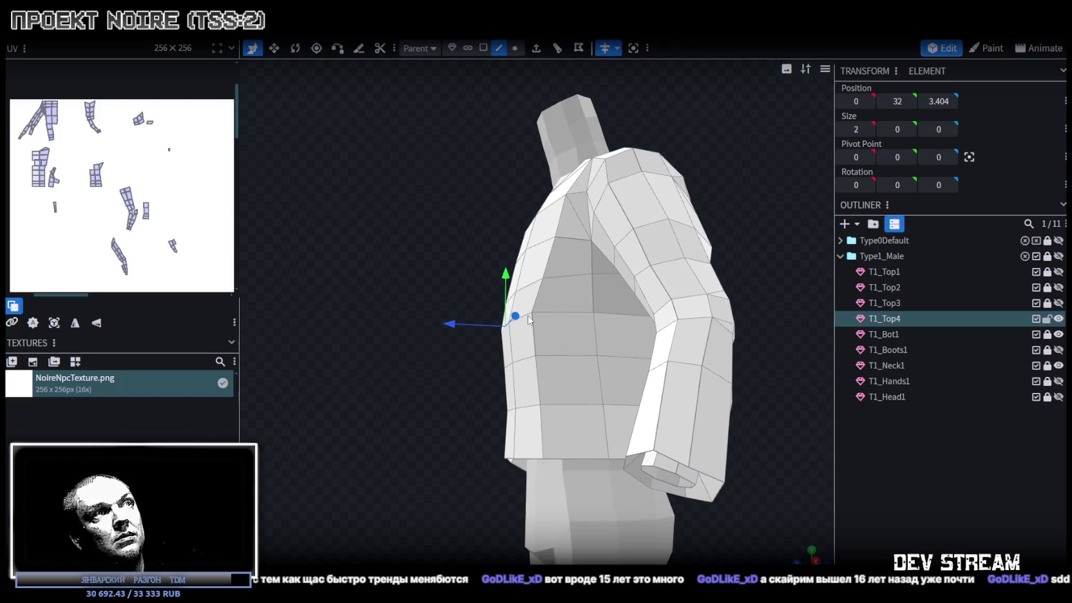
{"action": "left_click", "coordinate": [531, 316]}
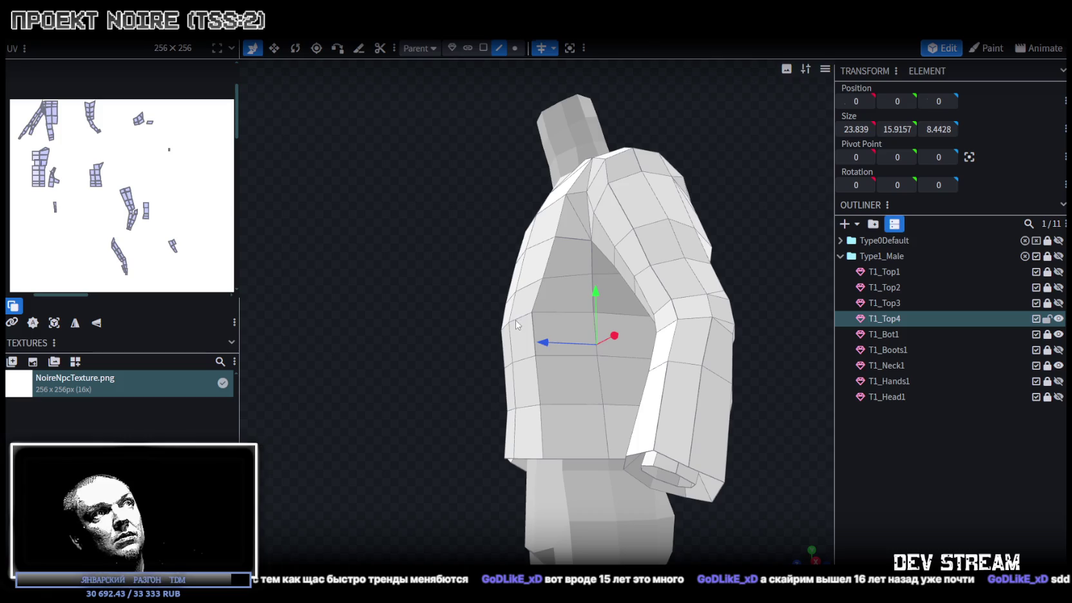
{"action": "left_click", "coordinate": [531, 316], "text": "alt"}
{"action": "right_click_drag", "start_coordinate": [531, 317], "coordinate": [506, 352]}
{"action": "left_click", "coordinate": [456, 313], "text": "alt"}
{"action": "mouse_move", "coordinate": [456, 312]}
{"action": "right_mouse_down"}
{"action": "mouse_move", "coordinate": [595, 437]}
{"action": "mouse_move", "coordinate": [478, 346]}
{"action": "right_mouse_up"}
{"action": "left_click_drag", "start_coordinate": [477, 346], "coordinate": [469, 344]}
{"action": "right_click_drag", "start_coordinate": [608, 446], "coordinate": [656, 378]}
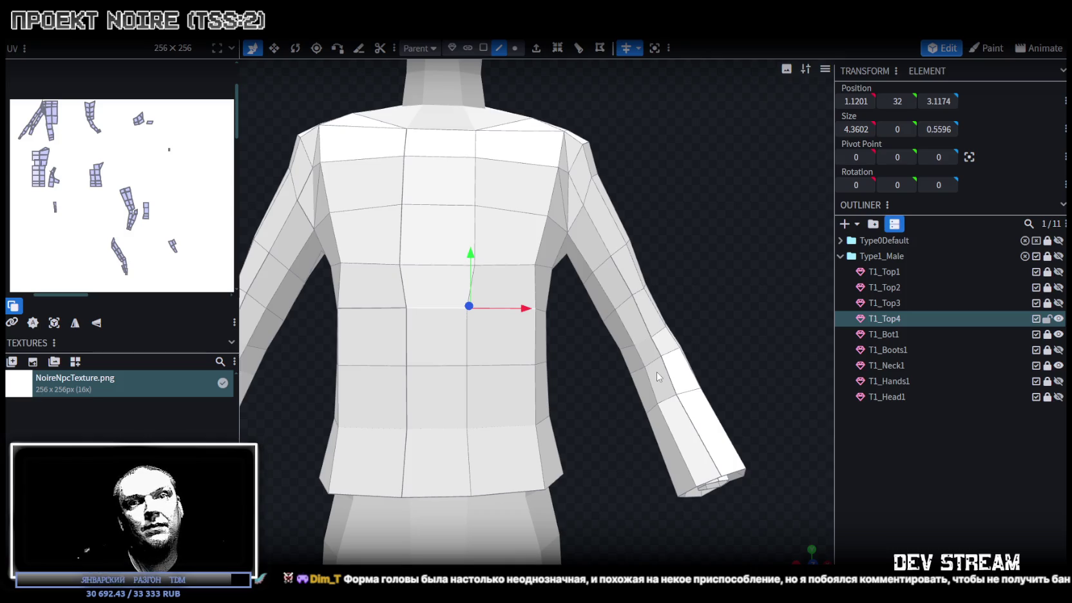
{"action": "scroll", "coordinate": [677, 224], "scroll_direction": "down", "scroll_amount": 3}
Show the T1_Head1 head to check the jacket fit, then hide it again.
{"action": "mouse_move", "coordinate": [677, 224]}
{"action": "left_mouse_down"}
{"action": "mouse_move", "coordinate": [711, 280]}
{"action": "mouse_move", "coordinate": [559, 356]}
{"action": "mouse_move", "coordinate": [709, 433]}
{"action": "mouse_move", "coordinate": [721, 361]}
{"action": "left_mouse_up"}
{"action": "left_click", "coordinate": [1058, 397]}
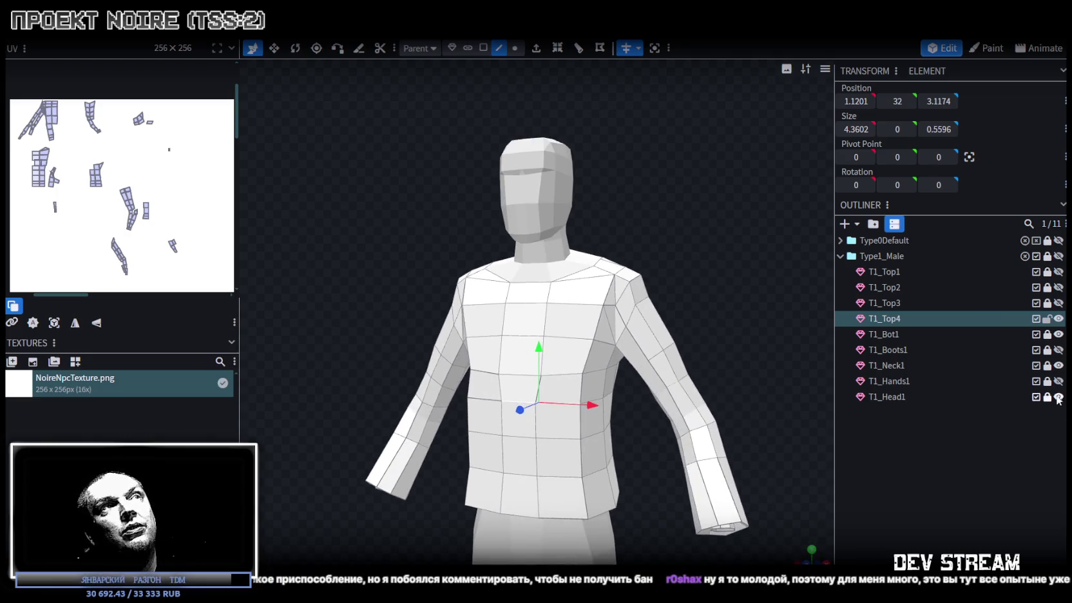
{"action": "mouse_move", "coordinate": [659, 254]}
{"action": "left_mouse_down"}
{"action": "mouse_move", "coordinate": [620, 264]}
{"action": "mouse_move", "coordinate": [692, 257]}
{"action": "left_mouse_up"}
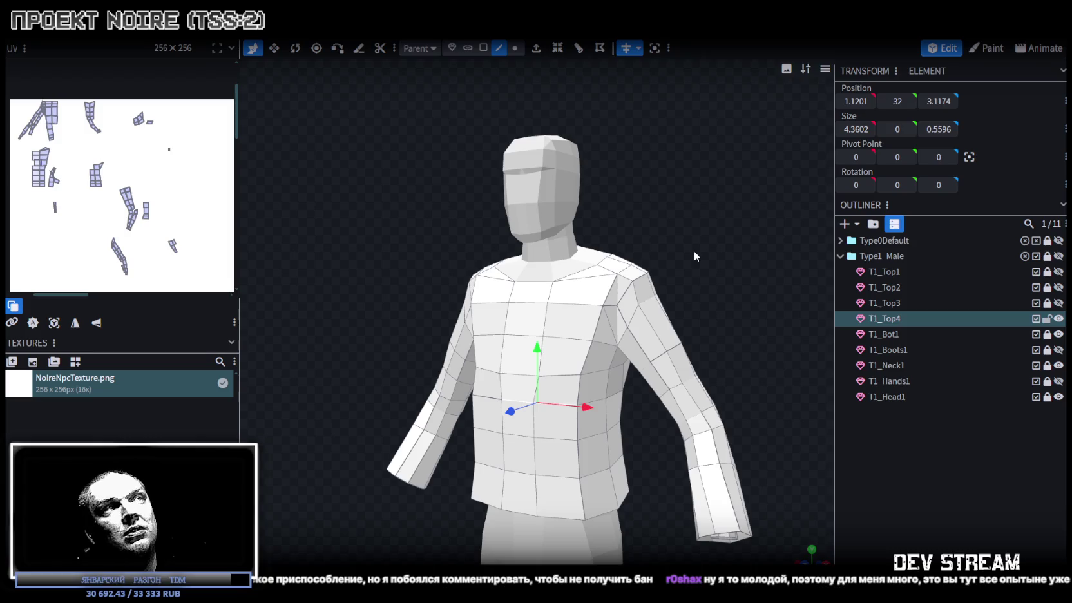
{"action": "left_click", "coordinate": [1058, 397]}
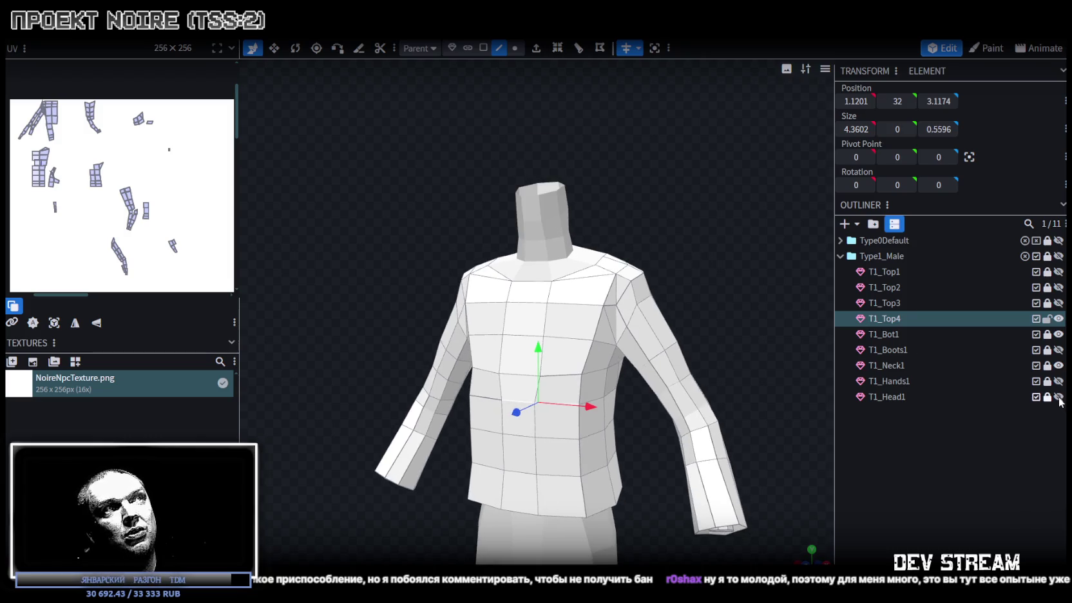
{"action": "left_click_drag", "start_coordinate": [581, 492], "coordinate": [655, 439]}
{"action": "scroll", "coordinate": [655, 434], "scroll_direction": "up", "scroll_amount": 2}
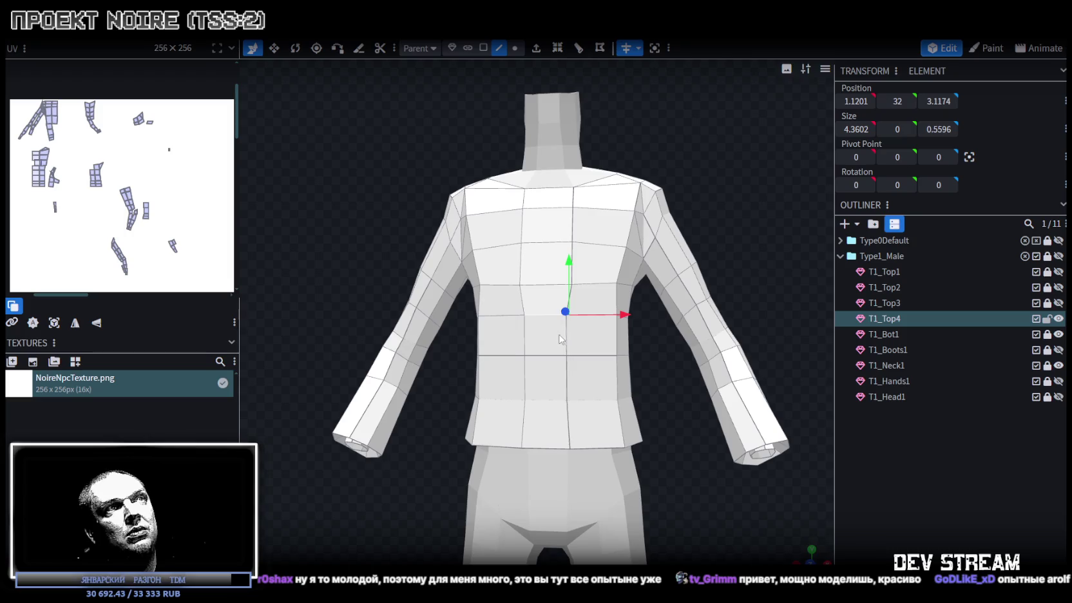
Shift a vertical front edge of the jacket along X from 1 to 1.2.
{"action": "left_click", "coordinate": [565, 344]}
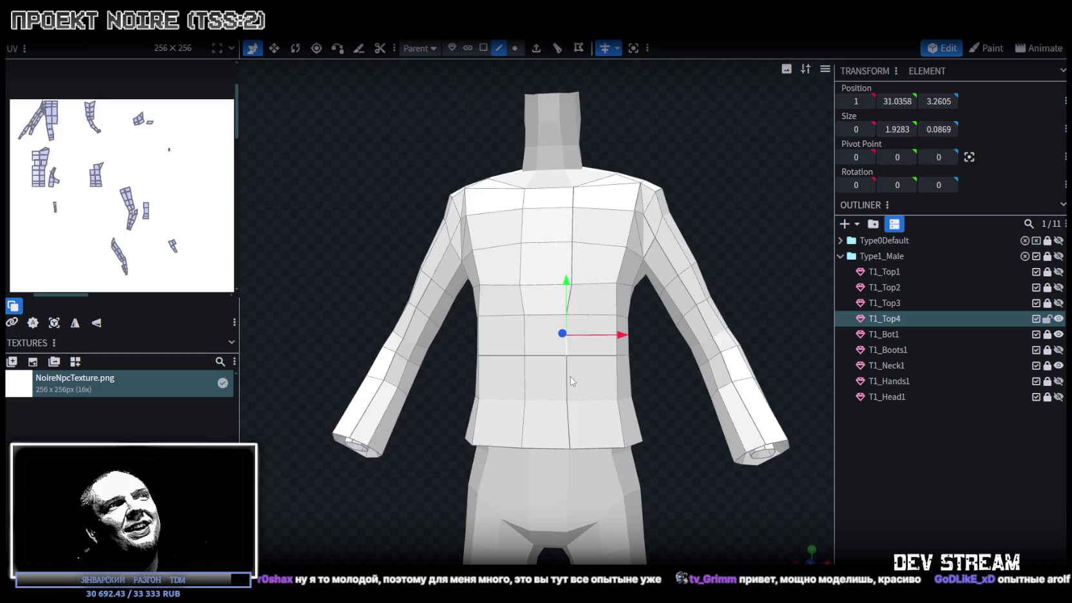
{"action": "mouse_move", "coordinate": [601, 384]}
{"action": "right_mouse_down"}
{"action": "mouse_move", "coordinate": [649, 387]}
{"action": "mouse_move", "coordinate": [659, 427]}
{"action": "mouse_move", "coordinate": [653, 393]}
{"action": "right_mouse_up"}
{"action": "left_click_drag", "start_coordinate": [621, 358], "coordinate": [634, 358]}
{"action": "mouse_move", "coordinate": [647, 387]}
{"action": "right_mouse_down"}
{"action": "mouse_move", "coordinate": [688, 459]}
{"action": "mouse_move", "coordinate": [679, 437]}
{"action": "right_mouse_up"}
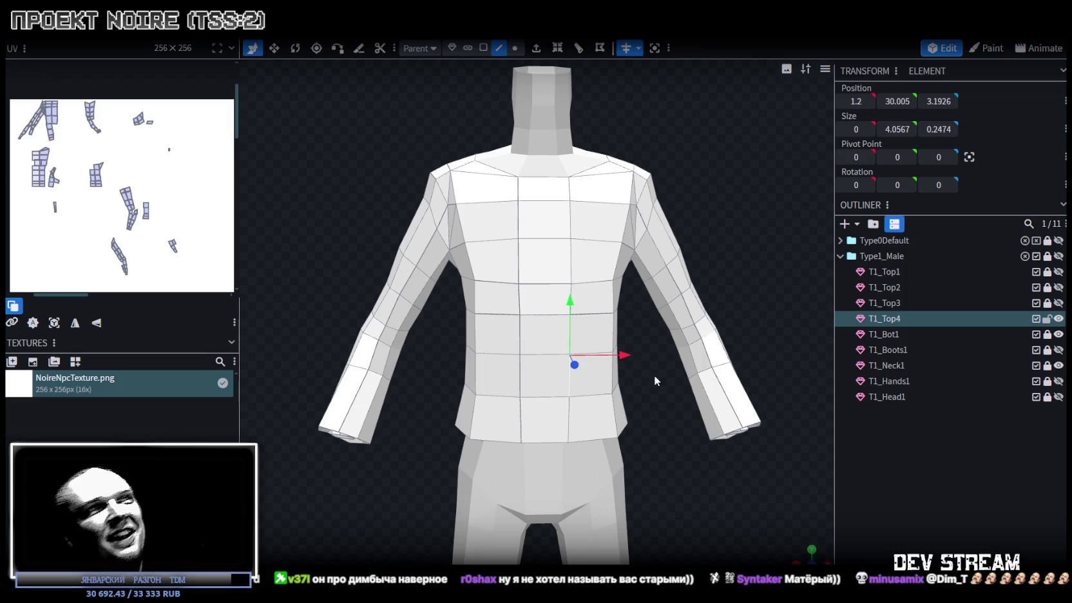
Nudge an edge on the jacket's side inward by 0.1.
{"action": "scroll", "coordinate": [633, 373], "scroll_direction": "down", "scroll_amount": 2}
{"action": "left_click_drag", "start_coordinate": [609, 439], "coordinate": [462, 458]}
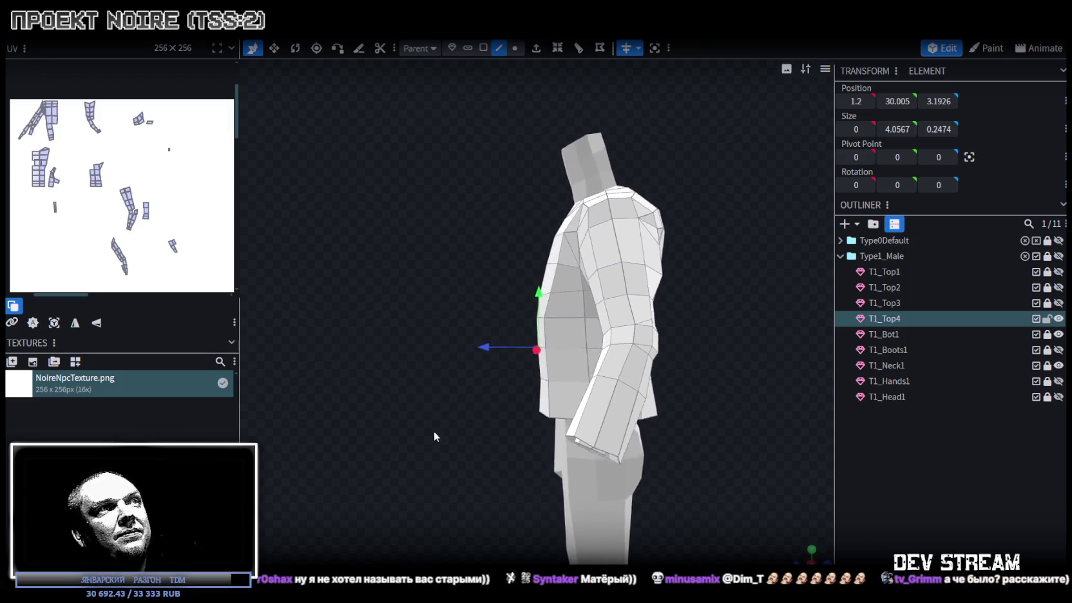
{"action": "scroll", "coordinate": [584, 354], "scroll_direction": "up", "scroll_amount": 2}
{"action": "left_click", "coordinate": [570, 335]}
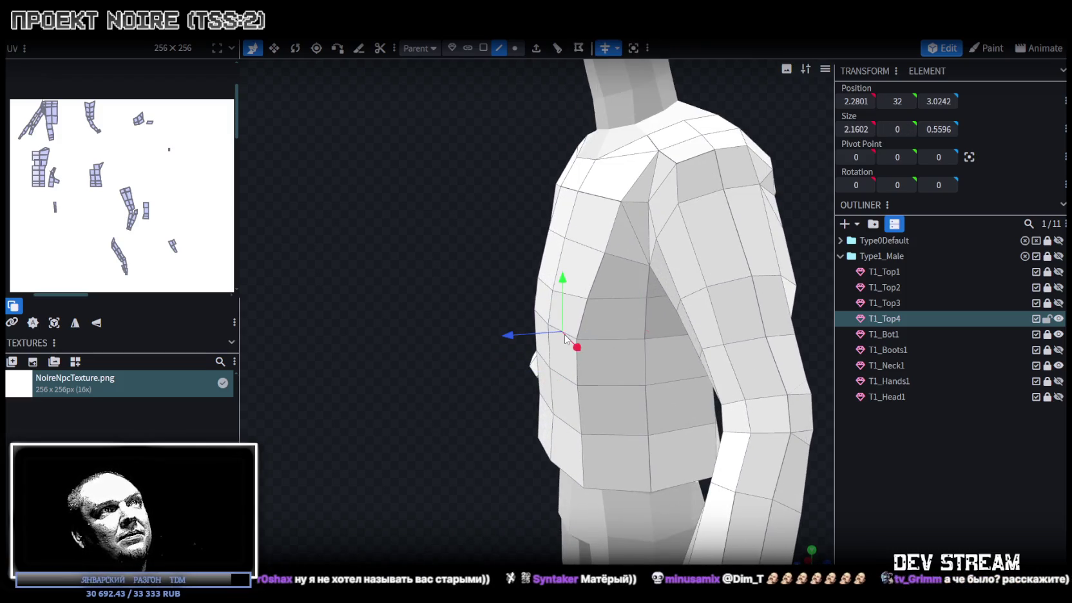
{"action": "left_click_drag", "start_coordinate": [503, 335], "coordinate": [429, 346]}
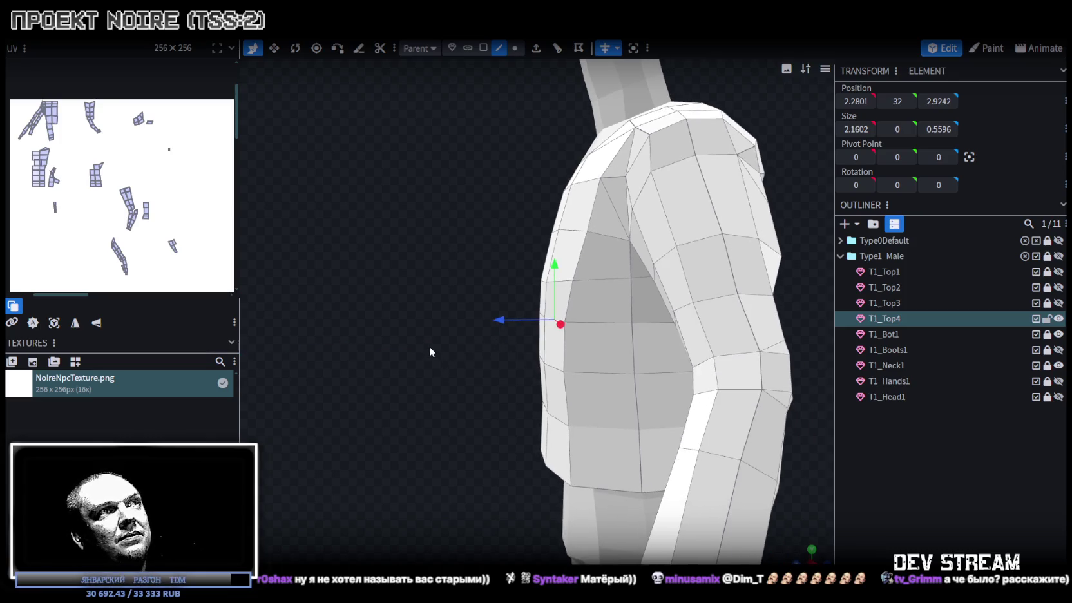
Select two faces along the back hem and lift them upward.
{"action": "scroll", "coordinate": [443, 351], "scroll_direction": "down", "scroll_amount": 5}
{"action": "mouse_move", "coordinate": [674, 427]}
{"action": "left_mouse_down"}
{"action": "mouse_move", "coordinate": [624, 413]}
{"action": "mouse_move", "coordinate": [644, 388]}
{"action": "mouse_move", "coordinate": [659, 396]}
{"action": "mouse_move", "coordinate": [659, 420]}
{"action": "left_mouse_up"}
{"action": "scroll", "coordinate": [644, 388], "scroll_direction": "up", "scroll_amount": 2}
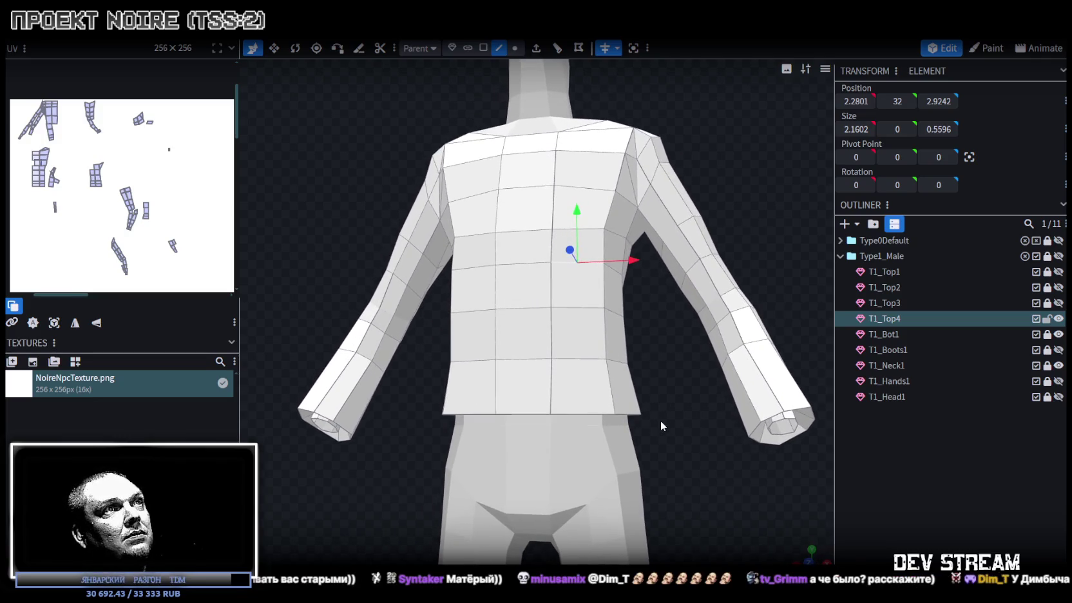
{"action": "mouse_move", "coordinate": [636, 358]}
{"action": "left_mouse_down"}
{"action": "mouse_move", "coordinate": [642, 322]}
{"action": "mouse_move", "coordinate": [573, 399]}
{"action": "left_mouse_up"}
{"action": "left_click", "coordinate": [573, 399]}
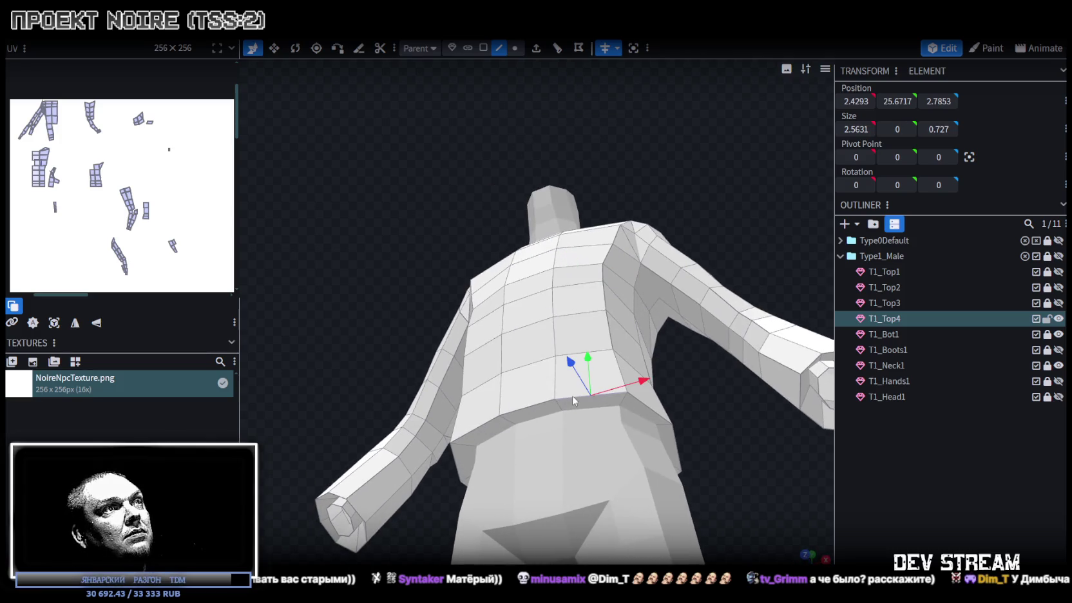
{"action": "left_click", "coordinate": [534, 404], "text": "shift"}
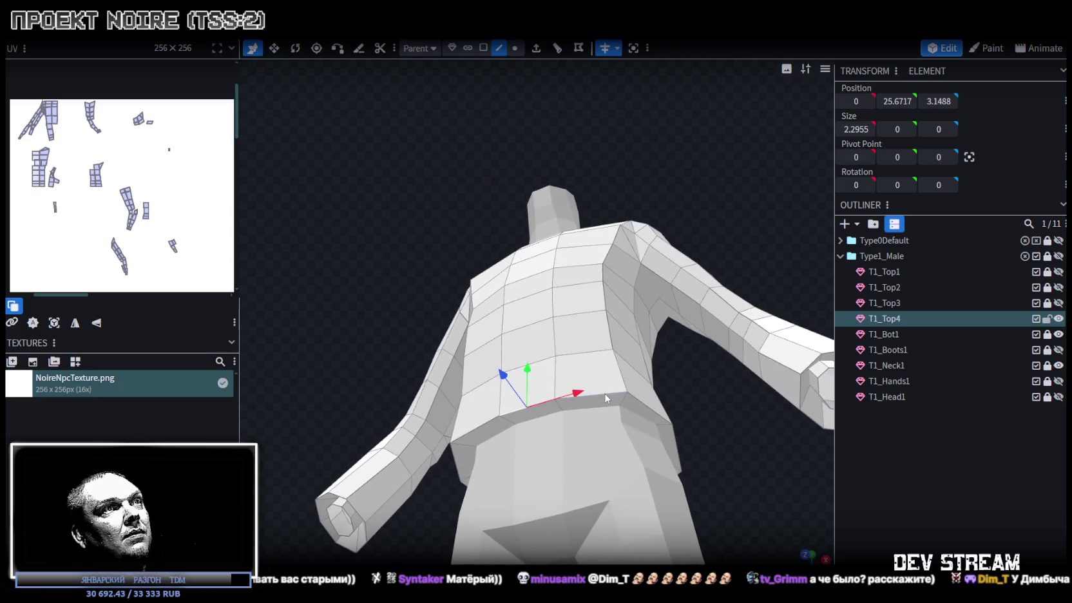
{"action": "mouse_move", "coordinate": [696, 477]}
{"action": "left_mouse_down"}
{"action": "mouse_move", "coordinate": [729, 493]}
{"action": "mouse_move", "coordinate": [603, 435]}
{"action": "left_mouse_up"}
{"action": "mouse_move", "coordinate": [560, 361]}
{"action": "left_mouse_down"}
{"action": "mouse_move", "coordinate": [535, 380]}
{"action": "mouse_move", "coordinate": [547, 394]}
{"action": "left_mouse_up"}
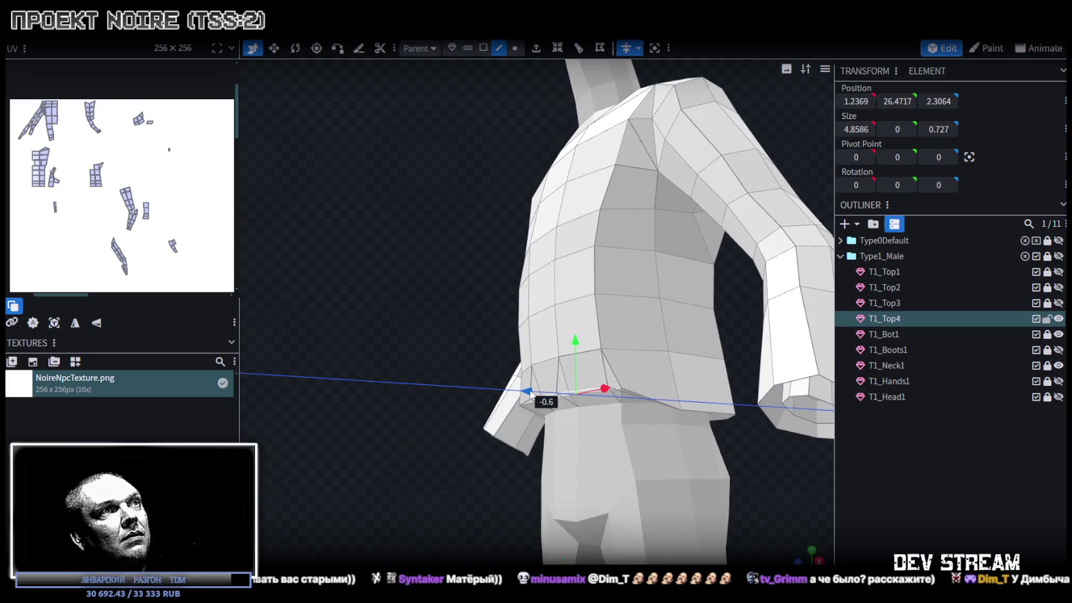
Lift one waist face upward and pull another back waist face in toward the body.
{"action": "mouse_move", "coordinate": [647, 432]}
{"action": "left_mouse_down"}
{"action": "mouse_move", "coordinate": [647, 366]}
{"action": "mouse_move", "coordinate": [629, 386]}
{"action": "left_mouse_up"}
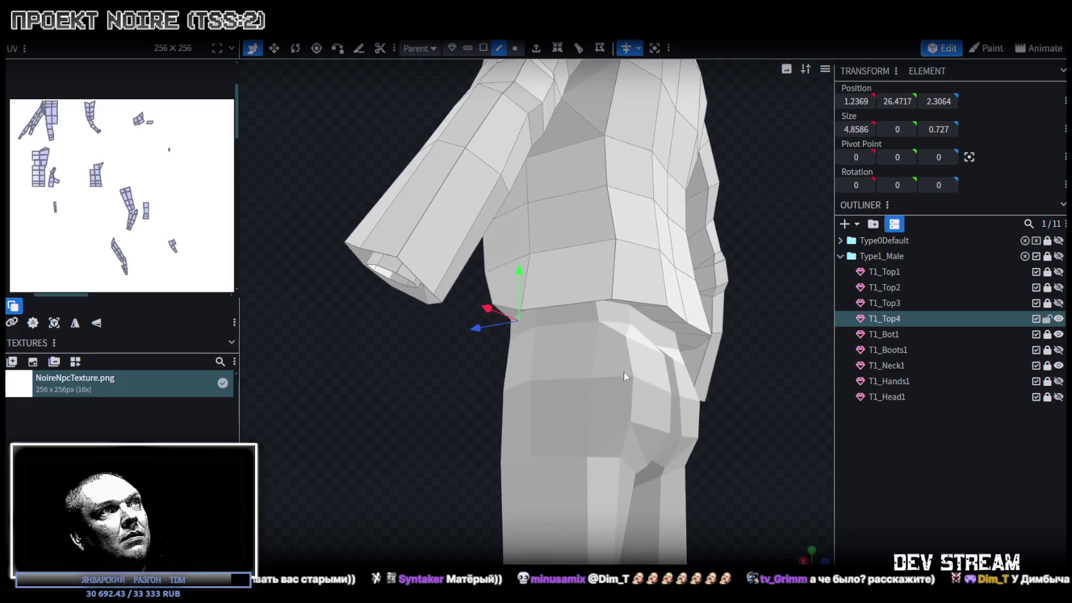
{"action": "left_click", "coordinate": [556, 305]}
{"action": "left_click_drag", "start_coordinate": [424, 425], "coordinate": [489, 419]}
{"action": "left_click_drag", "start_coordinate": [497, 281], "coordinate": [501, 264]}
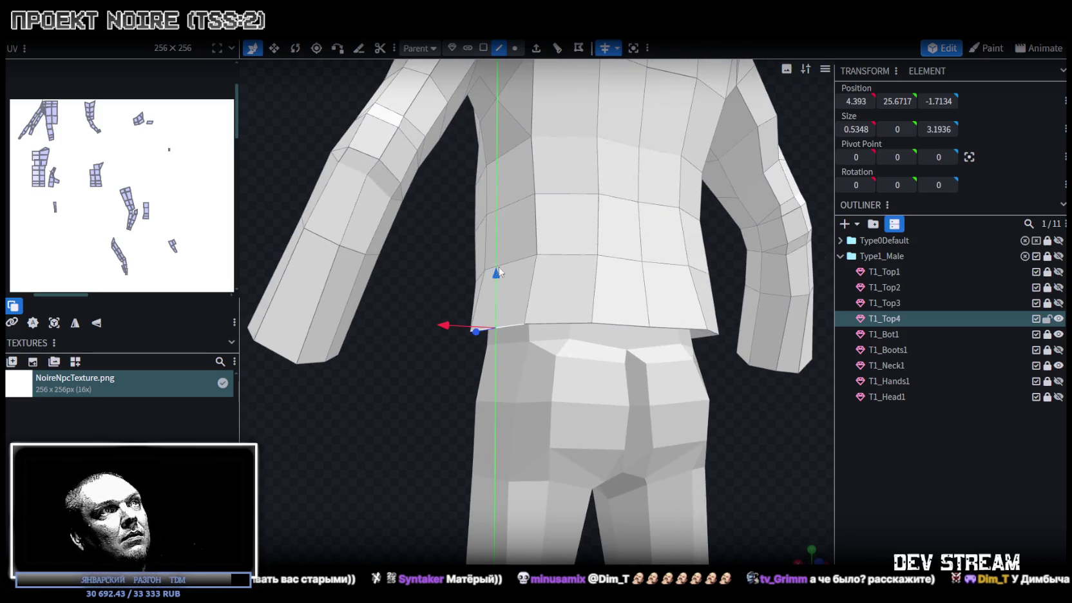
{"action": "left_click", "coordinate": [618, 325]}
{"action": "mouse_move", "coordinate": [619, 326]}
{"action": "left_mouse_down"}
{"action": "mouse_move", "coordinate": [474, 382]}
{"action": "mouse_move", "coordinate": [689, 298]}
{"action": "mouse_move", "coordinate": [683, 255]}
{"action": "left_mouse_up"}
{"action": "mouse_move", "coordinate": [628, 311]}
{"action": "left_mouse_down"}
{"action": "mouse_move", "coordinate": [756, 305]}
{"action": "mouse_move", "coordinate": [580, 335]}
{"action": "left_mouse_up"}
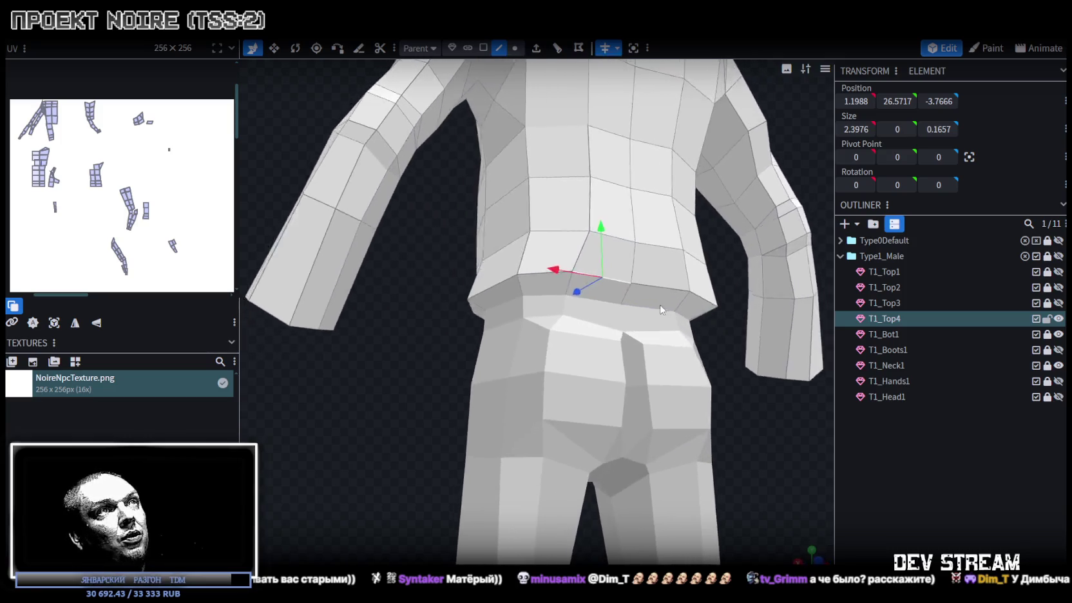
Raise another waist face by 0.1 and nudge it slightly inward.
{"action": "left_click", "coordinate": [476, 328]}
{"action": "left_click_drag", "start_coordinate": [450, 348], "coordinate": [375, 406]}
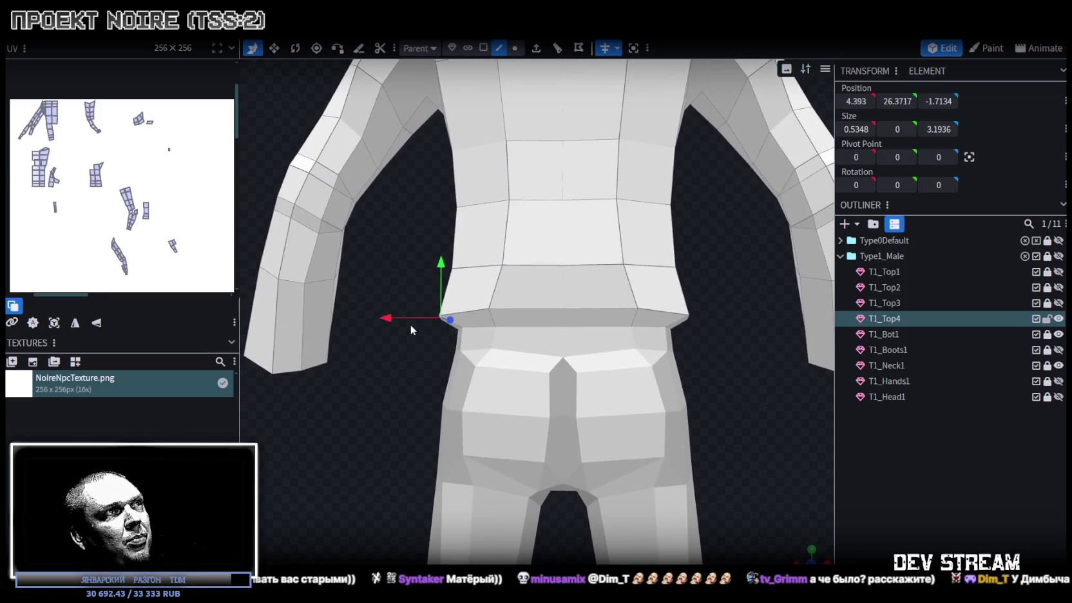
{"action": "left_click_drag", "start_coordinate": [441, 262], "coordinate": [439, 263]}
{"action": "mouse_move", "coordinate": [389, 312]}
{"action": "left_mouse_down"}
{"action": "mouse_move", "coordinate": [710, 396]}
{"action": "mouse_move", "coordinate": [616, 355]}
{"action": "mouse_move", "coordinate": [589, 314]}
{"action": "mouse_move", "coordinate": [563, 337]}
{"action": "mouse_move", "coordinate": [563, 415]}
{"action": "left_mouse_up"}
Move an edge along the front waist forward by 0.2.
{"action": "left_click", "coordinate": [514, 48]}
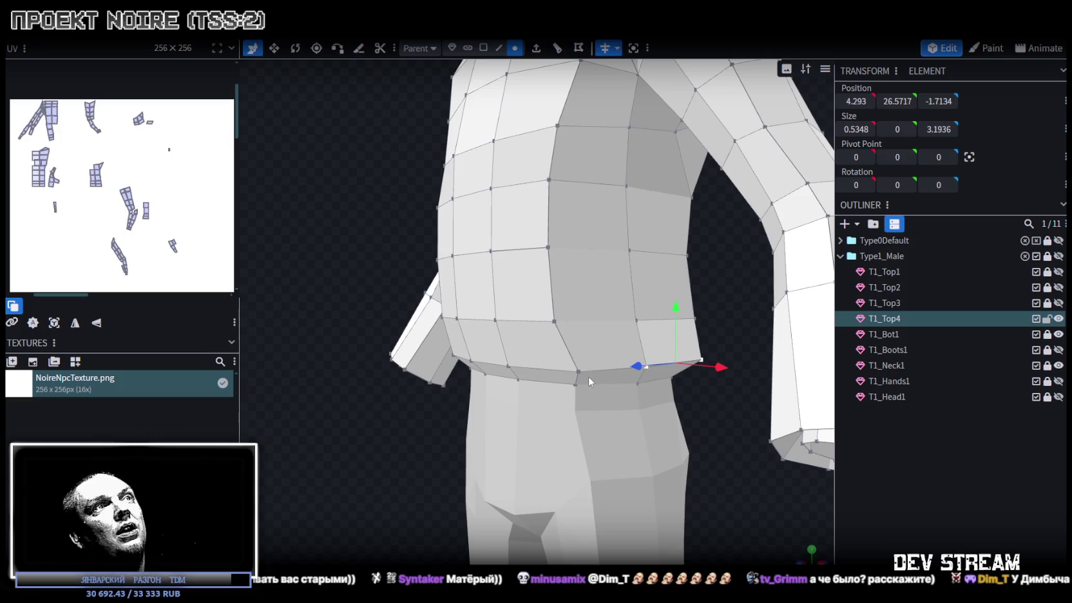
{"action": "left_click", "coordinate": [577, 369]}
{"action": "left_click_drag", "start_coordinate": [708, 389], "coordinate": [745, 407]}
{"action": "left_click", "coordinate": [499, 47]}
{"action": "left_click", "coordinate": [554, 370]}
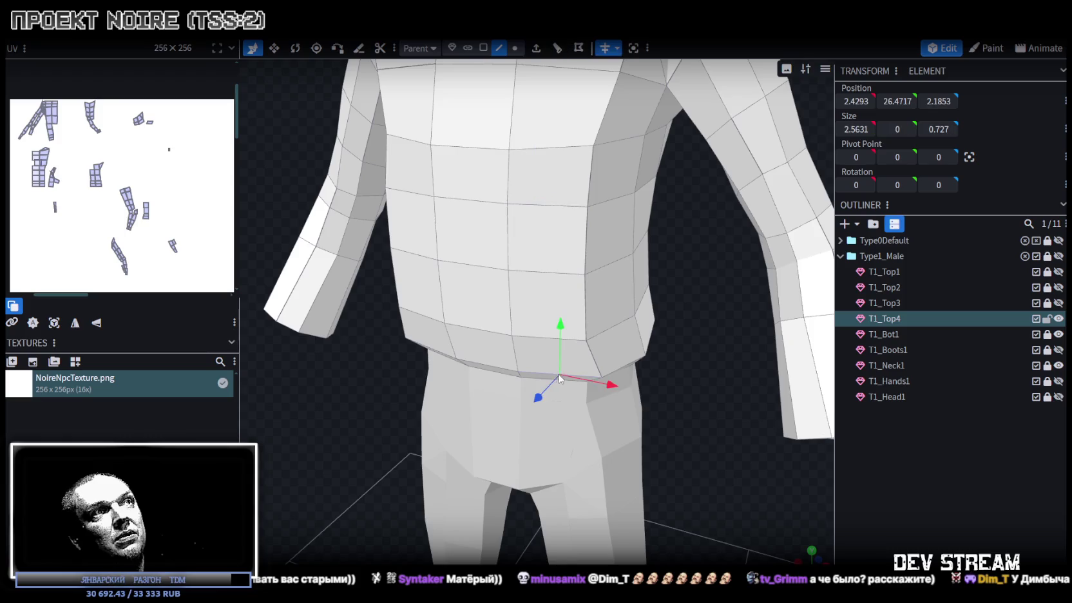
{"action": "left_click_drag", "start_coordinate": [695, 408], "coordinate": [694, 436]}
{"action": "left_click_drag", "start_coordinate": [531, 403], "coordinate": [760, 292]}
Pull a waist-hem vertex inward by 0.3 and check it from several angles.
{"action": "left_click", "coordinate": [515, 48]}
{"action": "scroll", "coordinate": [640, 377], "scroll_direction": "up", "scroll_amount": 3}
{"action": "left_click", "coordinate": [642, 369]}
{"action": "mouse_move", "coordinate": [690, 371]}
{"action": "left_mouse_down"}
{"action": "mouse_move", "coordinate": [676, 365]}
{"action": "mouse_move", "coordinate": [669, 408]}
{"action": "mouse_move", "coordinate": [660, 373]}
{"action": "left_mouse_up"}
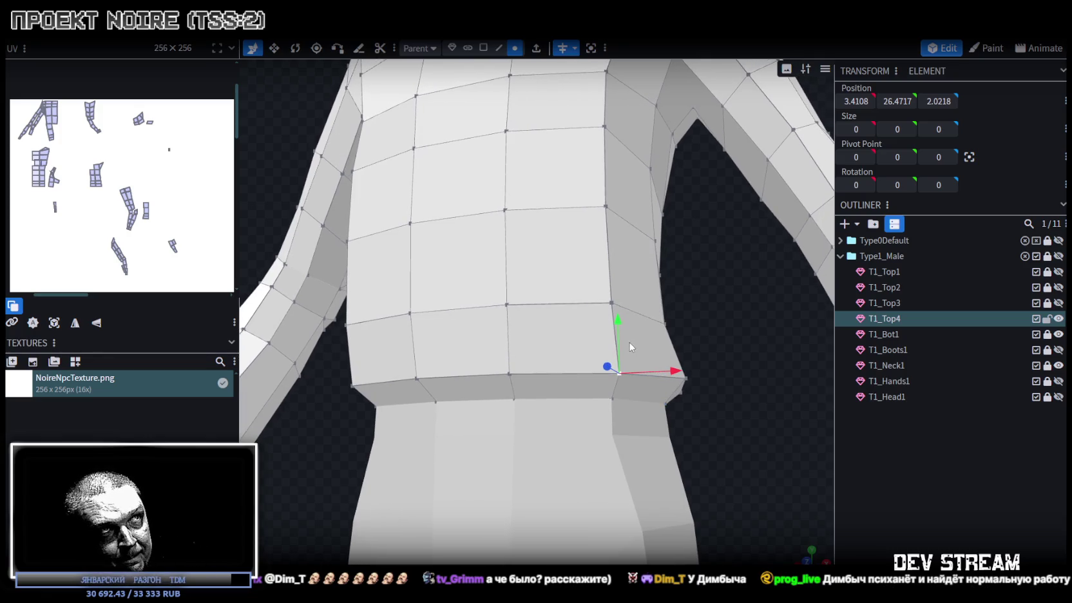
{"action": "mouse_move", "coordinate": [704, 355]}
{"action": "left_mouse_down"}
{"action": "mouse_move", "coordinate": [686, 335]}
{"action": "mouse_move", "coordinate": [488, 372]}
{"action": "left_mouse_up"}
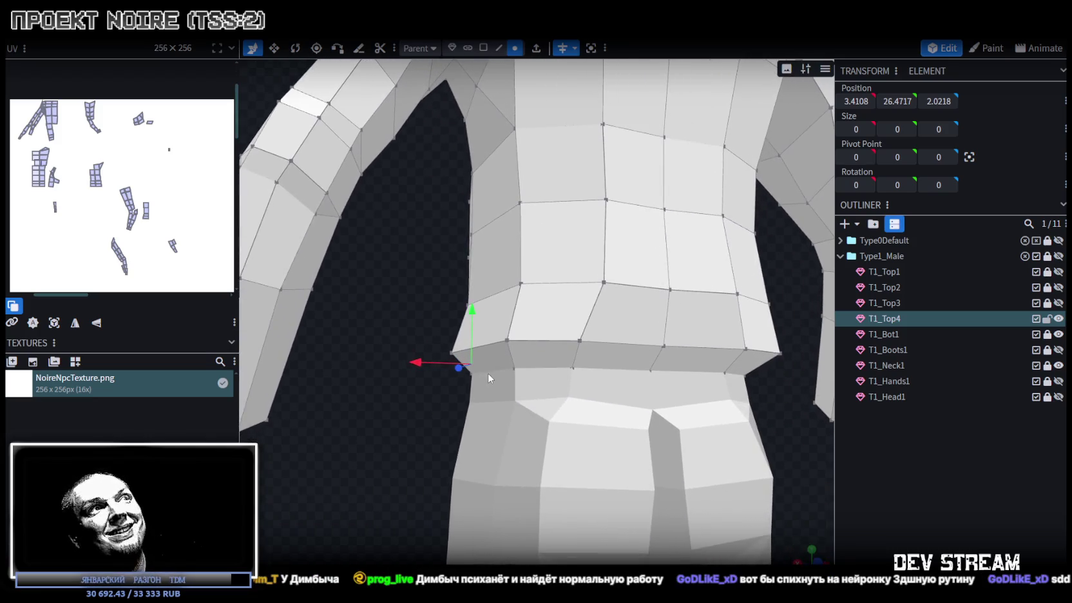
{"action": "left_click_drag", "start_coordinate": [488, 372], "coordinate": [486, 374]}
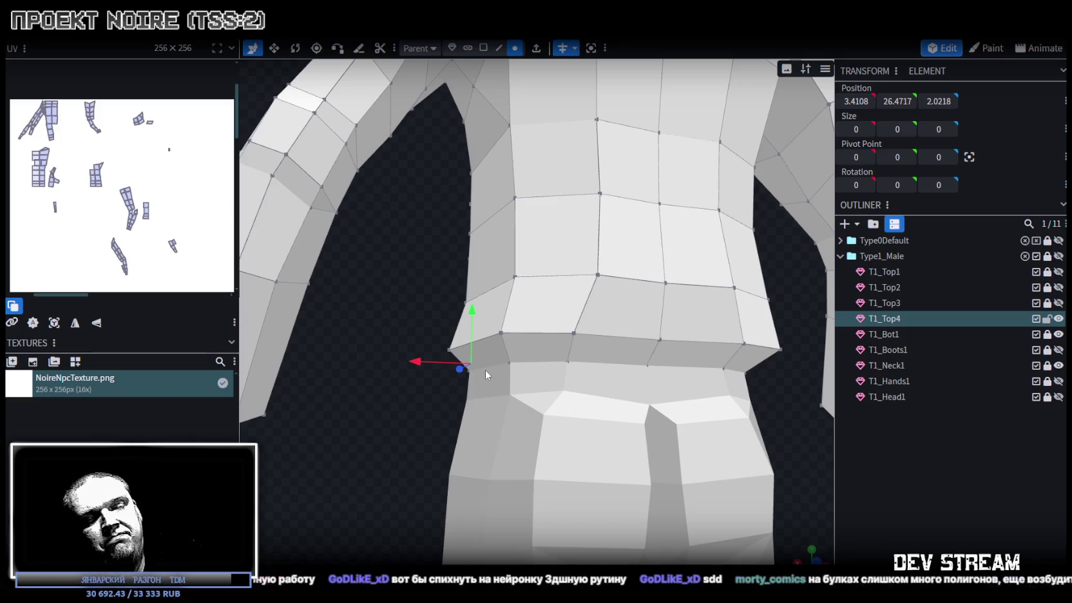
{"action": "left_click_drag", "start_coordinate": [485, 370], "coordinate": [482, 368]}
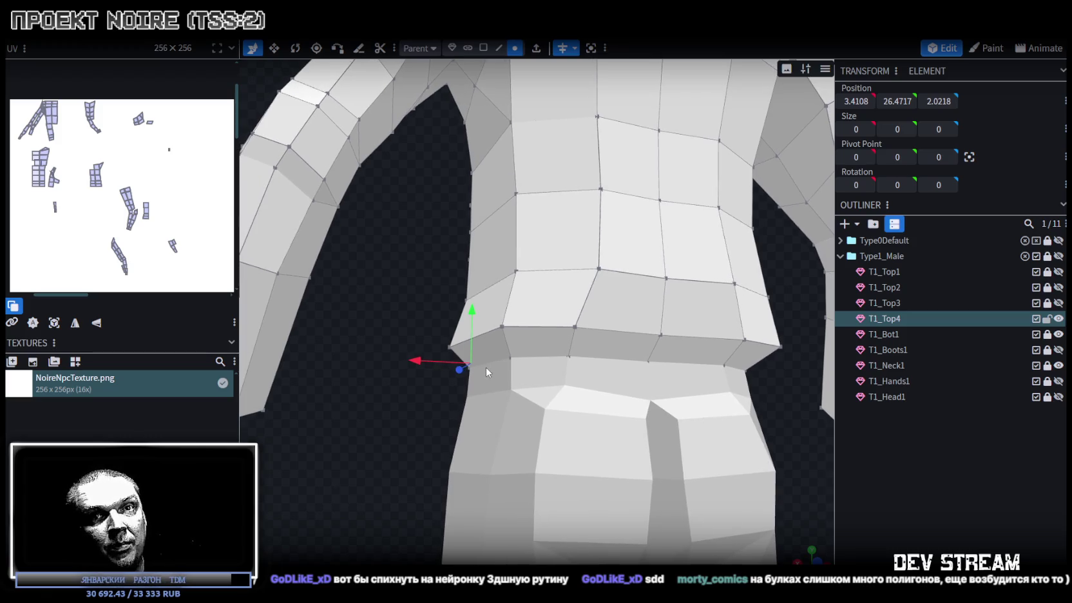
{"action": "scroll", "coordinate": [484, 372], "scroll_direction": "down", "scroll_amount": 5}
{"action": "mouse_move", "coordinate": [482, 365]}
{"action": "left_mouse_down"}
{"action": "mouse_move", "coordinate": [340, 332]}
{"action": "mouse_move", "coordinate": [388, 352]}
{"action": "left_mouse_up"}
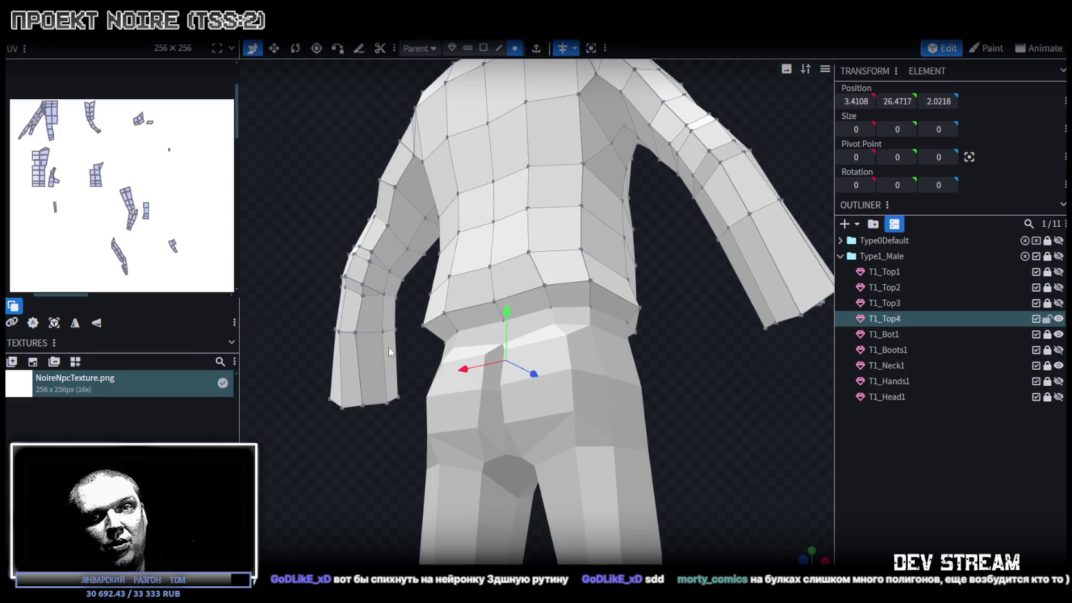
Pull two back waist-corner vertices inward by 0.1 and 0.3, narrowing the hem sides.
{"action": "mouse_move", "coordinate": [388, 352]}
{"action": "left_mouse_down"}
{"action": "mouse_move", "coordinate": [523, 388]}
{"action": "mouse_move", "coordinate": [680, 389]}
{"action": "mouse_move", "coordinate": [711, 420]}
{"action": "mouse_move", "coordinate": [653, 451]}
{"action": "mouse_move", "coordinate": [713, 438]}
{"action": "mouse_move", "coordinate": [645, 306]}
{"action": "mouse_move", "coordinate": [591, 366]}
{"action": "mouse_move", "coordinate": [635, 369]}
{"action": "left_mouse_up"}
{"action": "left_click", "coordinate": [588, 370]}
{"action": "mouse_move", "coordinate": [635, 369]}
{"action": "left_mouse_down"}
{"action": "mouse_move", "coordinate": [651, 387]}
{"action": "mouse_move", "coordinate": [463, 421]}
{"action": "mouse_move", "coordinate": [358, 417]}
{"action": "mouse_move", "coordinate": [343, 396]}
{"action": "left_mouse_up"}
{"action": "left_click", "coordinate": [566, 362]}
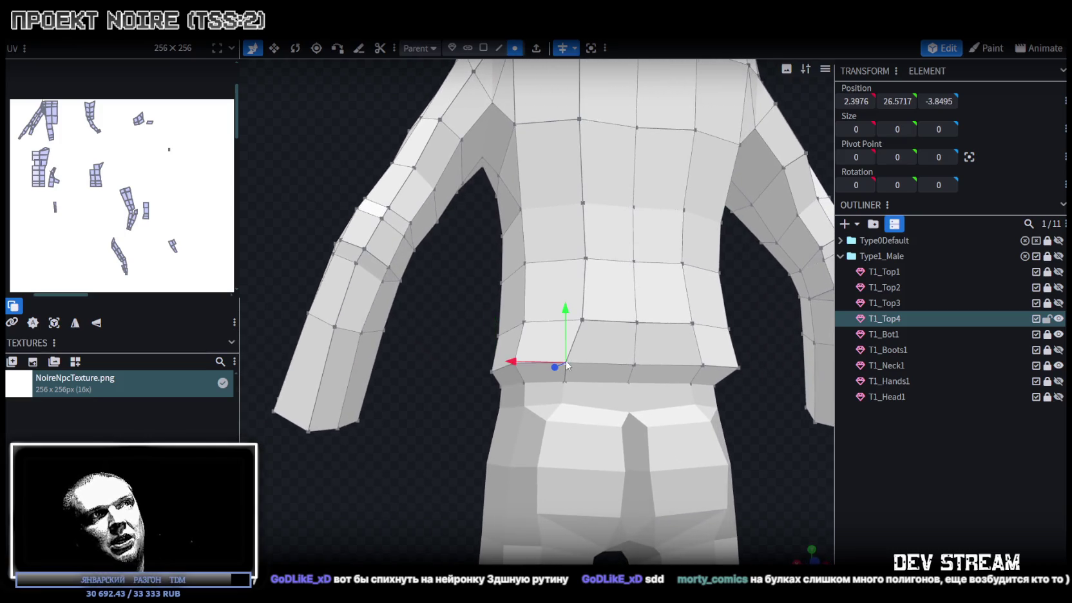
{"action": "left_click_drag", "start_coordinate": [515, 365], "coordinate": [509, 360]}
{"action": "left_click_drag", "start_coordinate": [451, 328], "coordinate": [427, 317]}
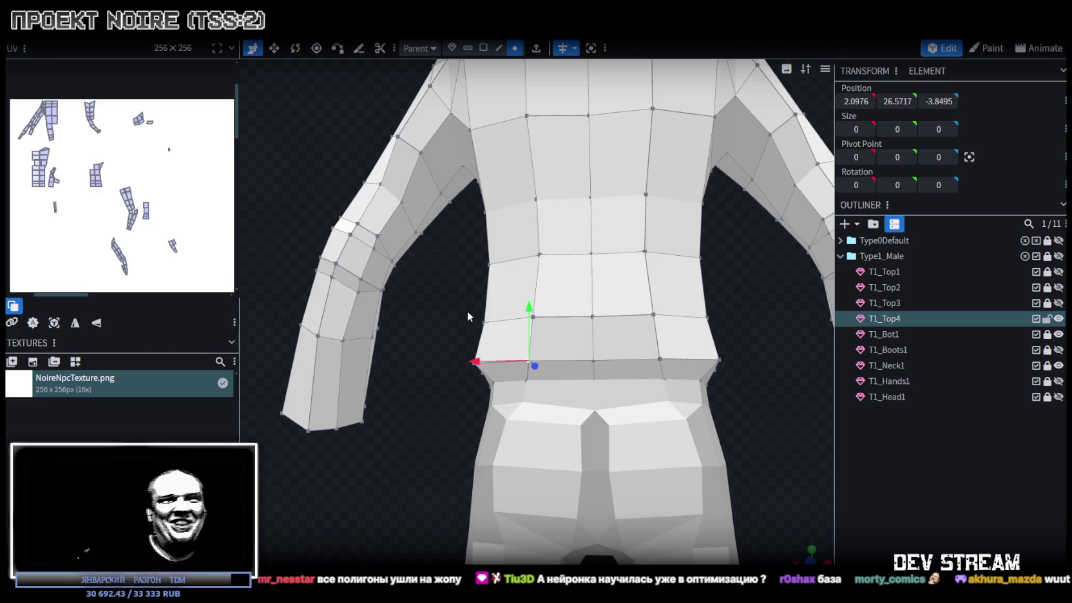
{"action": "scroll", "coordinate": [458, 309], "scroll_direction": "down", "scroll_amount": 3}
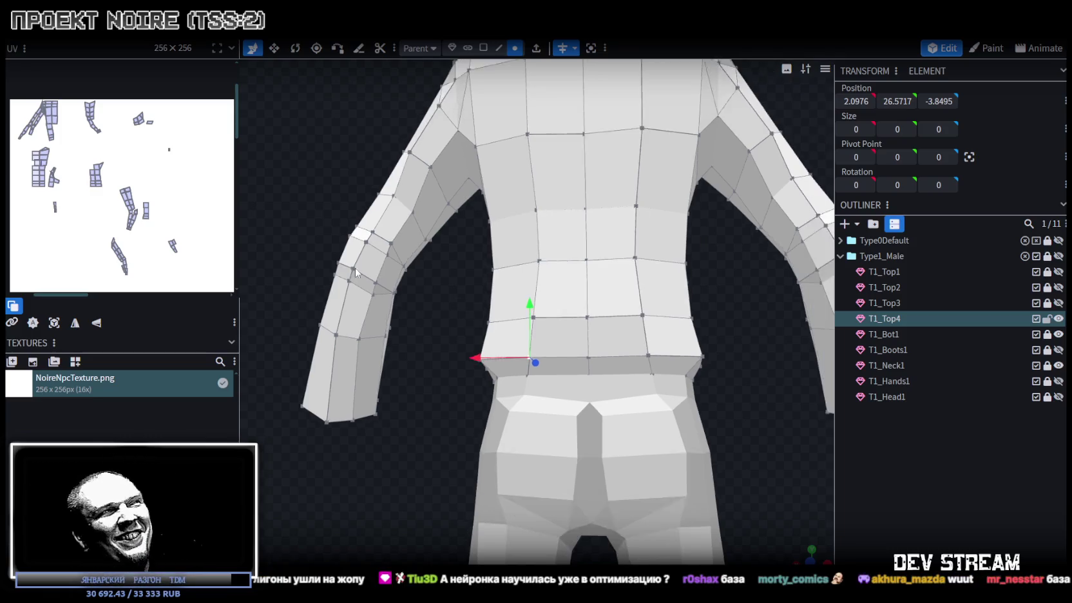
{"action": "mouse_move", "coordinate": [472, 471]}
{"action": "left_mouse_down"}
{"action": "mouse_move", "coordinate": [605, 450]}
{"action": "mouse_move", "coordinate": [733, 472]}
{"action": "mouse_move", "coordinate": [683, 458]}
{"action": "mouse_move", "coordinate": [676, 389]}
{"action": "mouse_move", "coordinate": [683, 429]}
{"action": "left_mouse_up"}
{"action": "scroll", "coordinate": [666, 415], "scroll_direction": "up", "scroll_amount": 2}
{"action": "scroll", "coordinate": [666, 404], "scroll_direction": "up", "scroll_amount": 2}
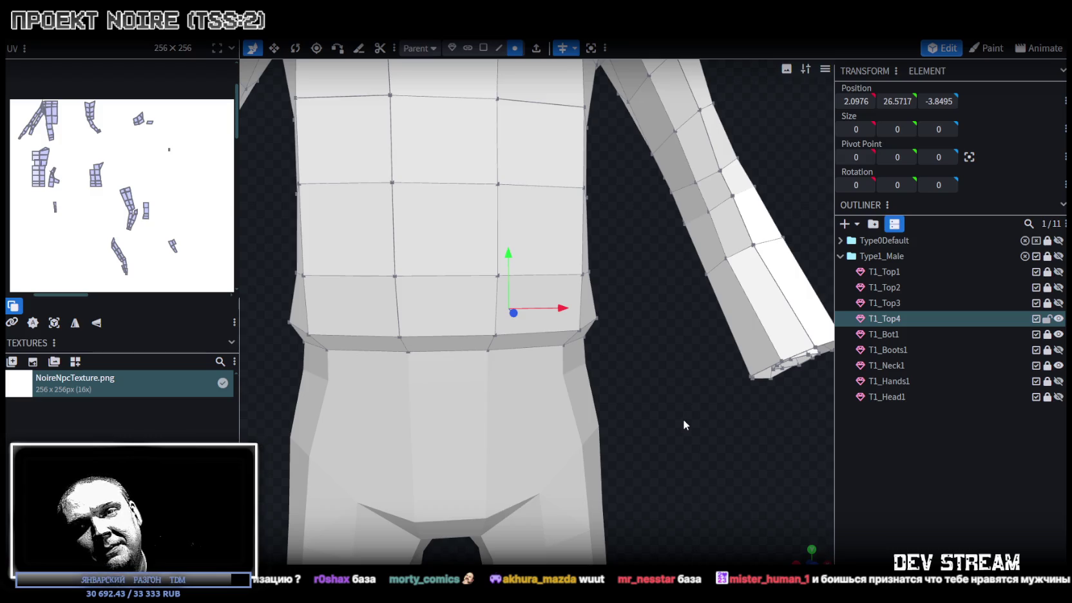
Raise the waist-corner vertex 0.1 along Y and orbit around to check the whole jacket.
{"action": "mouse_move", "coordinate": [664, 412]}
{"action": "left_mouse_down"}
{"action": "mouse_move", "coordinate": [637, 400]}
{"action": "mouse_move", "coordinate": [642, 394]}
{"action": "left_mouse_up"}
{"action": "left_click", "coordinate": [576, 321]}
{"action": "left_click_drag", "start_coordinate": [574, 286], "coordinate": [576, 282]}
{"action": "mouse_move", "coordinate": [673, 353]}
{"action": "left_mouse_down"}
{"action": "mouse_move", "coordinate": [670, 381]}
{"action": "mouse_move", "coordinate": [661, 374]}
{"action": "left_mouse_up"}
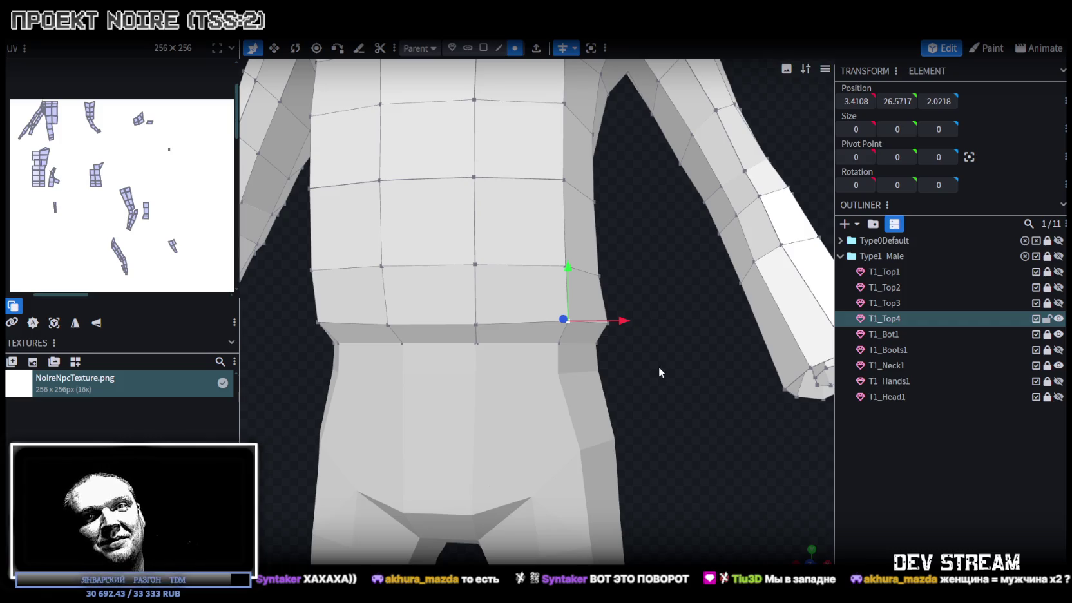
{"action": "mouse_move", "coordinate": [651, 357]}
{"action": "left_mouse_down"}
{"action": "mouse_move", "coordinate": [336, 418]}
{"action": "mouse_move", "coordinate": [368, 432]}
{"action": "left_mouse_up"}
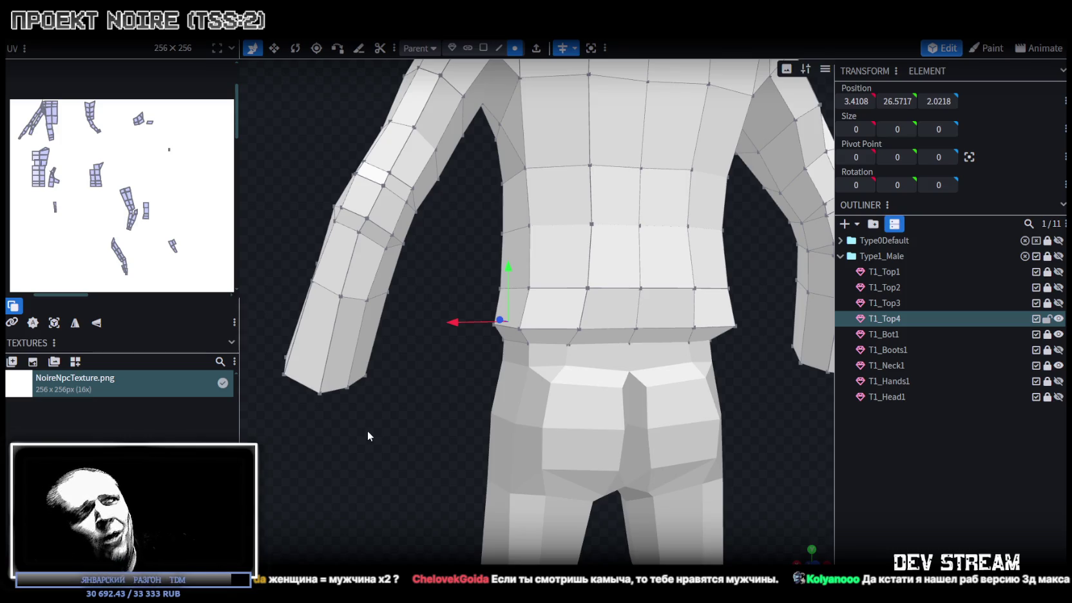
{"action": "scroll", "coordinate": [323, 415], "scroll_direction": "down", "scroll_amount": 3}
{"action": "scroll", "coordinate": [309, 341], "scroll_direction": "down", "scroll_amount": 3}
{"action": "mouse_move", "coordinate": [298, 271]}
{"action": "left_mouse_down"}
{"action": "mouse_move", "coordinate": [282, 279]}
{"action": "mouse_move", "coordinate": [610, 231]}
{"action": "mouse_move", "coordinate": [688, 193]}
{"action": "mouse_move", "coordinate": [549, 239]}
{"action": "left_mouse_up"}
{"action": "scroll", "coordinate": [669, 205], "scroll_direction": "up", "scroll_amount": 2}
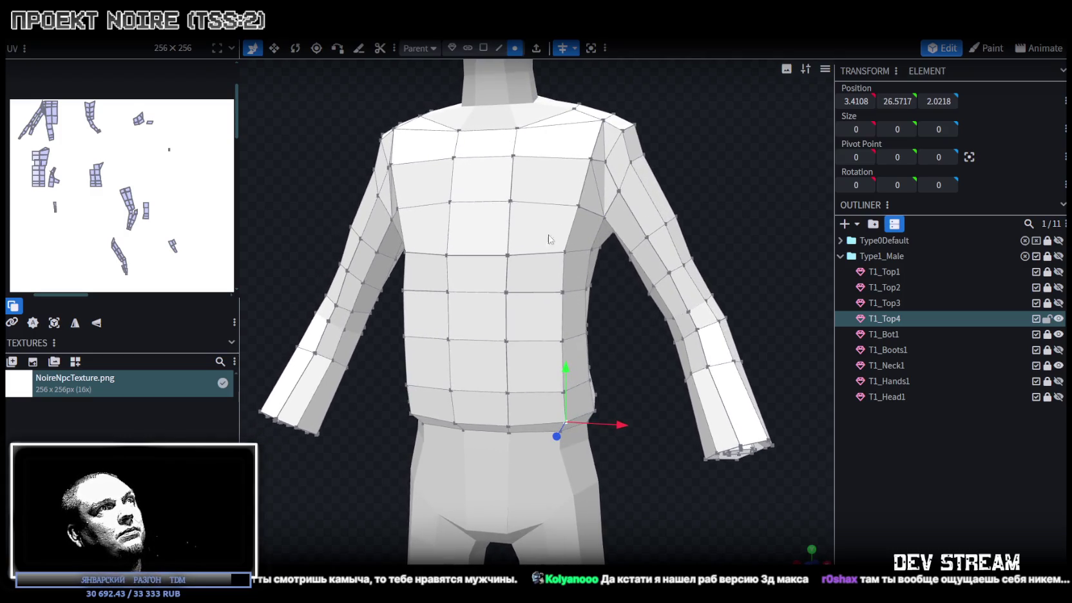
Raise two upper chest vertices by 0.1 and select a chest face.
{"action": "left_click", "coordinate": [447, 255], "text": "shift"}
{"action": "left_click_drag", "start_coordinate": [482, 208], "coordinate": [483, 206]}
{"action": "mouse_move", "coordinate": [630, 343]}
{"action": "left_mouse_down"}
{"action": "mouse_move", "coordinate": [655, 357]}
{"action": "mouse_move", "coordinate": [628, 279]}
{"action": "left_mouse_up"}
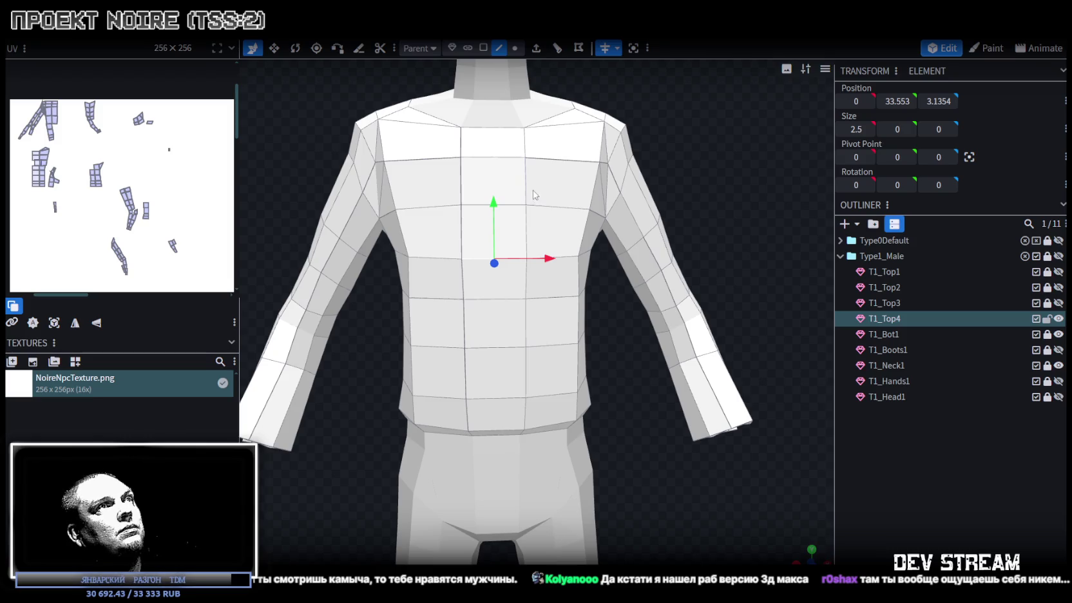
{"action": "left_click", "coordinate": [482, 48]}
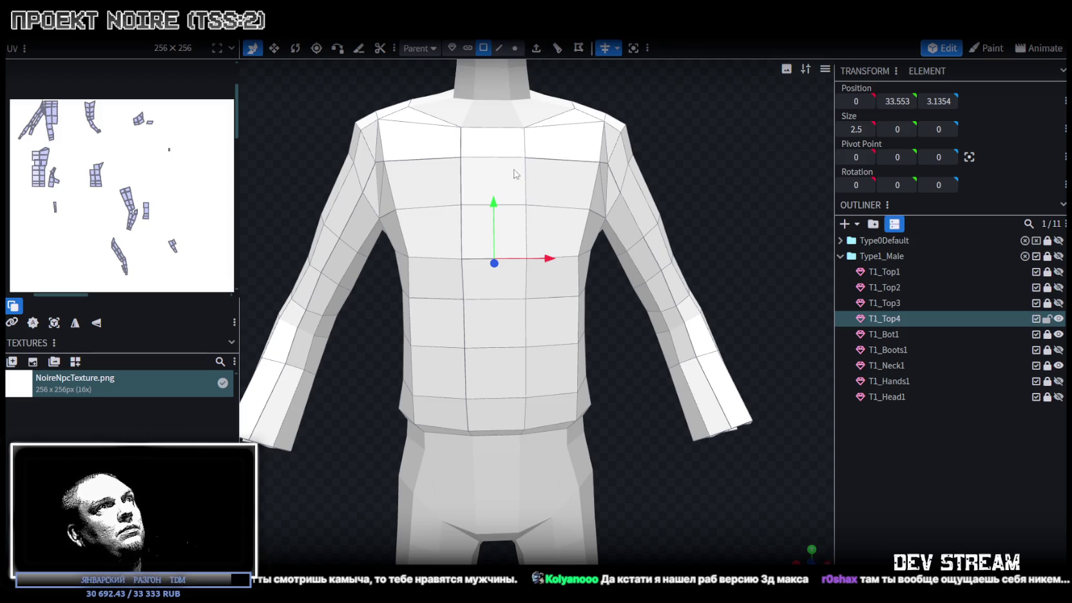
{"action": "left_click", "coordinate": [509, 156]}
{"action": "mouse_move", "coordinate": [748, 184]}
{"action": "left_mouse_down"}
{"action": "mouse_move", "coordinate": [662, 197]}
{"action": "mouse_move", "coordinate": [736, 213]}
{"action": "mouse_move", "coordinate": [740, 197]}
{"action": "mouse_move", "coordinate": [756, 195]}
{"action": "mouse_move", "coordinate": [754, 238]}
{"action": "mouse_move", "coordinate": [708, 199]}
{"action": "left_mouse_up"}
Select a vertical line of edges running down the centre of the jacket front.
{"action": "left_click", "coordinate": [500, 46]}
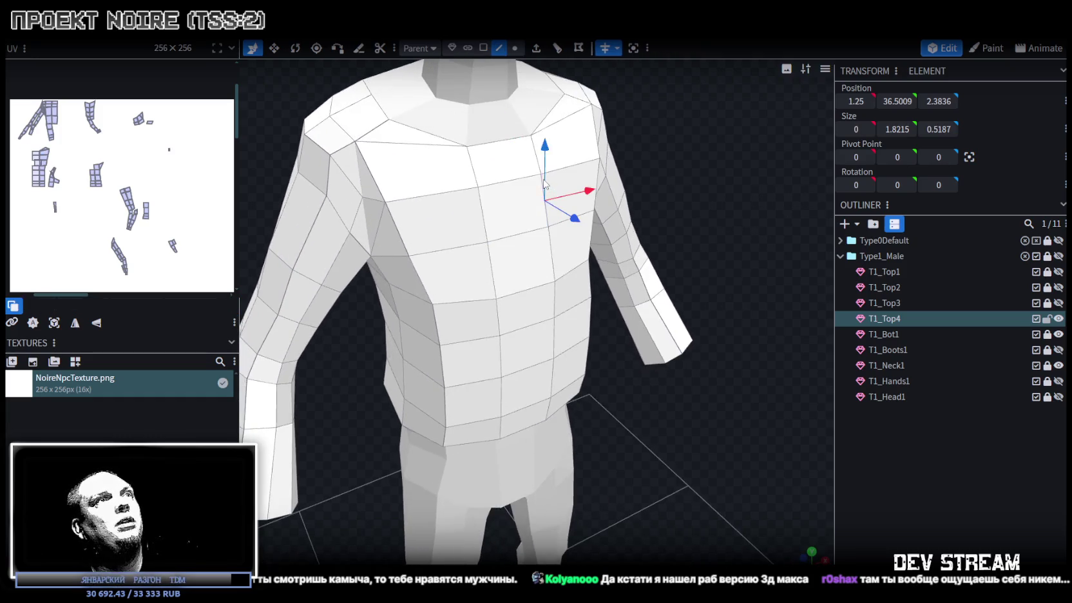
{"action": "left_click", "coordinate": [546, 200]}
{"action": "left_click_drag", "start_coordinate": [630, 403], "coordinate": [539, 243]}
{"action": "left_click", "coordinate": [525, 222], "text": "shift"}
{"action": "left_click", "coordinate": [526, 279], "text": "shift"}
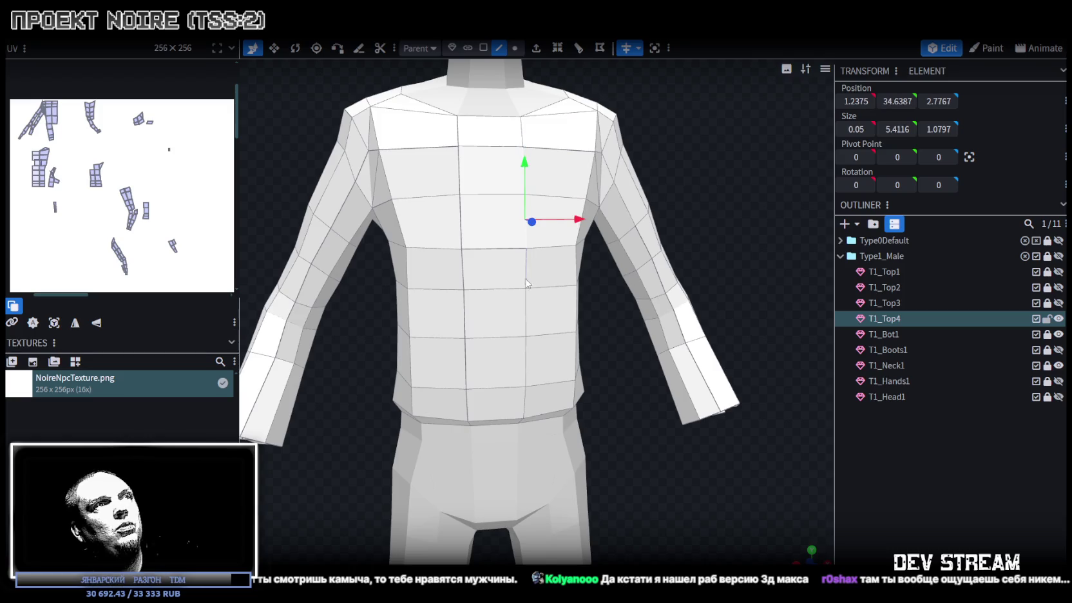
{"action": "left_click", "coordinate": [526, 365], "text": "shift"}
{"action": "mouse_move", "coordinate": [526, 366]}
{"action": "left_mouse_down"}
{"action": "mouse_move", "coordinate": [624, 372]}
{"action": "mouse_move", "coordinate": [673, 415]}
{"action": "mouse_move", "coordinate": [551, 384]}
{"action": "left_mouse_up"}
{"action": "left_click_drag", "start_coordinate": [605, 439], "coordinate": [659, 424]}
{"action": "mouse_move", "coordinate": [638, 305]}
{"action": "left_mouse_down"}
{"action": "mouse_move", "coordinate": [595, 351]}
{"action": "mouse_move", "coordinate": [556, 325]}
{"action": "mouse_move", "coordinate": [633, 317]}
{"action": "mouse_move", "coordinate": [644, 332]}
{"action": "mouse_move", "coordinate": [547, 80]}
{"action": "left_mouse_up"}
Extrude the column of centre chest faces straight forward along Z-.
{"action": "mouse_move", "coordinate": [560, 219]}
{"action": "left_mouse_down"}
{"action": "mouse_move", "coordinate": [552, 421]}
{"action": "mouse_move", "coordinate": [687, 391]}
{"action": "left_mouse_up"}
{"action": "key", "text": "e"}
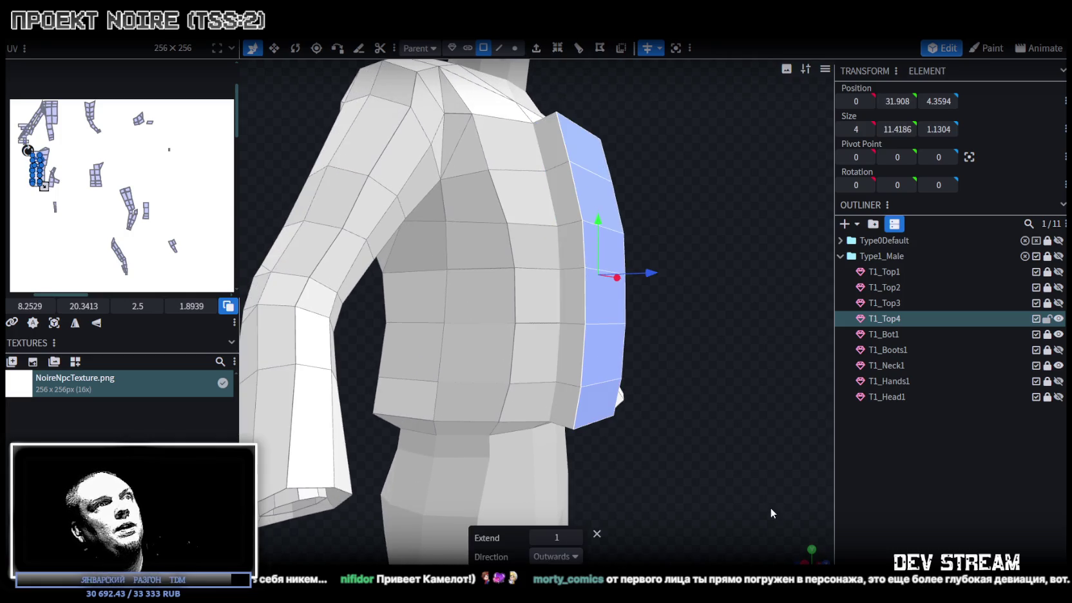
{"action": "left_click", "coordinate": [575, 557]}
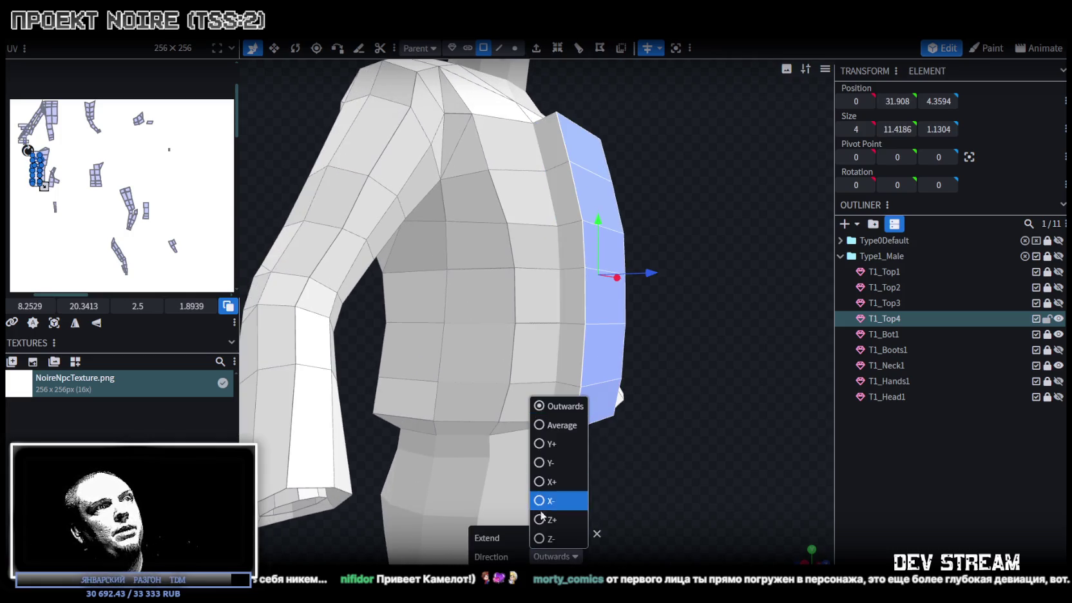
{"action": "left_click", "coordinate": [544, 541]}
{"action": "mouse_move", "coordinate": [560, 509]}
{"action": "left_mouse_down"}
{"action": "mouse_move", "coordinate": [647, 436]}
{"action": "mouse_move", "coordinate": [690, 440]}
{"action": "mouse_move", "coordinate": [720, 417]}
{"action": "left_mouse_up"}
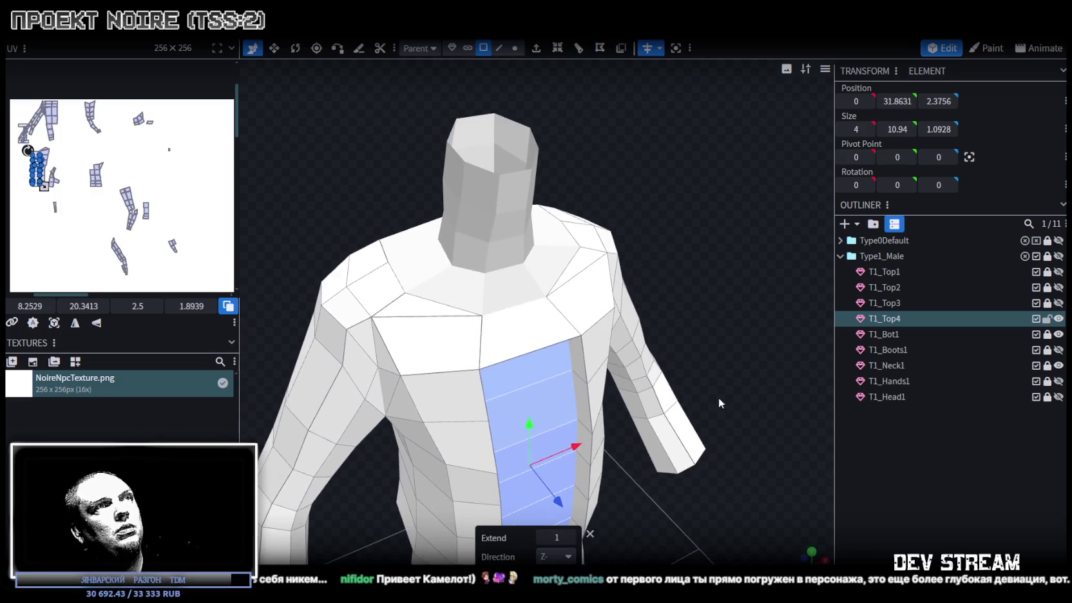
{"action": "mouse_move", "coordinate": [686, 327]}
{"action": "left_mouse_down"}
{"action": "mouse_move", "coordinate": [694, 273]}
{"action": "mouse_move", "coordinate": [682, 257]}
{"action": "left_mouse_up"}
{"action": "scroll", "coordinate": [683, 254], "scroll_direction": "up", "scroll_amount": 5}
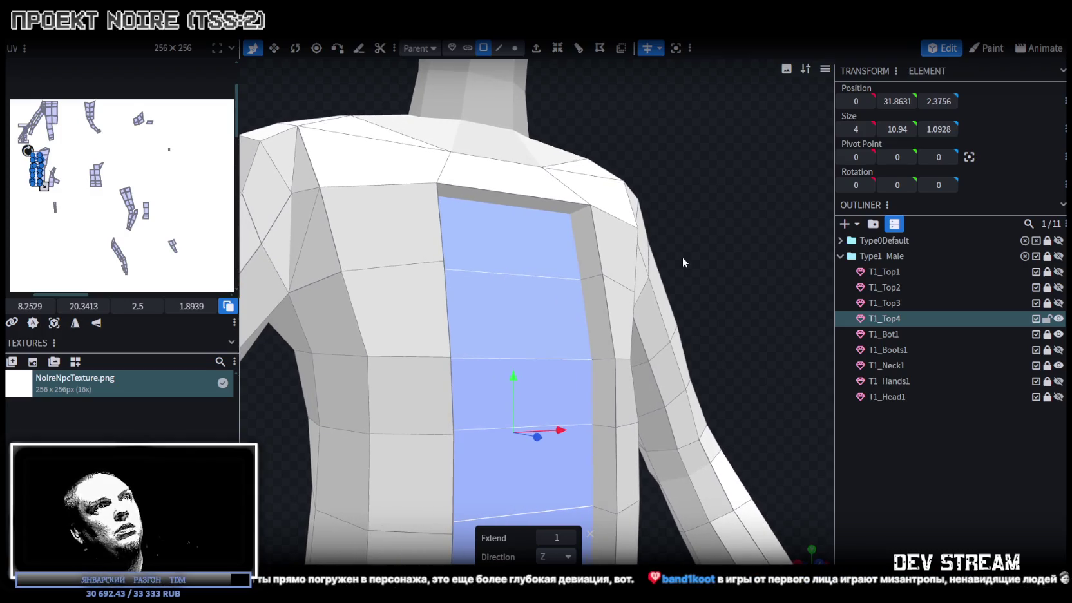
{"action": "mouse_move", "coordinate": [683, 257]}
{"action": "left_mouse_down"}
{"action": "mouse_move", "coordinate": [728, 298]}
{"action": "mouse_move", "coordinate": [718, 268]}
{"action": "mouse_move", "coordinate": [747, 320]}
{"action": "left_mouse_up"}
{"action": "left_click_drag", "start_coordinate": [762, 371], "coordinate": [737, 339]}
Extrude the strip of faces along the side, also along Z-.
{"action": "mouse_move", "coordinate": [628, 296]}
{"action": "left_mouse_down"}
{"action": "mouse_move", "coordinate": [757, 321]}
{"action": "mouse_move", "coordinate": [705, 258]}
{"action": "mouse_move", "coordinate": [558, 265]}
{"action": "left_mouse_up"}
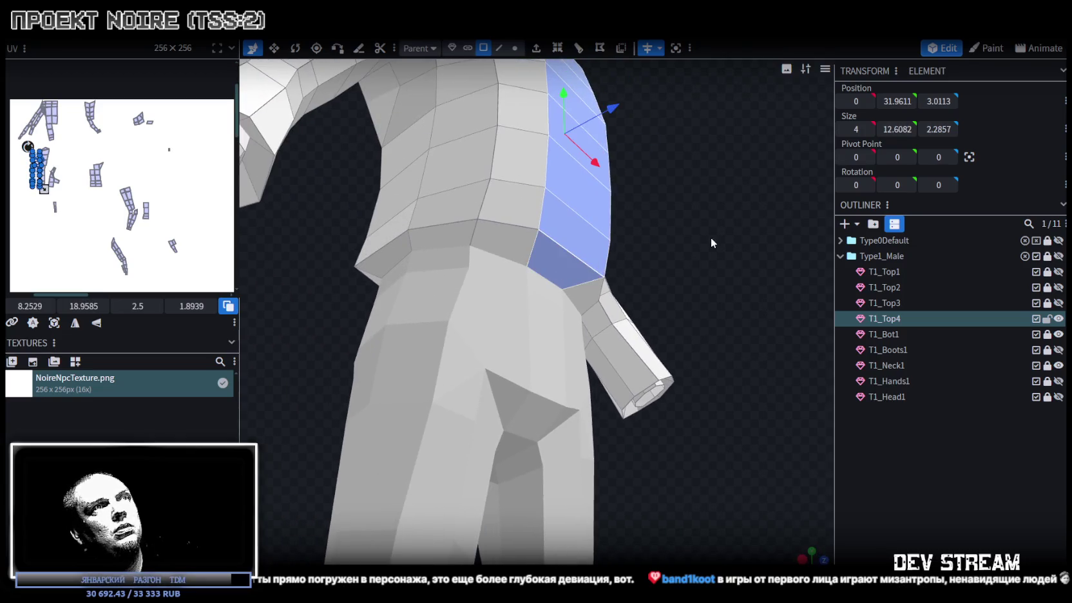
{"action": "left_click_drag", "start_coordinate": [711, 242], "coordinate": [731, 297]}
{"action": "left_click", "coordinate": [537, 51]}
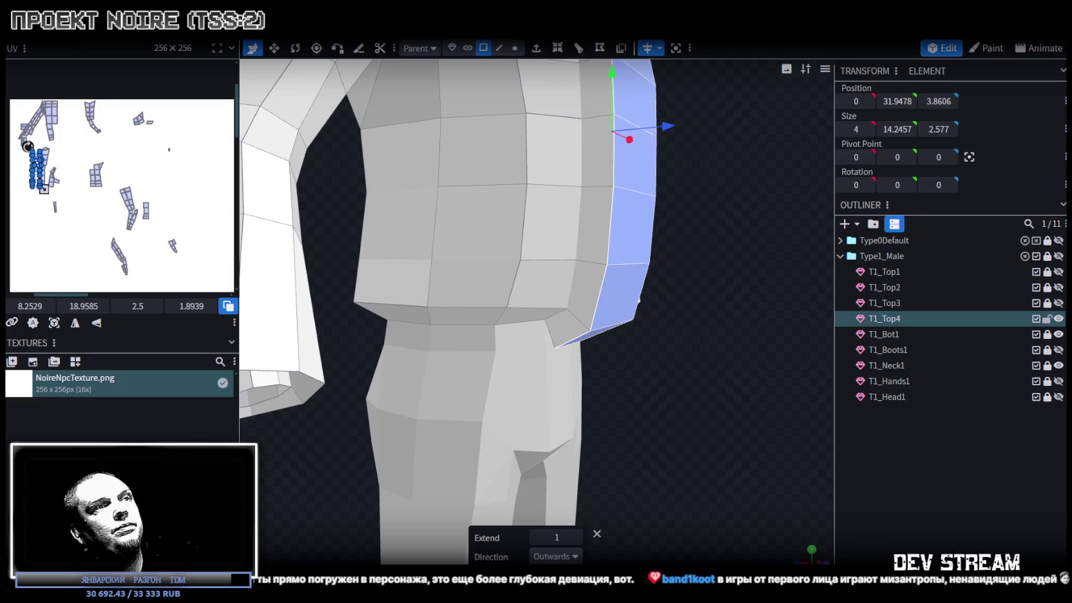
{"action": "left_click", "coordinate": [553, 557]}
{"action": "left_click", "coordinate": [541, 537]}
{"action": "mouse_move", "coordinate": [722, 408]}
{"action": "left_mouse_down"}
{"action": "mouse_move", "coordinate": [706, 499]}
{"action": "mouse_move", "coordinate": [653, 483]}
{"action": "mouse_move", "coordinate": [624, 390]}
{"action": "left_mouse_up"}
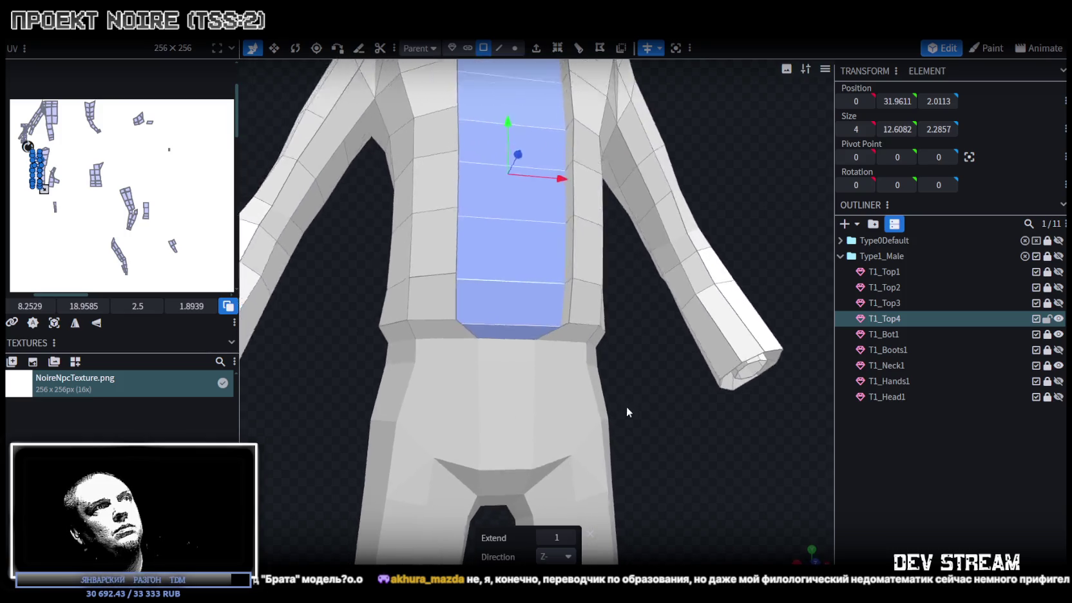
{"action": "scroll", "coordinate": [625, 406], "scroll_direction": "up", "scroll_amount": 1}
{"action": "scroll", "coordinate": [649, 419], "scroll_direction": "up", "scroll_amount": 3}
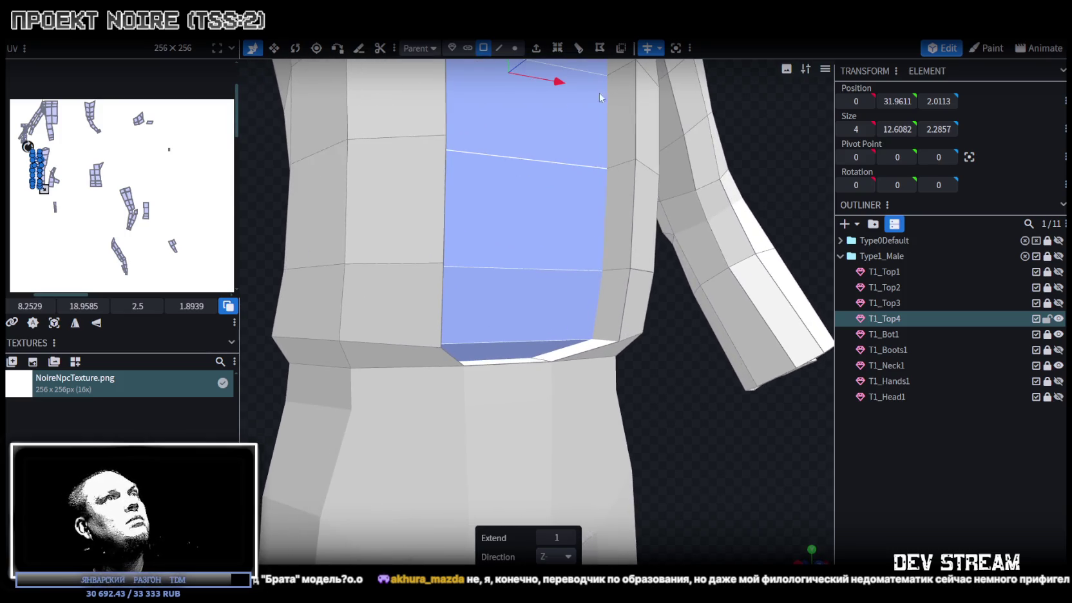
Switch to vertex selection and pick the vertex at the hem gap.
{"action": "left_click", "coordinate": [515, 48]}
{"action": "scroll", "coordinate": [555, 372], "scroll_direction": "up", "scroll_amount": 1}
{"action": "left_click", "coordinate": [555, 372]}
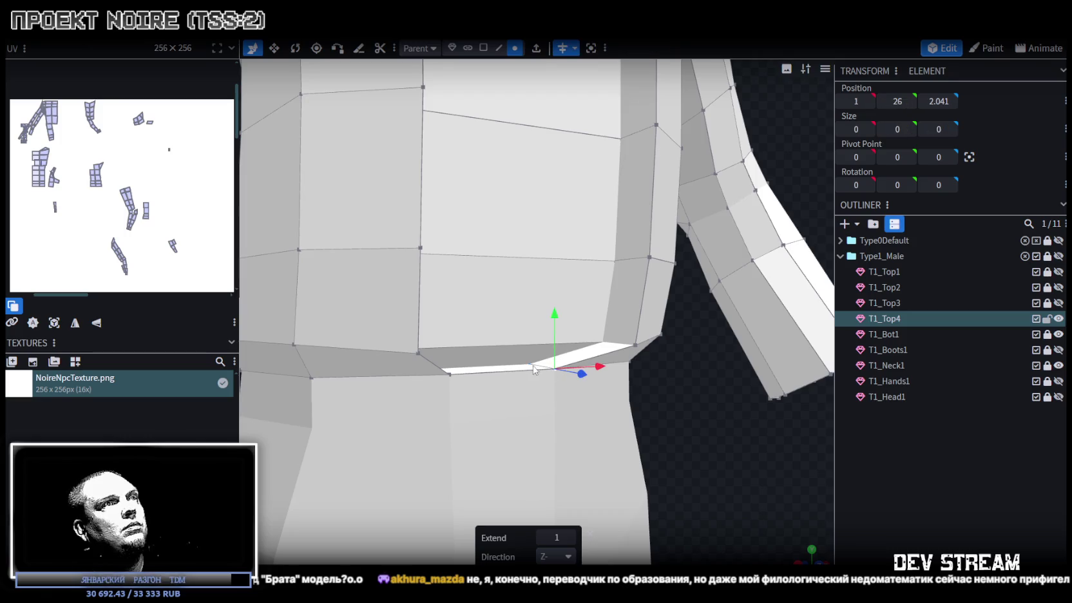
Reselect the hem-gap vertex and push it 0.5 along Z.
{"action": "right_click", "coordinate": [552, 371]}
{"action": "left_click", "coordinate": [538, 369]}
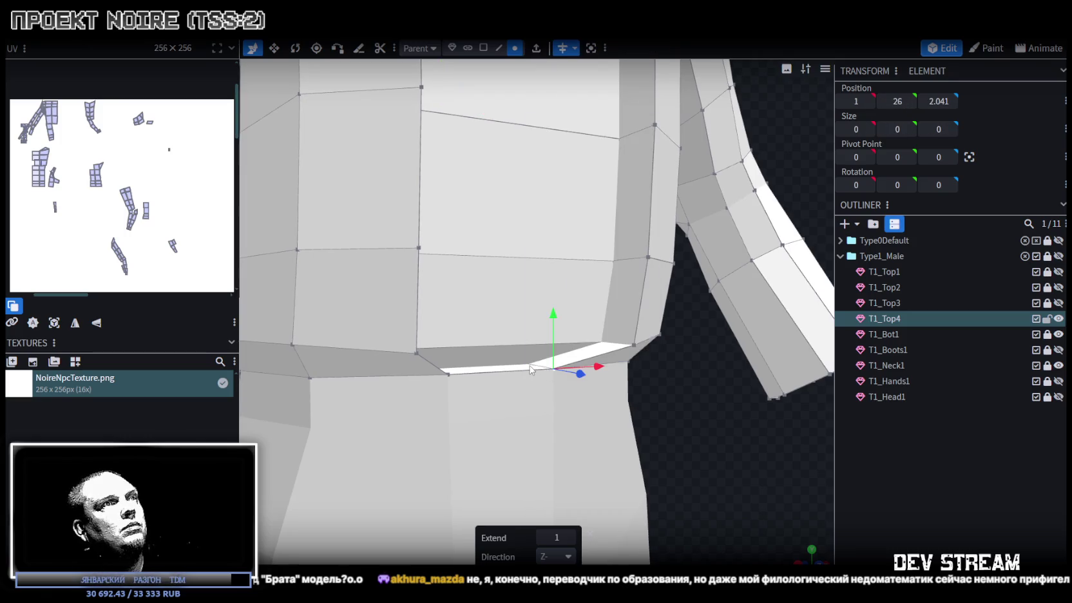
{"action": "left_click", "coordinate": [532, 369]}
{"action": "left_click", "coordinate": [553, 368]}
{"action": "scroll", "coordinate": [692, 424], "scroll_direction": "up", "scroll_amount": 2}
{"action": "mouse_move", "coordinate": [692, 424]}
{"action": "left_mouse_down"}
{"action": "mouse_move", "coordinate": [715, 362]}
{"action": "mouse_move", "coordinate": [685, 366]}
{"action": "left_mouse_up"}
{"action": "left_click_drag", "start_coordinate": [589, 324], "coordinate": [664, 331]}
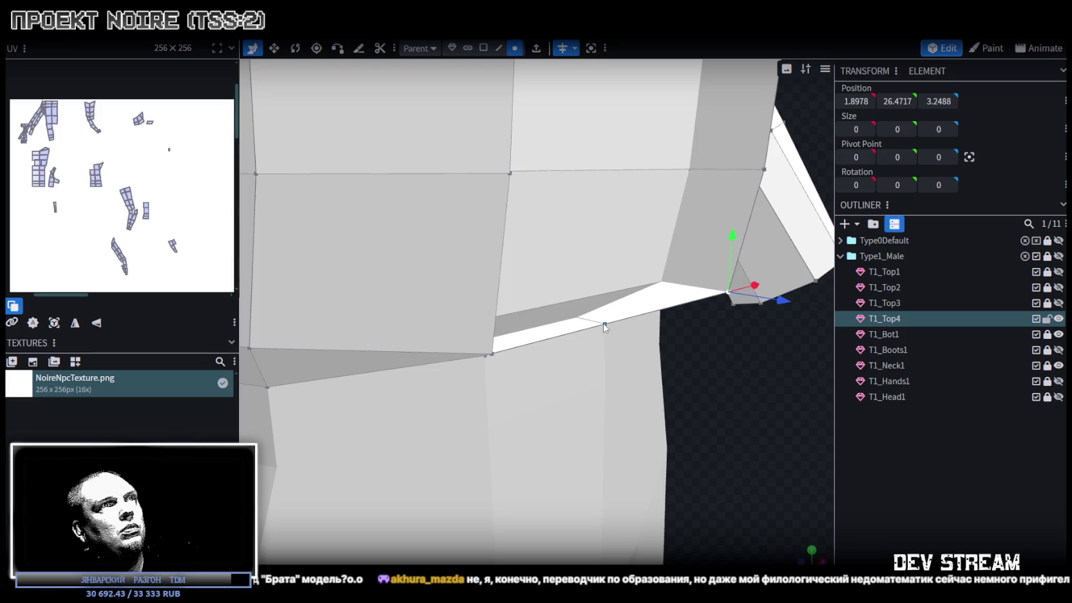
Merge the selected hem vertices to close the white gap, then view the whole character.
{"action": "right_click", "coordinate": [577, 320]}
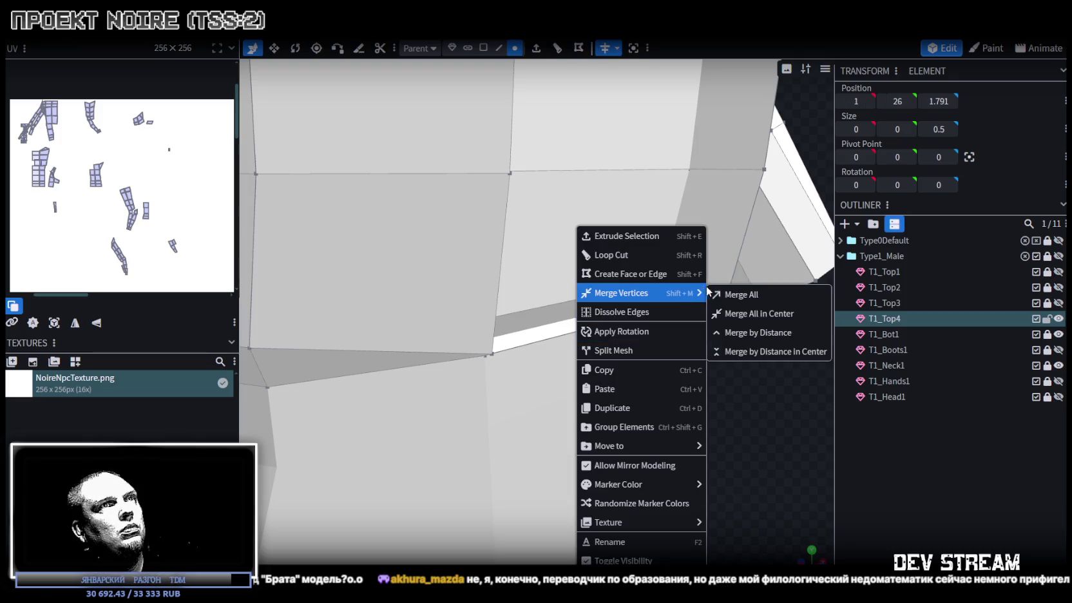
{"action": "left_click", "coordinate": [740, 295]}
{"action": "scroll", "coordinate": [756, 436], "scroll_direction": "down", "scroll_amount": 5}
{"action": "mouse_move", "coordinate": [671, 367]}
{"action": "left_mouse_down"}
{"action": "mouse_move", "coordinate": [662, 386]}
{"action": "mouse_move", "coordinate": [676, 518]}
{"action": "left_mouse_up"}
{"action": "scroll", "coordinate": [741, 206], "scroll_direction": "up", "scroll_amount": 5}
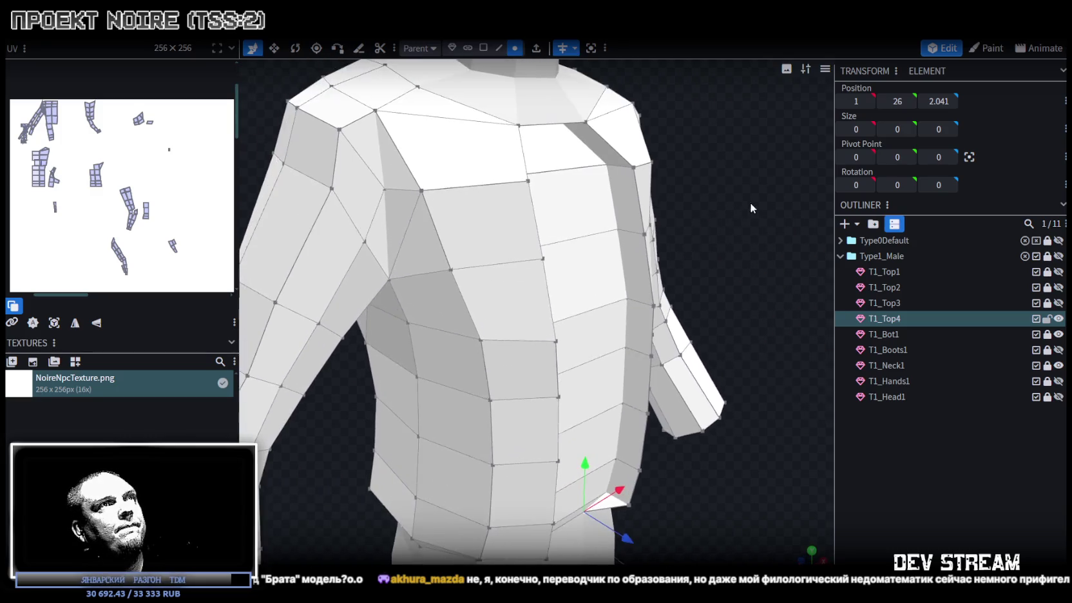
Merge the two vertices at the top of the shoulder to close the strip.
{"action": "left_click_drag", "start_coordinate": [693, 128], "coordinate": [699, 70]}
{"action": "left_click", "coordinate": [584, 110]}
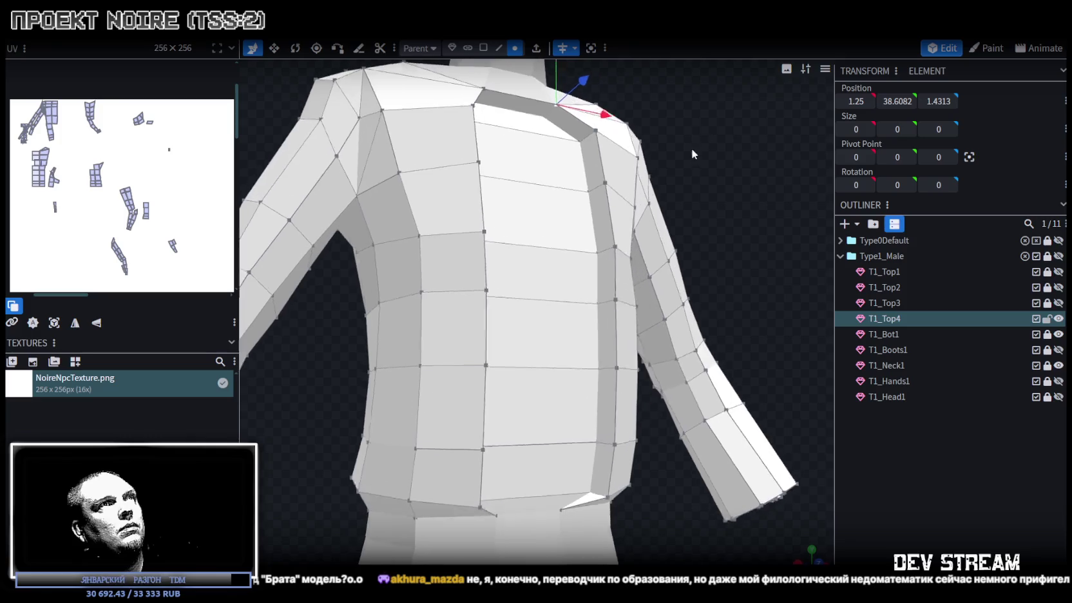
{"action": "left_click_drag", "start_coordinate": [583, 110], "coordinate": [578, 124]}
{"action": "left_click", "coordinate": [539, 116], "text": "shift"}
{"action": "right_click", "coordinate": [539, 115]}
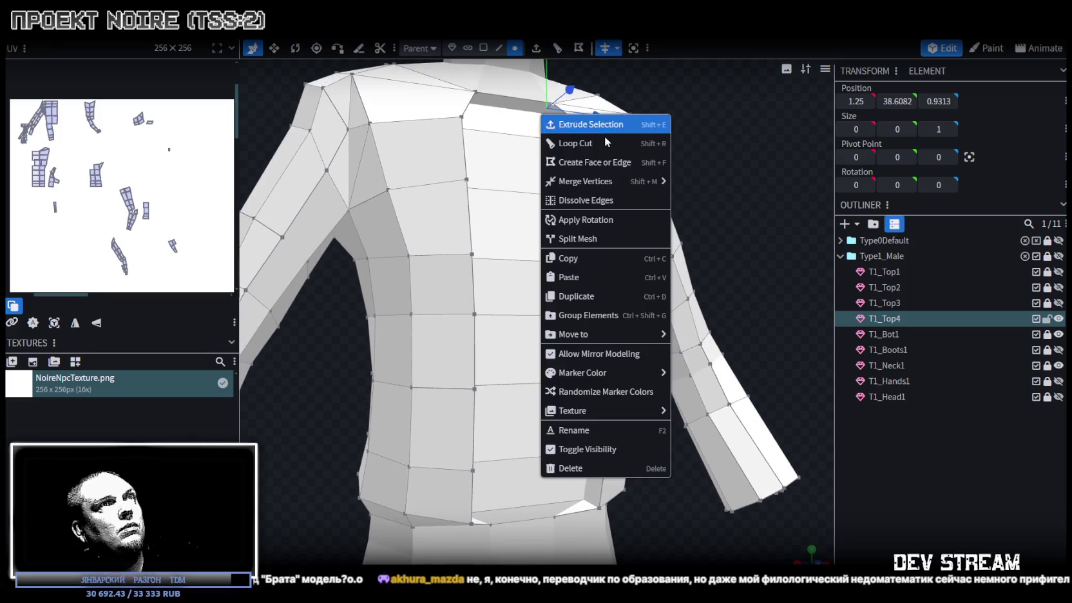
{"action": "left_click", "coordinate": [692, 184]}
{"action": "scroll", "coordinate": [693, 184], "scroll_direction": "down", "scroll_amount": 3}
Select the centre front strip down the chest and scale it narrower.
{"action": "left_click_drag", "start_coordinate": [693, 257], "coordinate": [734, 328]}
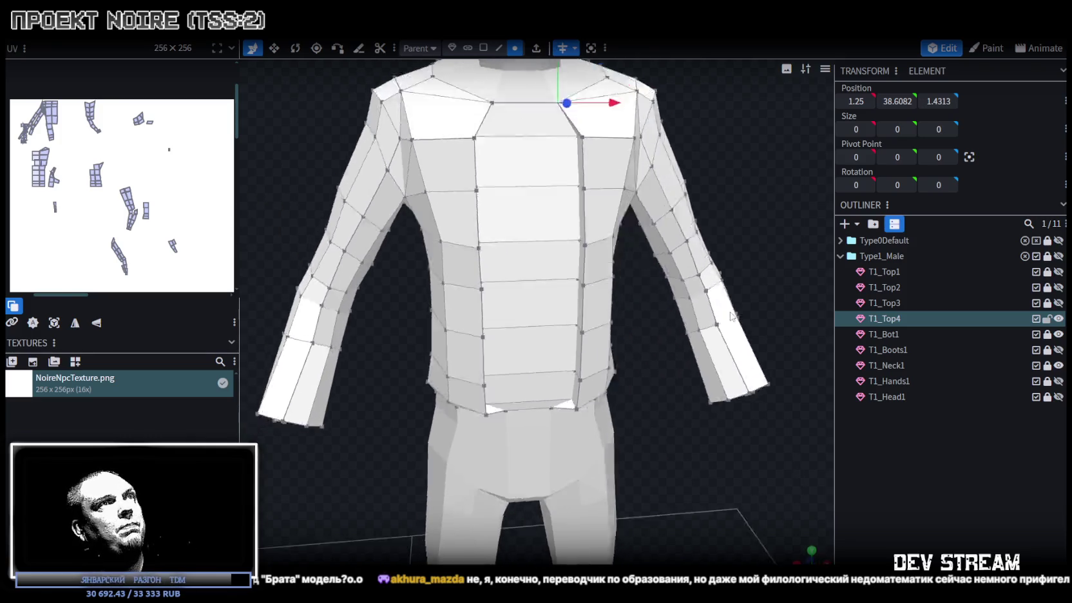
{"action": "left_click_drag", "start_coordinate": [548, 218], "coordinate": [552, 401]}
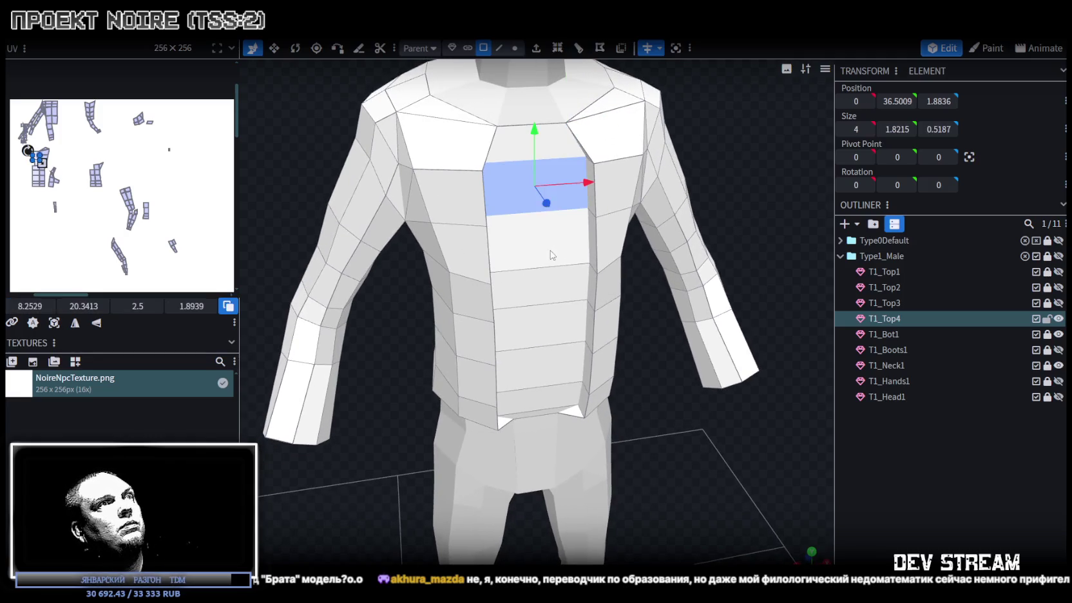
{"action": "mouse_move", "coordinate": [661, 370]}
{"action": "left_mouse_down"}
{"action": "mouse_move", "coordinate": [618, 257]}
{"action": "mouse_move", "coordinate": [566, 245]}
{"action": "left_mouse_up"}
{"action": "key", "text": "v"}
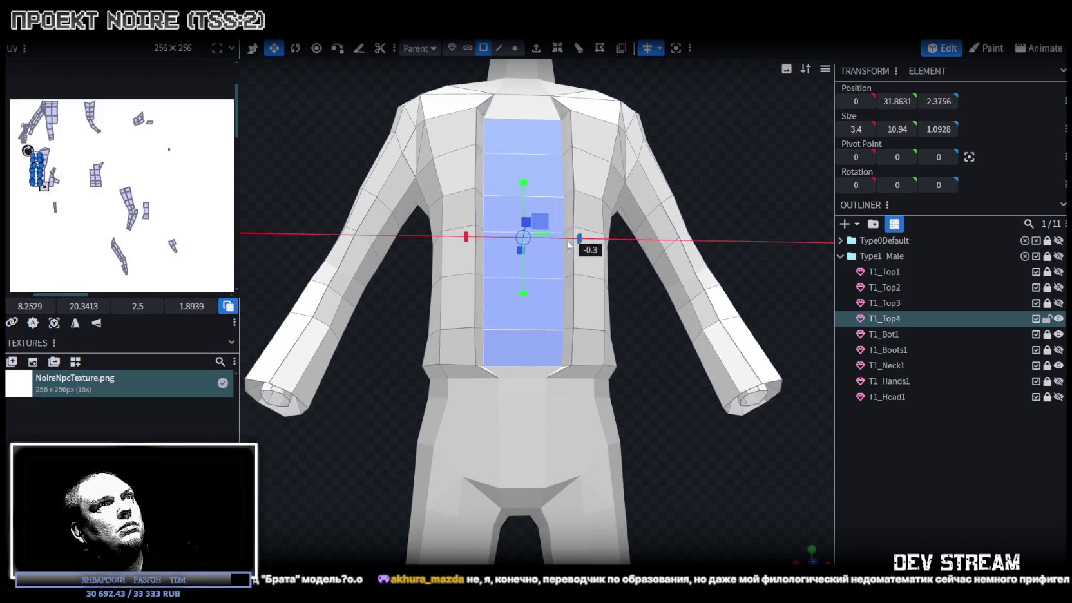
{"action": "mouse_move", "coordinate": [706, 218]}
{"action": "left_mouse_down"}
{"action": "mouse_move", "coordinate": [716, 203]}
{"action": "mouse_move", "coordinate": [728, 217]}
{"action": "left_mouse_up"}
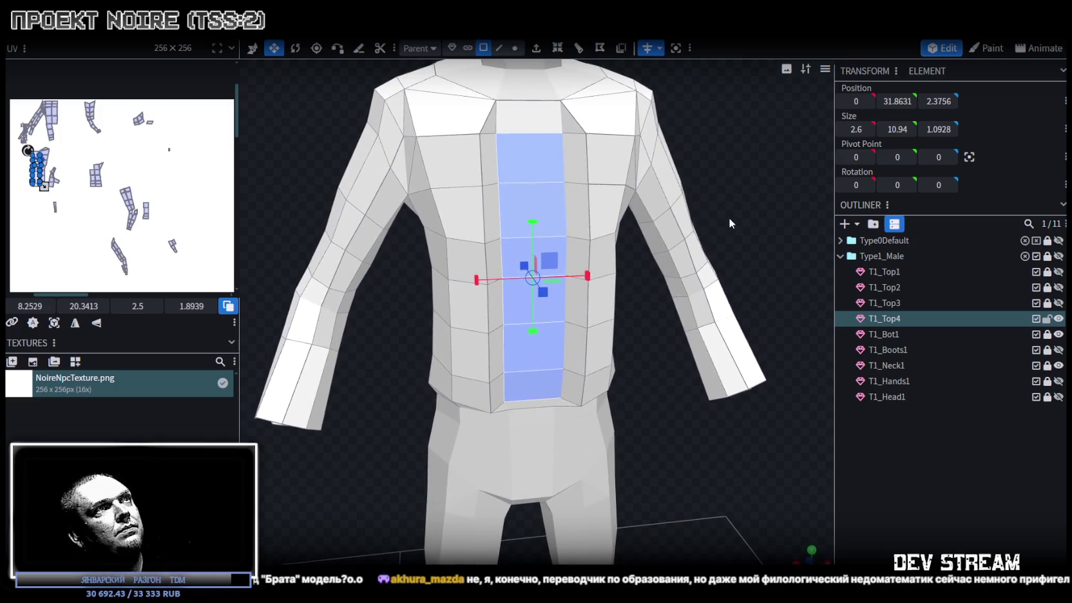
Pull the upper and lower pairs of chest faces inward toward the centre.
{"action": "left_click", "coordinate": [575, 213]}
{"action": "left_click", "coordinate": [491, 216], "text": "shift"}
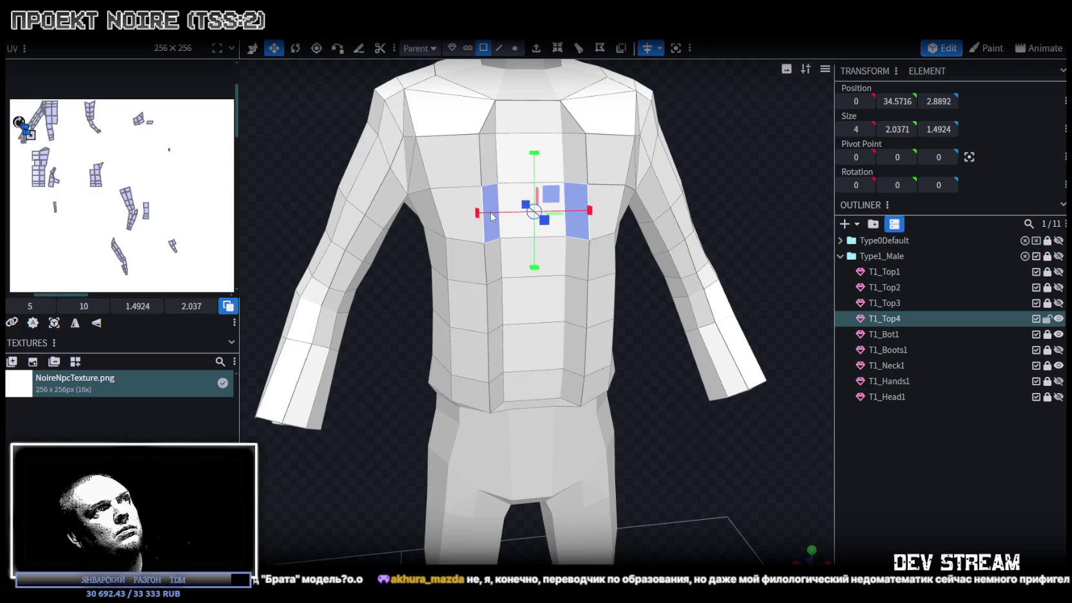
{"action": "mouse_move", "coordinate": [587, 212]}
{"action": "left_mouse_down"}
{"action": "mouse_move", "coordinate": [561, 213]}
{"action": "mouse_move", "coordinate": [641, 285]}
{"action": "mouse_move", "coordinate": [661, 264]}
{"action": "left_mouse_up"}
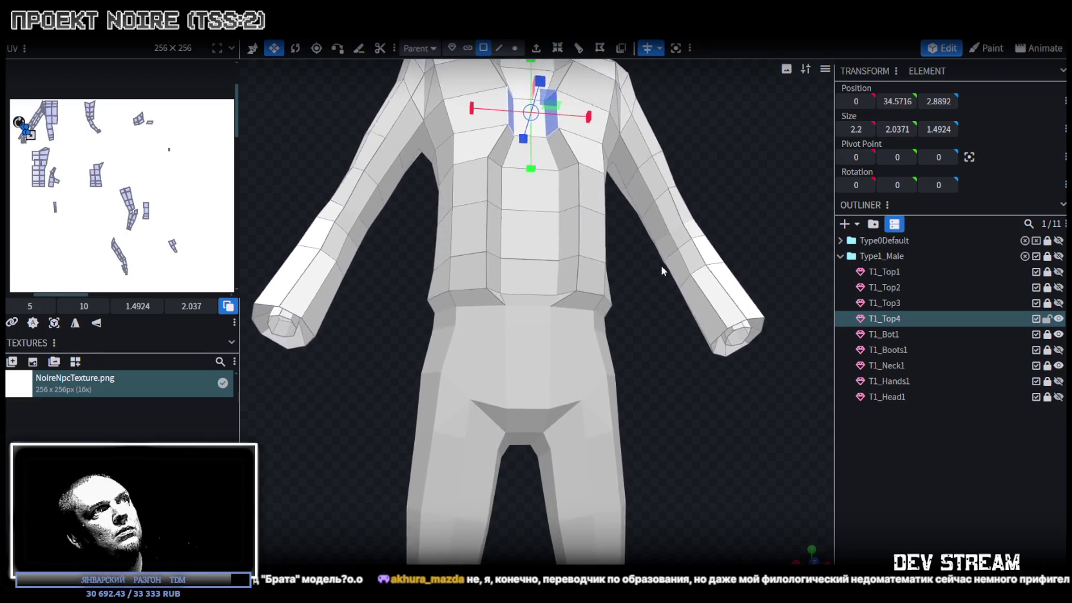
{"action": "left_click", "coordinate": [567, 232]}
{"action": "left_click", "coordinate": [496, 234], "text": "shift"}
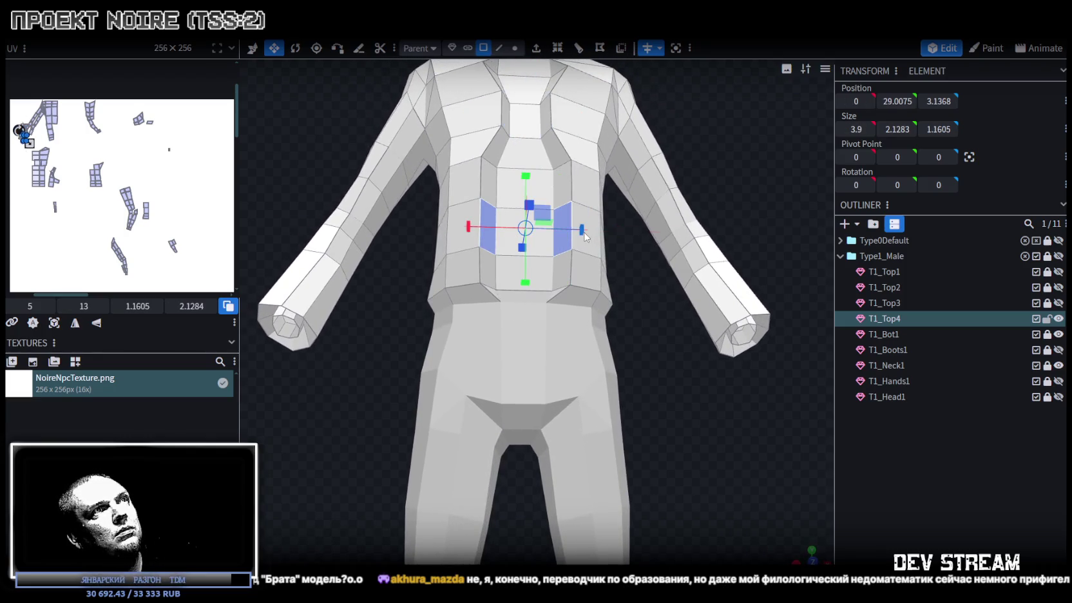
{"action": "left_click_drag", "start_coordinate": [586, 237], "coordinate": [554, 231]}
{"action": "mouse_move", "coordinate": [697, 205]}
{"action": "left_mouse_down"}
{"action": "mouse_move", "coordinate": [783, 221]}
{"action": "mouse_move", "coordinate": [760, 224]}
{"action": "left_mouse_up"}
{"action": "scroll", "coordinate": [579, 193], "scroll_direction": "up", "scroll_amount": 2}
In edge mode, spread the two inner vertical chest edges apart to 2.7 wide.
{"action": "left_click", "coordinate": [498, 48]}
{"action": "scroll", "coordinate": [565, 232], "scroll_direction": "up", "scroll_amount": 2}
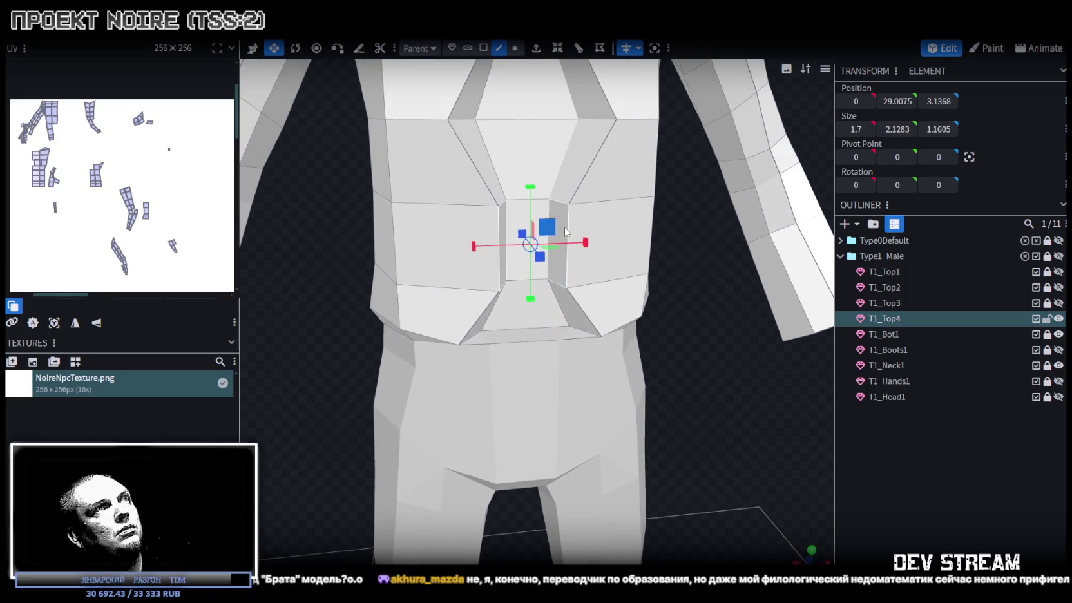
{"action": "left_click", "coordinate": [571, 227]}
{"action": "left_click", "coordinate": [503, 232], "text": "shift"}
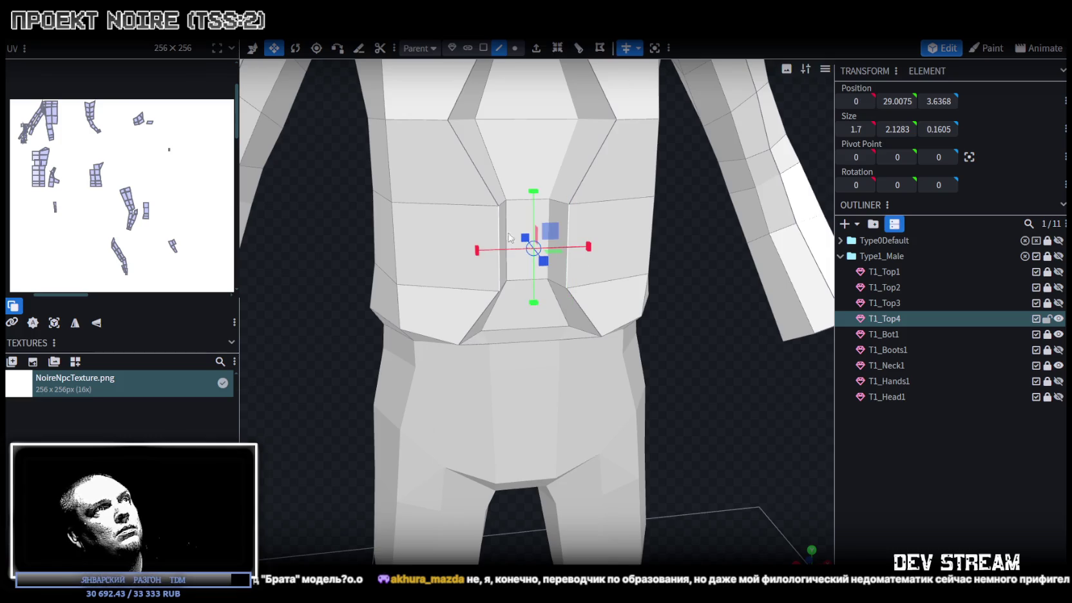
{"action": "left_click_drag", "start_coordinate": [587, 247], "coordinate": [610, 248]}
Narrow the waist edge below the chest to finish the dart.
{"action": "mouse_move", "coordinate": [683, 345]}
{"action": "left_mouse_down"}
{"action": "mouse_move", "coordinate": [579, 349]}
{"action": "mouse_move", "coordinate": [580, 315]}
{"action": "mouse_move", "coordinate": [656, 258]}
{"action": "mouse_move", "coordinate": [727, 324]}
{"action": "mouse_move", "coordinate": [697, 333]}
{"action": "mouse_move", "coordinate": [674, 284]}
{"action": "mouse_move", "coordinate": [636, 308]}
{"action": "mouse_move", "coordinate": [719, 329]}
{"action": "mouse_move", "coordinate": [669, 366]}
{"action": "left_mouse_up"}
{"action": "scroll", "coordinate": [651, 368], "scroll_direction": "up", "scroll_amount": 2}
{"action": "scroll", "coordinate": [605, 322], "scroll_direction": "up", "scroll_amount": 3}
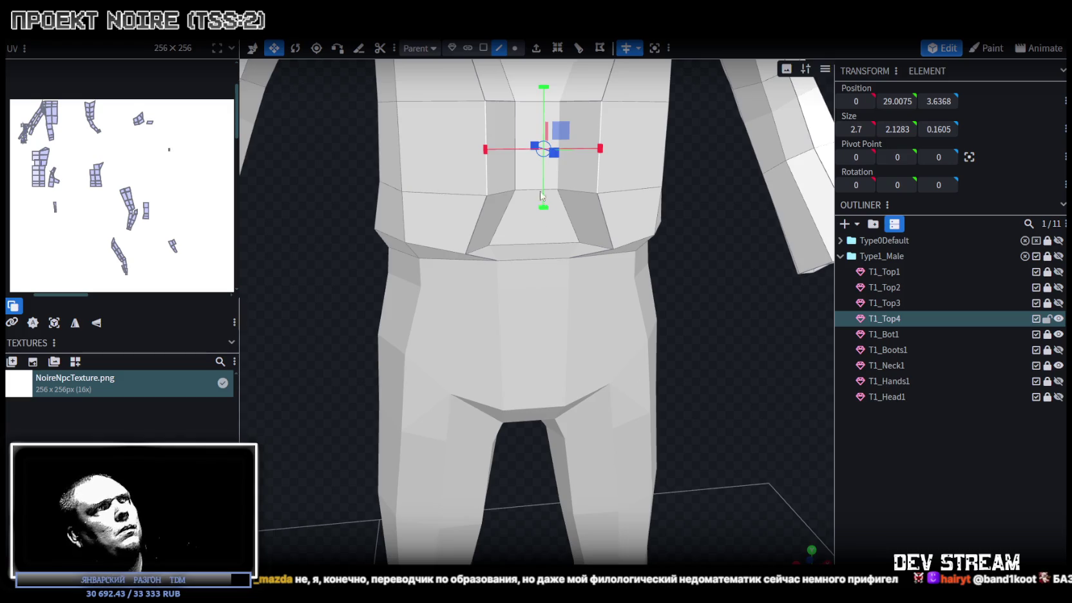
{"action": "left_click", "coordinate": [533, 248]}
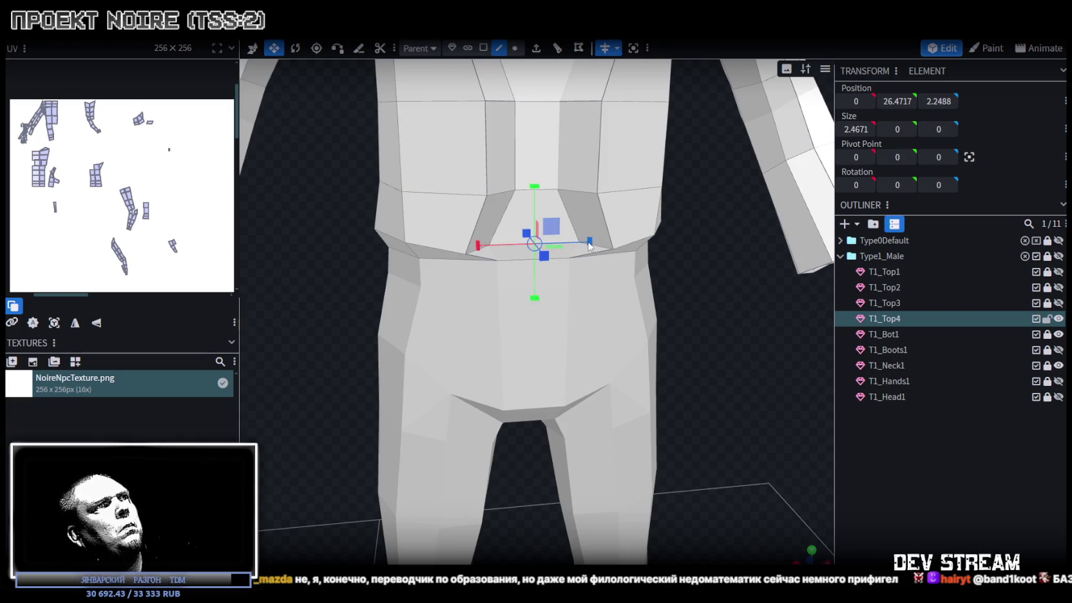
{"action": "left_click_drag", "start_coordinate": [589, 245], "coordinate": [578, 248]}
{"action": "left_click_drag", "start_coordinate": [716, 318], "coordinate": [703, 332]}
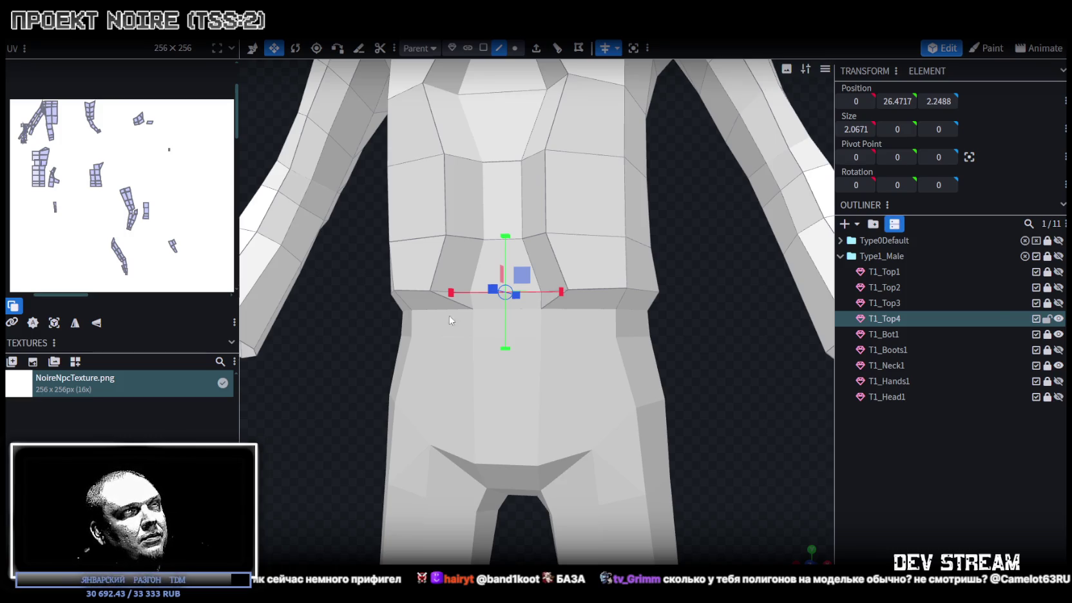
{"action": "key", "text": "alt+Tab"}
Scroll through the Последний ронин (2024) film page on Kinopoisk.
{"action": "scroll", "coordinate": [753, 394], "scroll_direction": "down", "scroll_amount": 3}
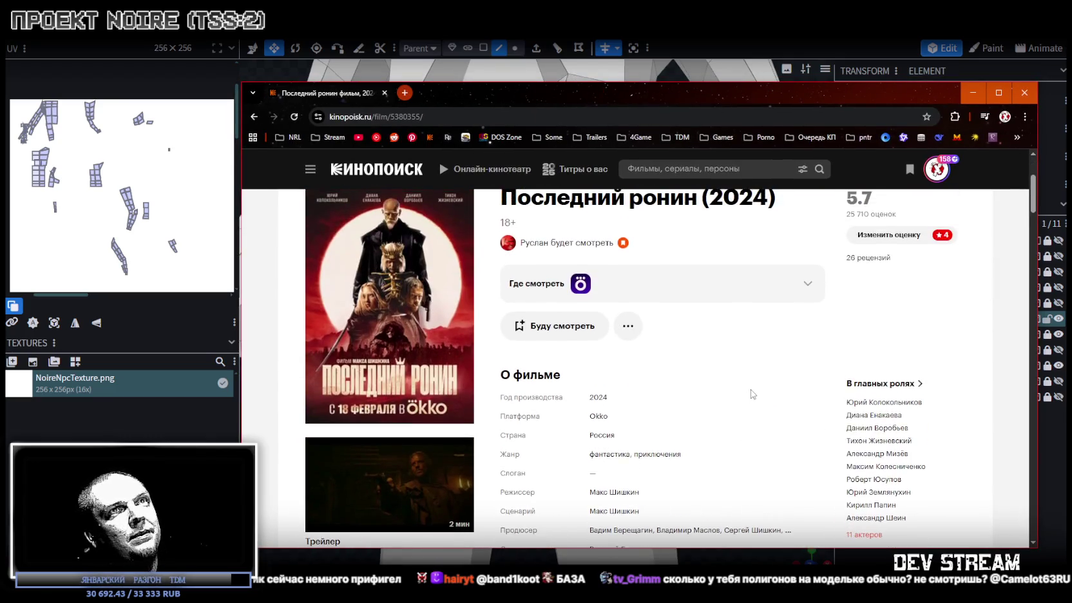
{"action": "scroll", "coordinate": [752, 394], "scroll_direction": "up", "scroll_amount": 2}
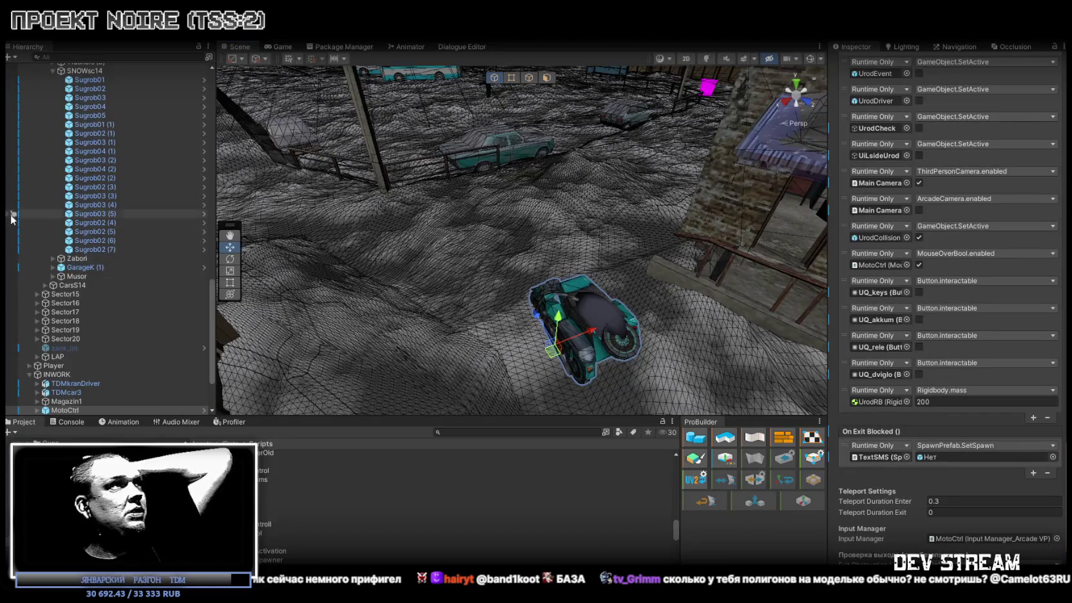
Collapse the ###MAP### group and frame the Player character in the scene view.
{"action": "scroll", "coordinate": [12, 215], "scroll_direction": "up", "scroll_amount": 10}
{"action": "scroll", "coordinate": [19, 193], "scroll_direction": "up", "scroll_amount": 10}
{"action": "scroll", "coordinate": [32, 168], "scroll_direction": "up", "scroll_amount": 10}
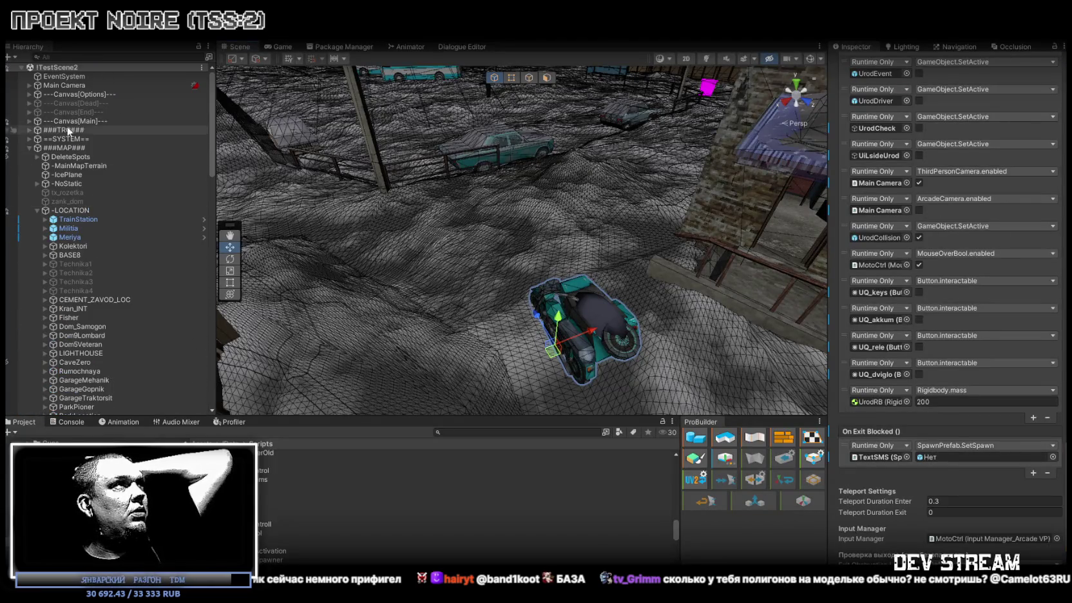
{"action": "left_click", "coordinate": [29, 148]}
{"action": "left_click", "coordinate": [53, 158]}
{"action": "double_click", "coordinate": [53, 158]}
Select the golova head and show its PlayerHead mesh: 136 vertices, 152 triangles.
{"action": "left_click", "coordinate": [541, 284]}
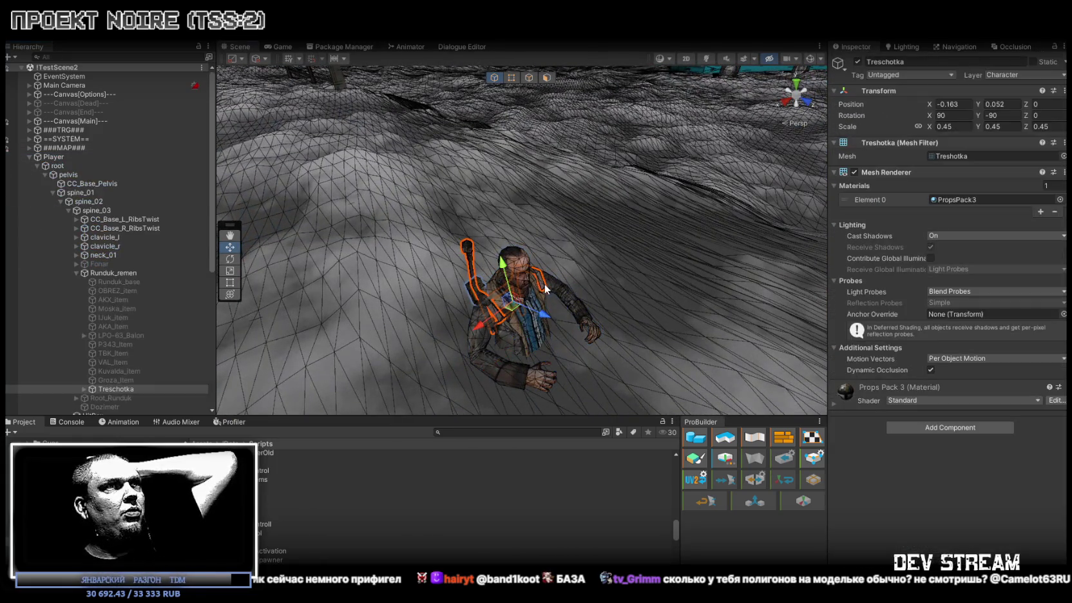
{"action": "left_click", "coordinate": [525, 264]}
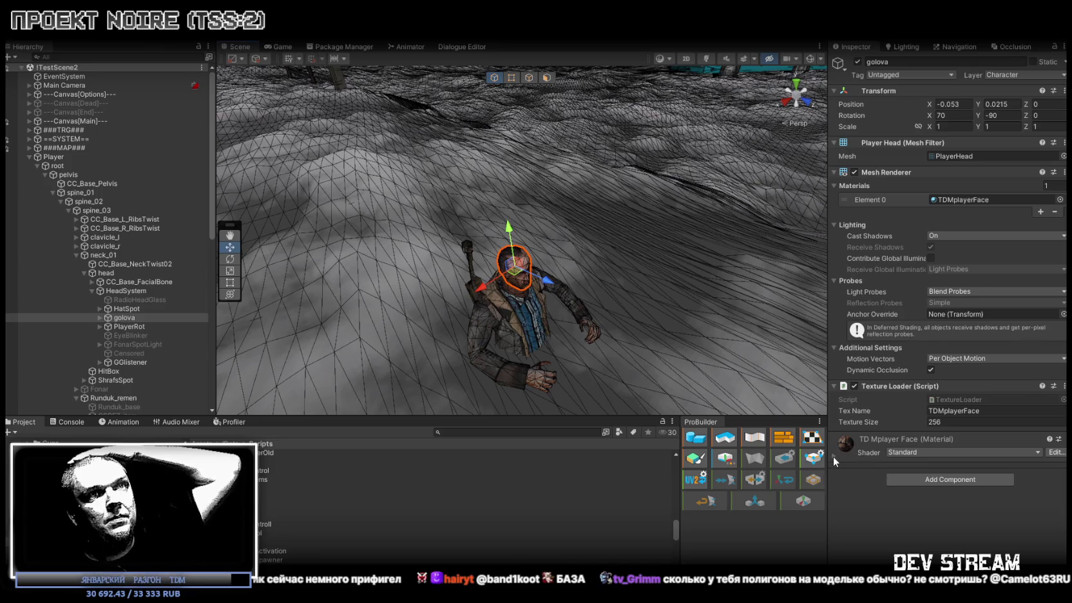
{"action": "left_click", "coordinate": [944, 155]}
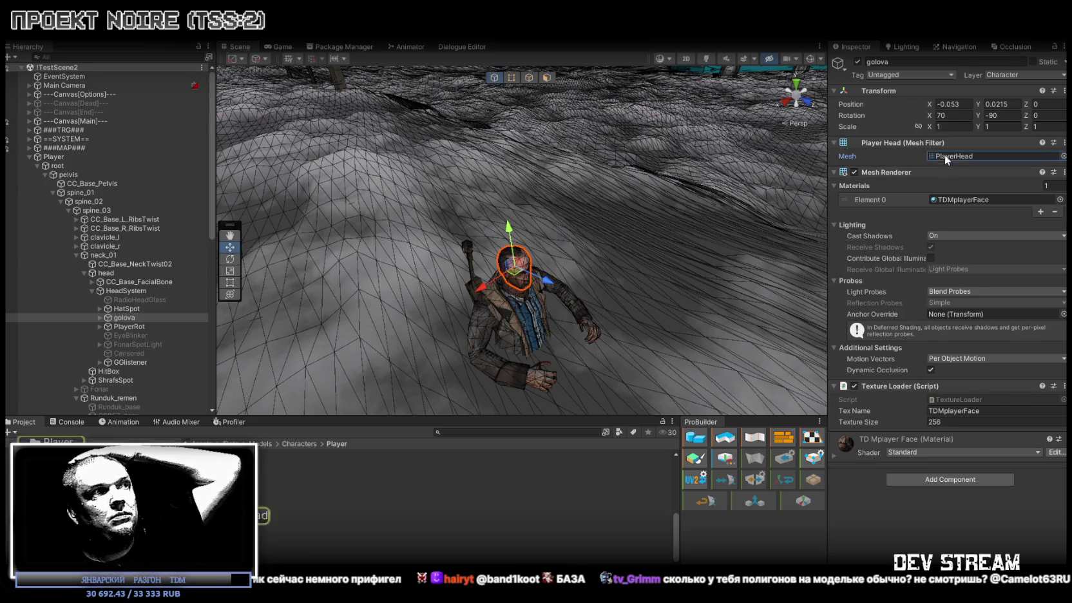
{"action": "left_click", "coordinate": [300, 514]}
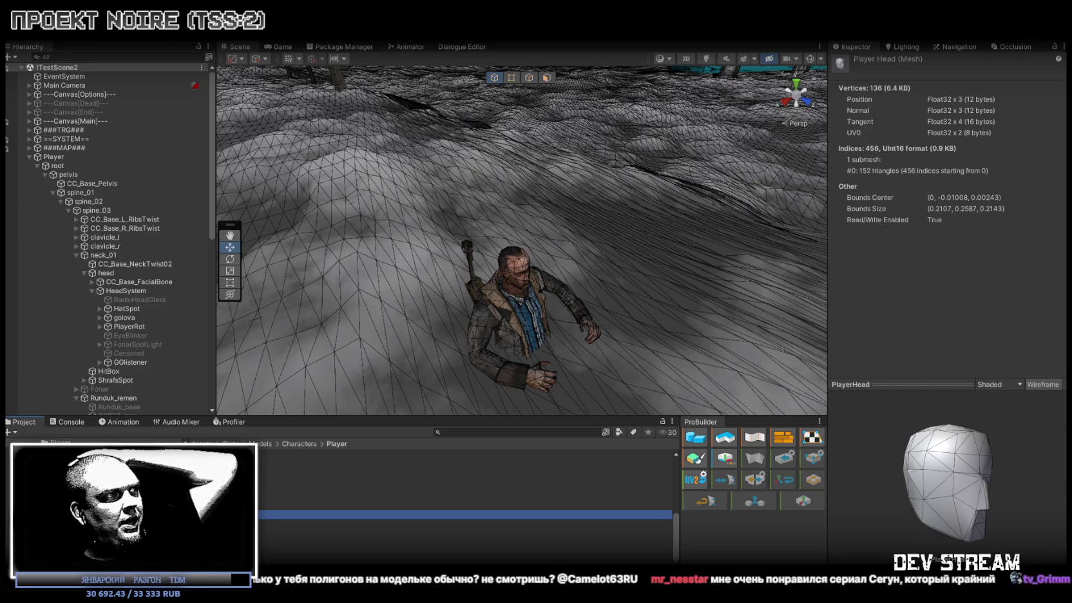
Inspect the Yeyblink, palto_verh, Shtani, Ruki and Rubaha mesh stats.
{"action": "key", "text": "Down"}
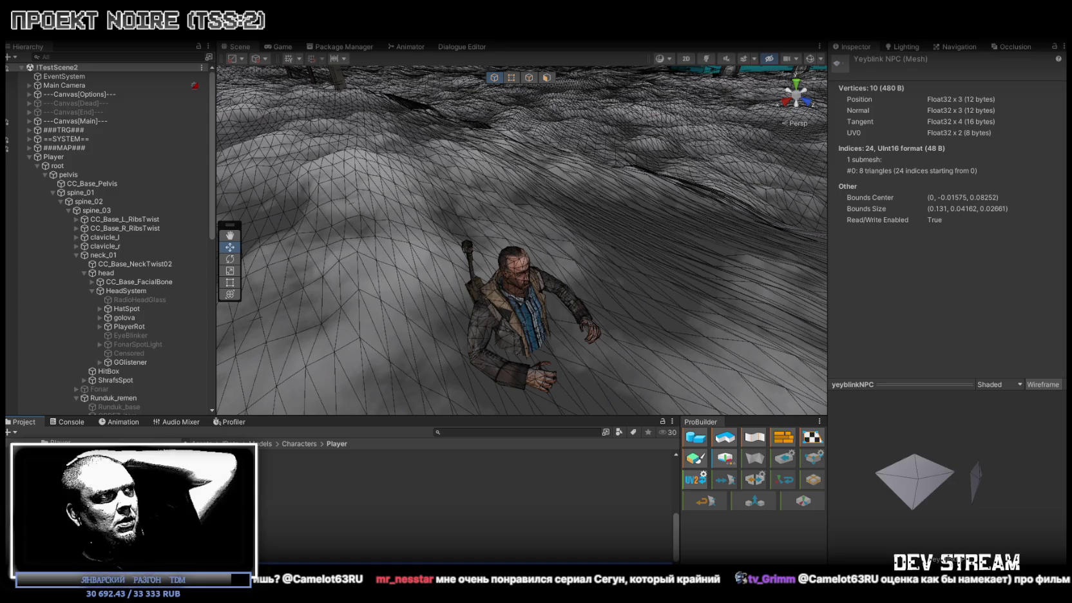
{"action": "left_click", "coordinate": [484, 327]}
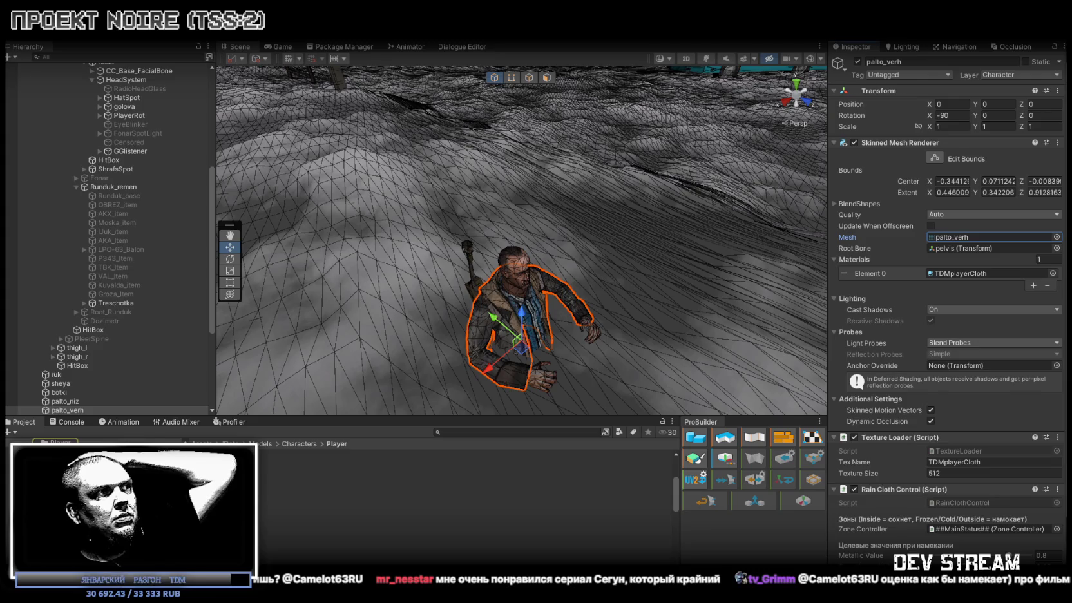
{"action": "left_click", "coordinate": [464, 549]}
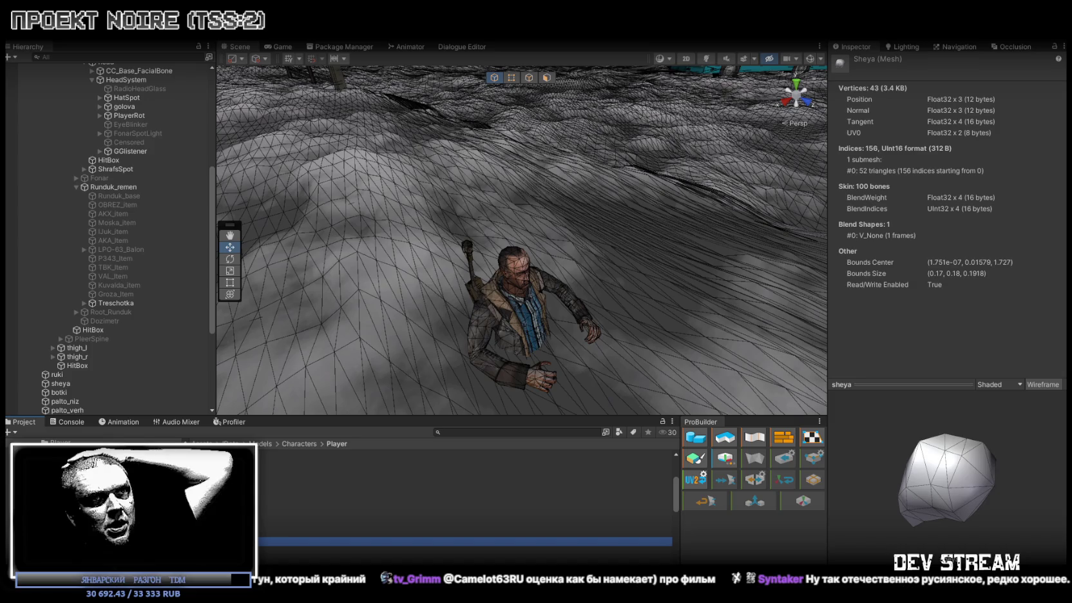
{"action": "left_click", "coordinate": [451, 532]}
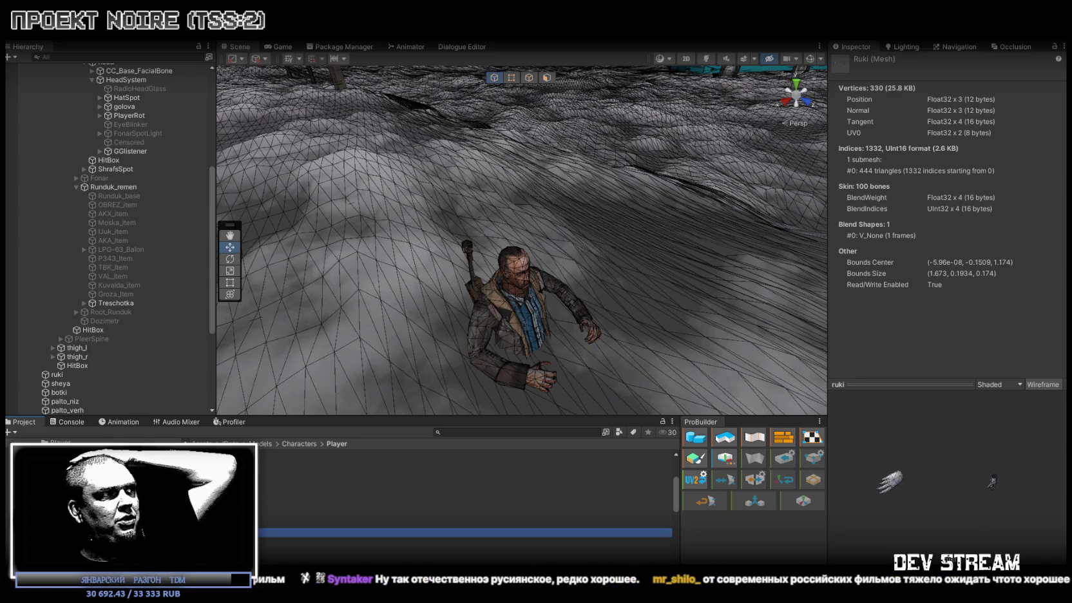
{"action": "left_click", "coordinate": [451, 523]}
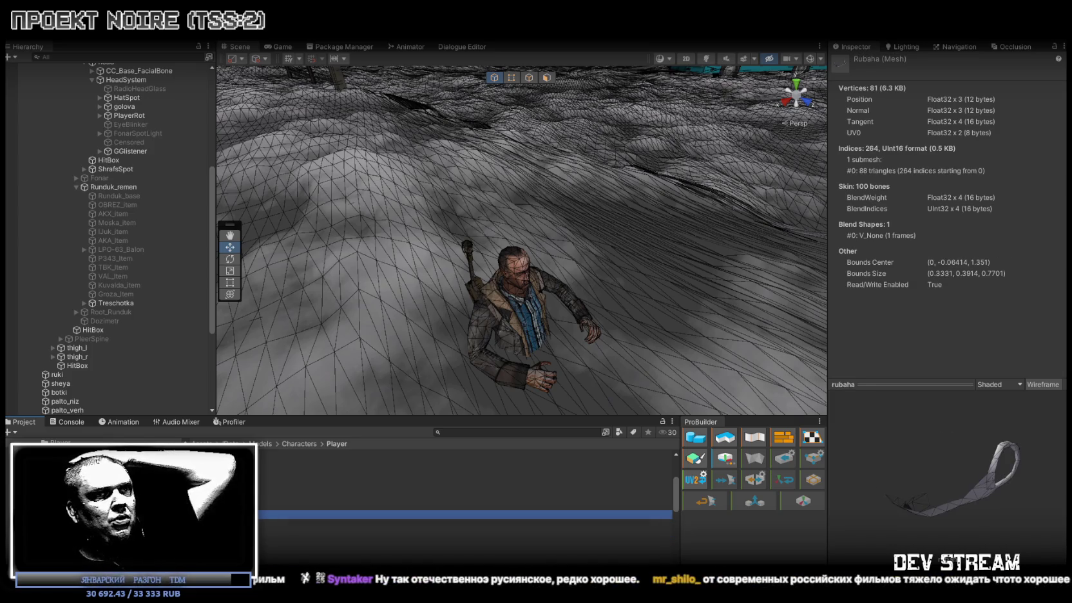
Step through the Palto_verh, Palto_niz, Golova and Botki meshes, returning to Palto_niz.
{"action": "key", "text": "Up"}
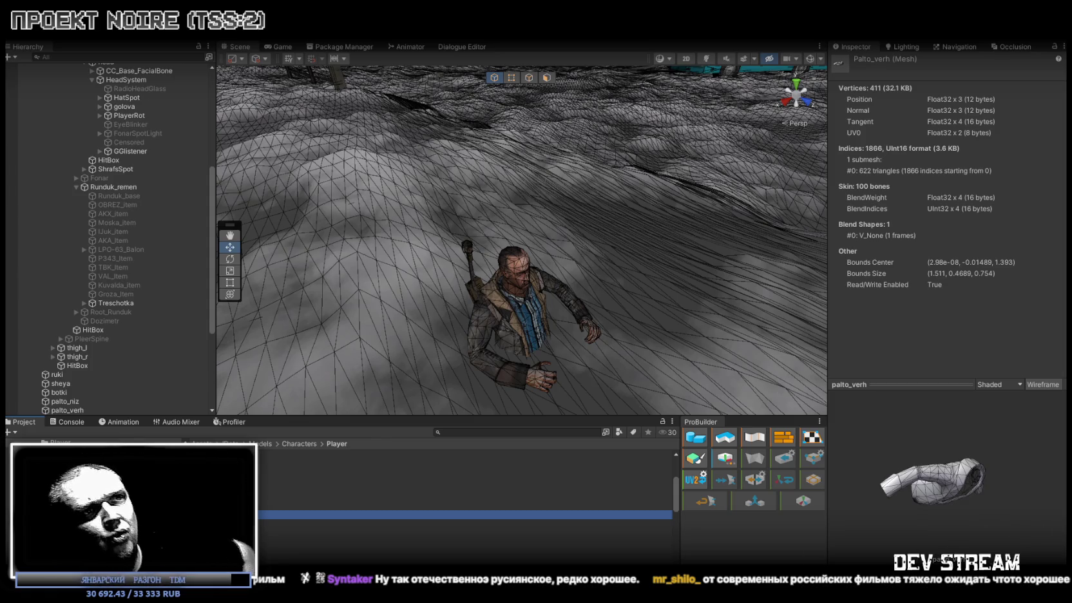
{"action": "key", "text": "Up"}
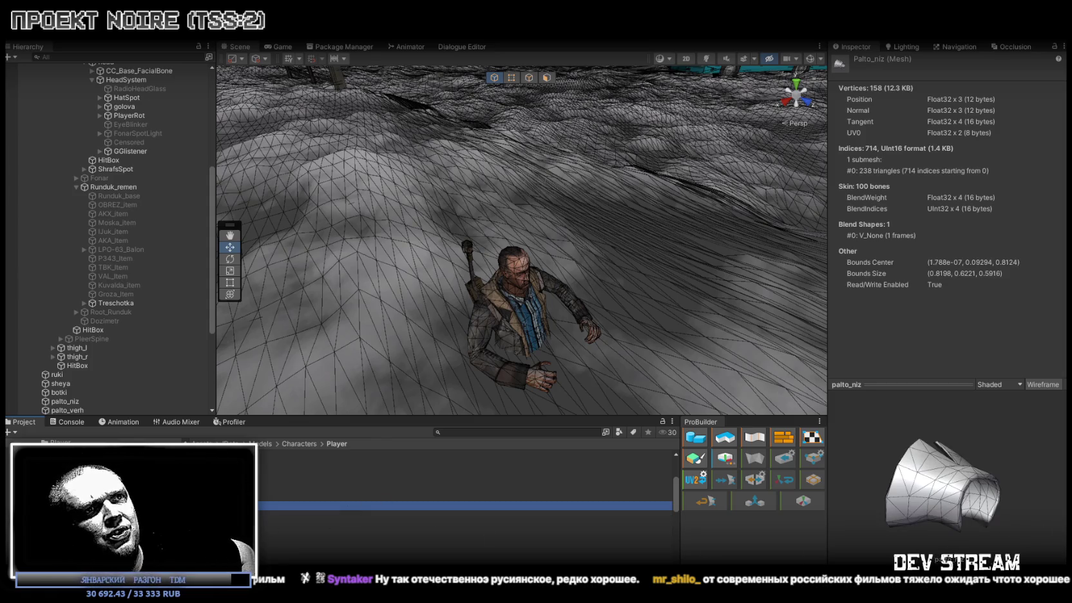
{"action": "key", "text": "Up"}
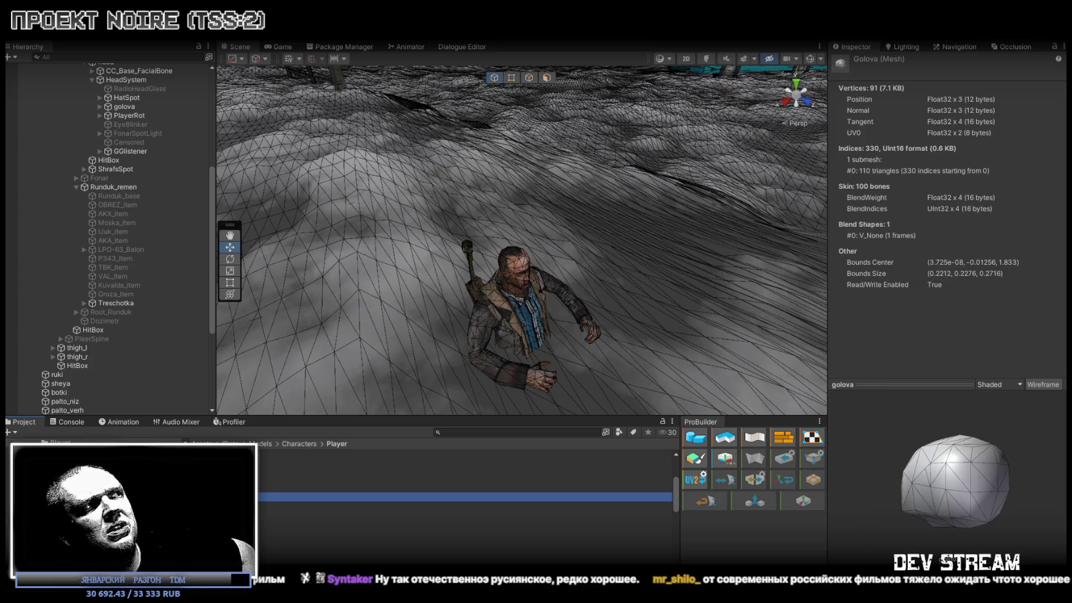
{"action": "key", "text": "Up"}
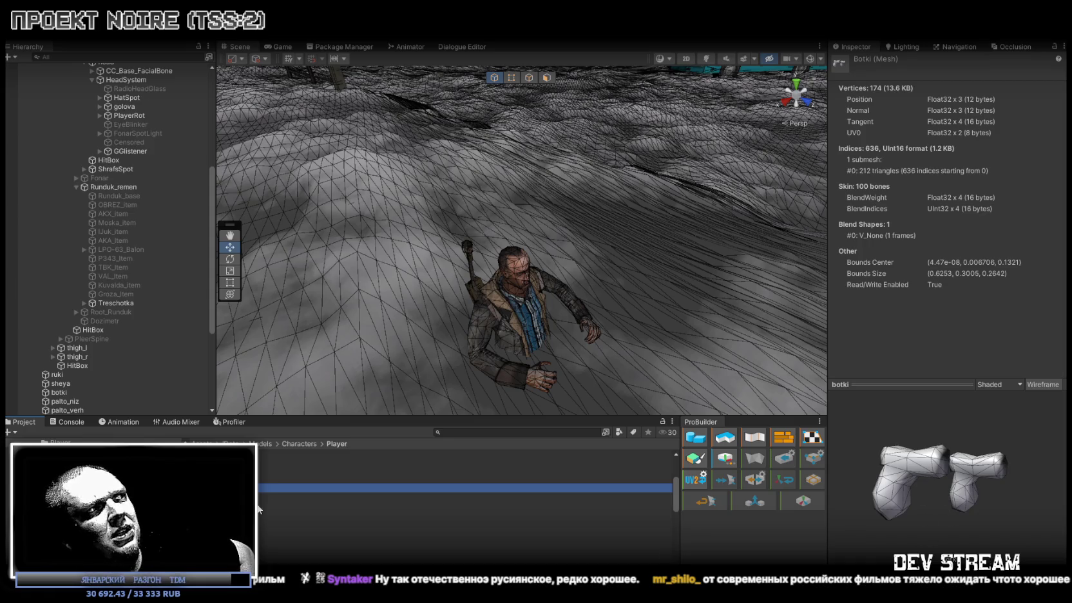
{"action": "key", "text": "Down"}
{"action": "key", "text": "Down"}
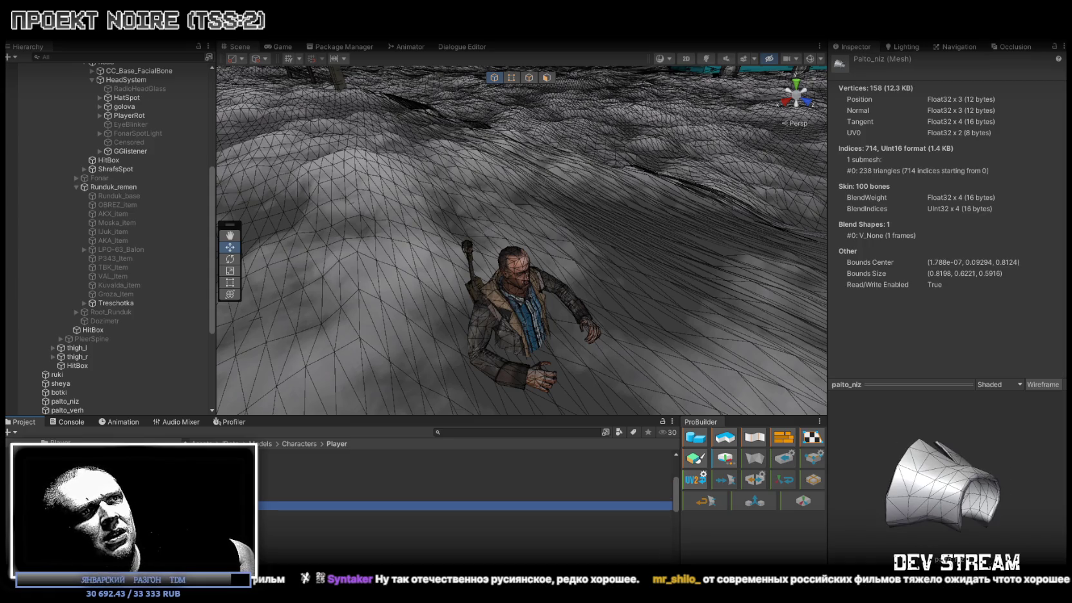
{"action": "key", "text": "Down"}
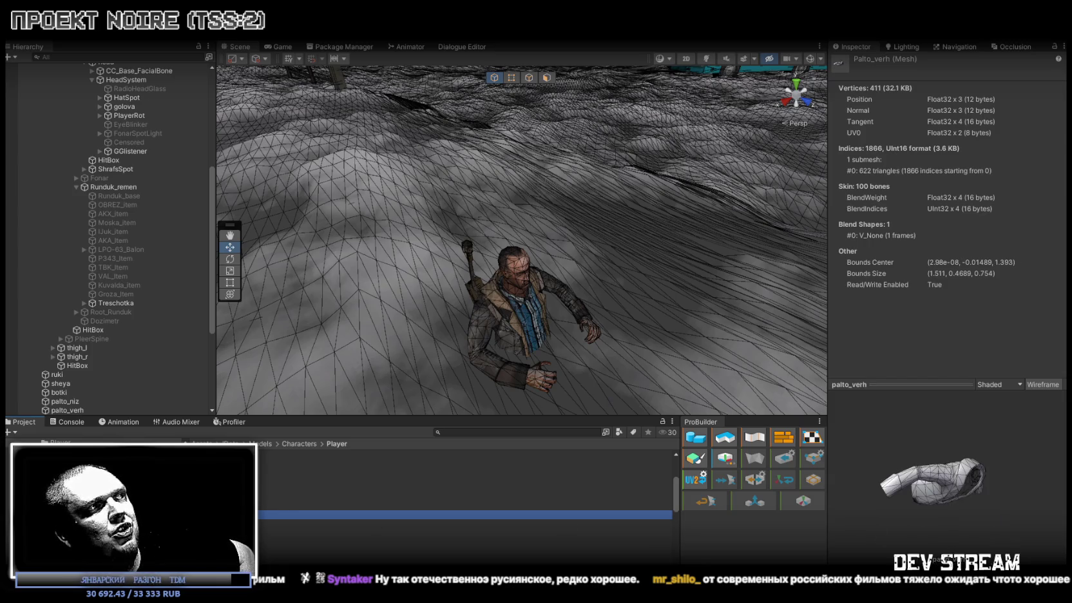
Compare the Rubaha, Ruki, Sheya and Shtani mesh triangle counts.
{"action": "left_click", "coordinate": [261, 524]}
{"action": "key", "text": "Down"}
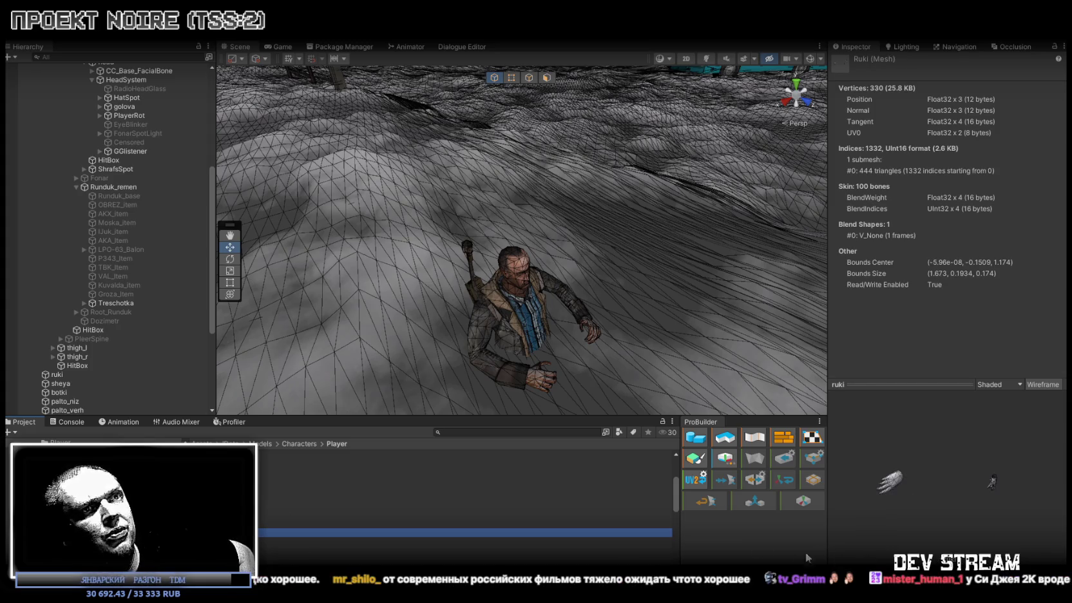
{"action": "key", "text": "Down"}
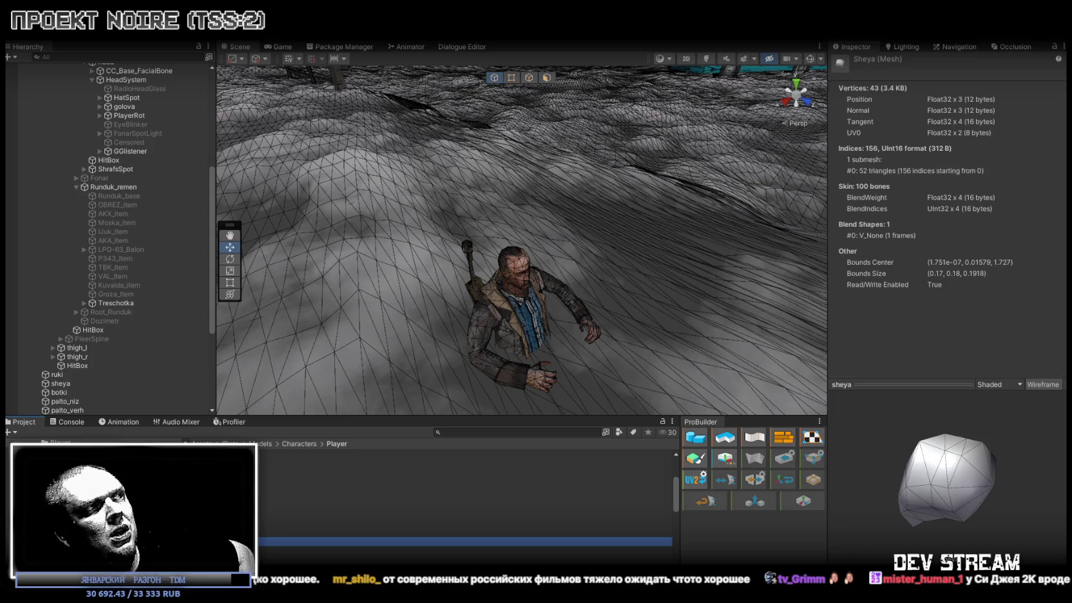
{"action": "key", "text": "Down"}
{"action": "key", "text": "Up"}
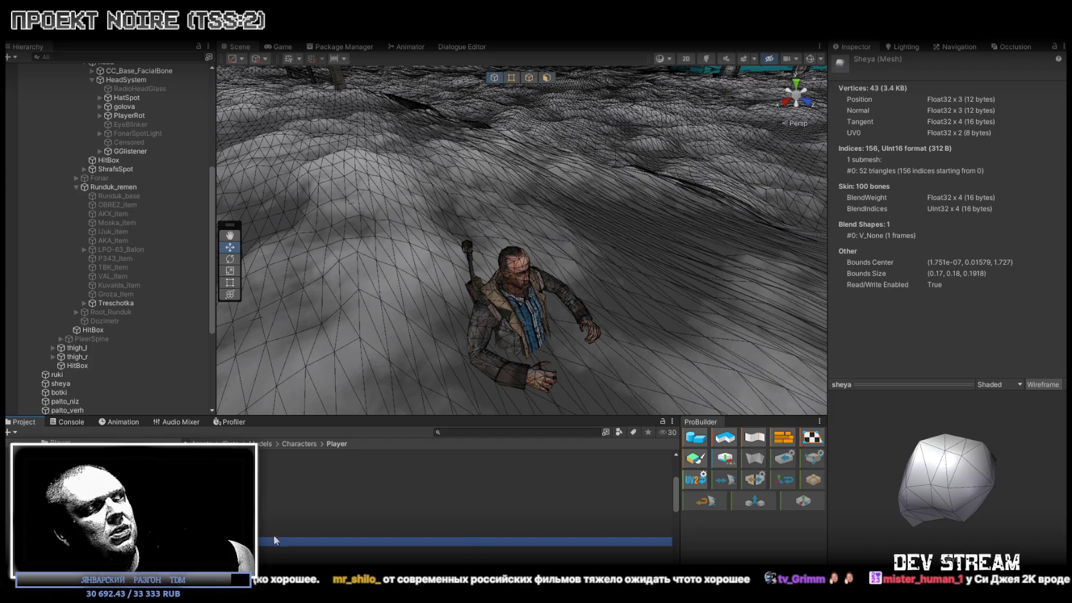
{"action": "key", "text": "Down"}
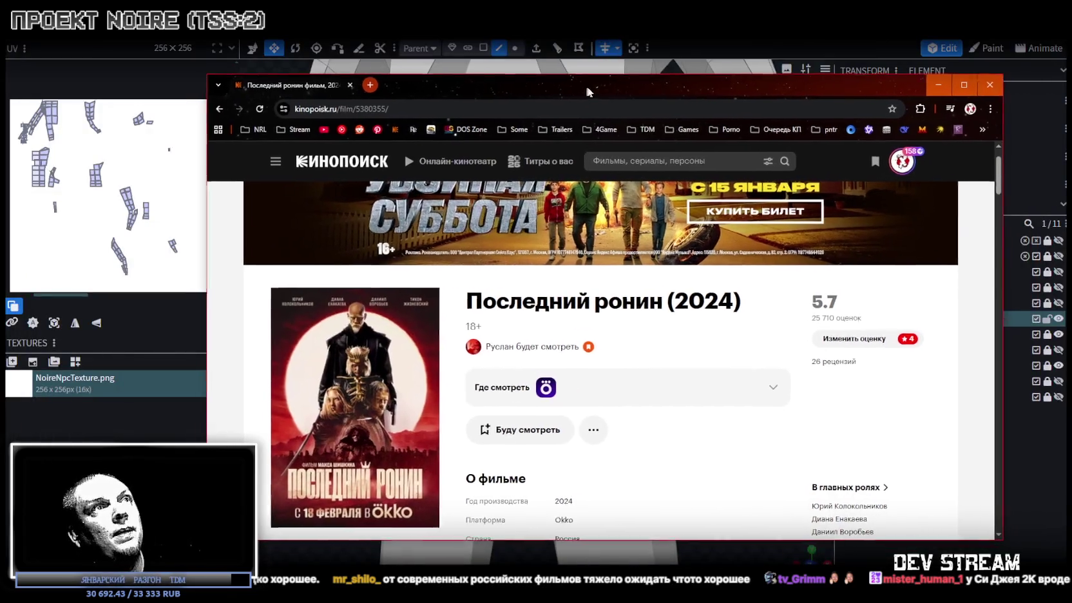
Open a lead actress's profile from the В главных ролях cast list in a new tab.
{"action": "left_click_drag", "start_coordinate": [586, 91], "coordinate": [593, 93]}
{"action": "scroll", "coordinate": [353, 329], "scroll_direction": "down", "scroll_amount": 1}
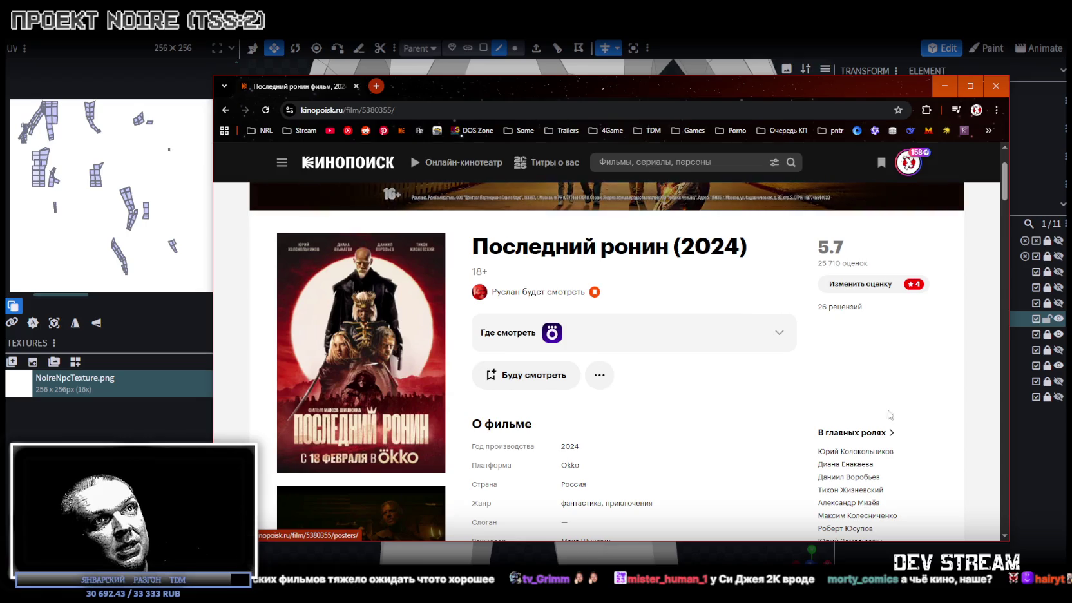
{"action": "mouse_move", "coordinate": [845, 463]}
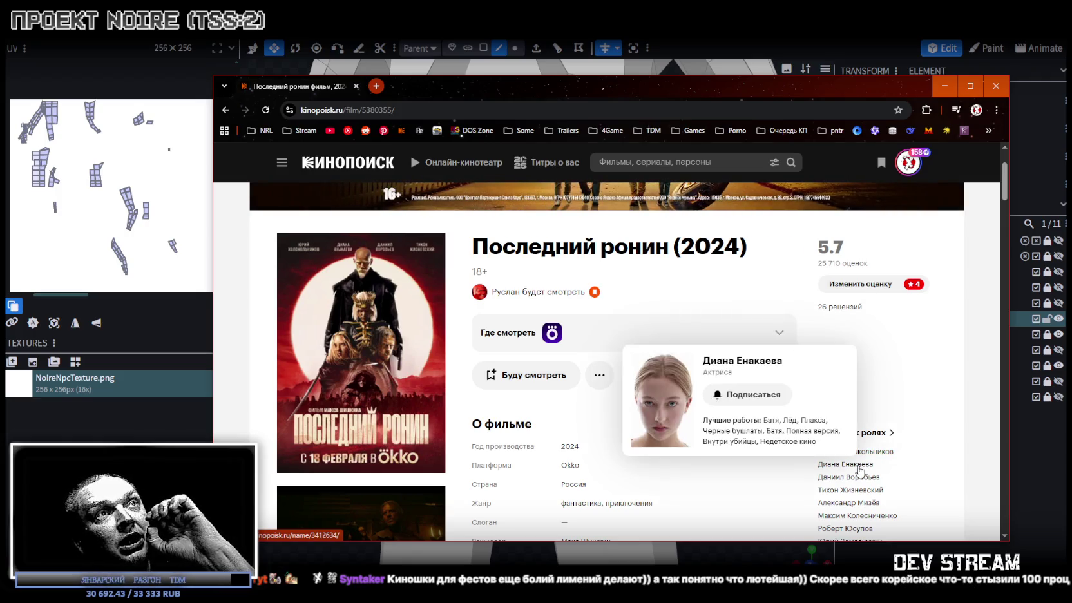
{"action": "left_click", "coordinate": [849, 465]}
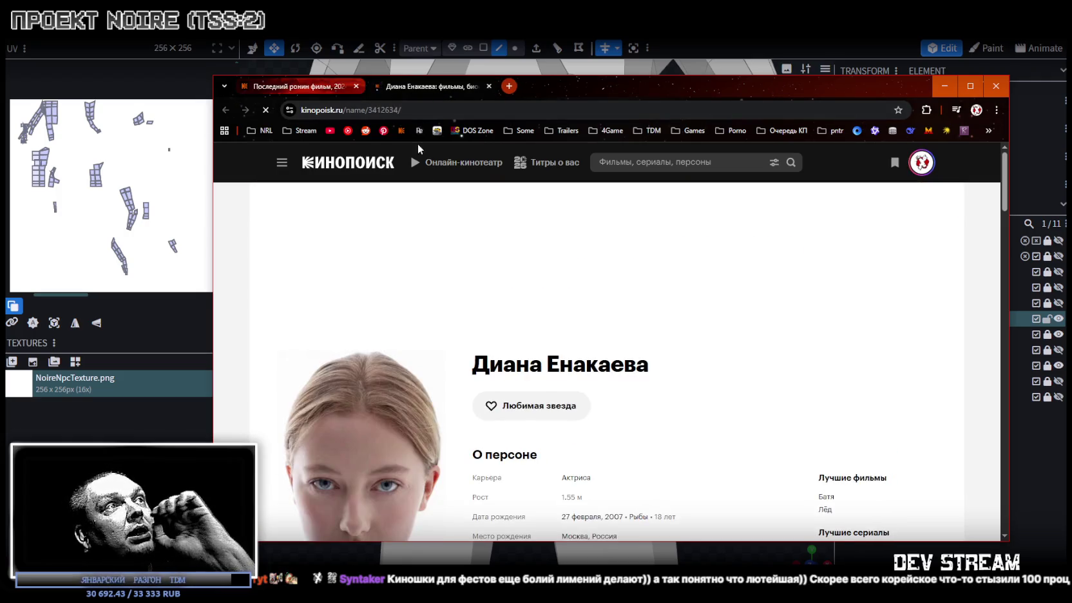
{"action": "scroll", "coordinate": [723, 426], "scroll_direction": "down", "scroll_amount": 2}
{"action": "scroll", "coordinate": [626, 280], "scroll_direction": "up", "scroll_amount": 2}
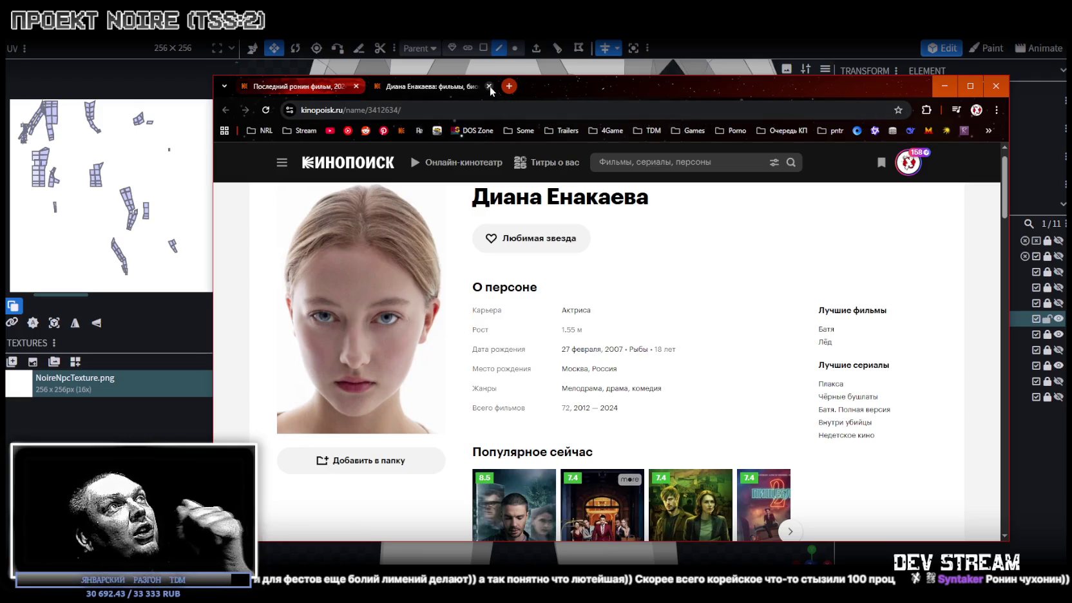
Return to the Последний ронин film page, then hide the browser to reveal Blockbench.
{"action": "left_click", "coordinate": [291, 92]}
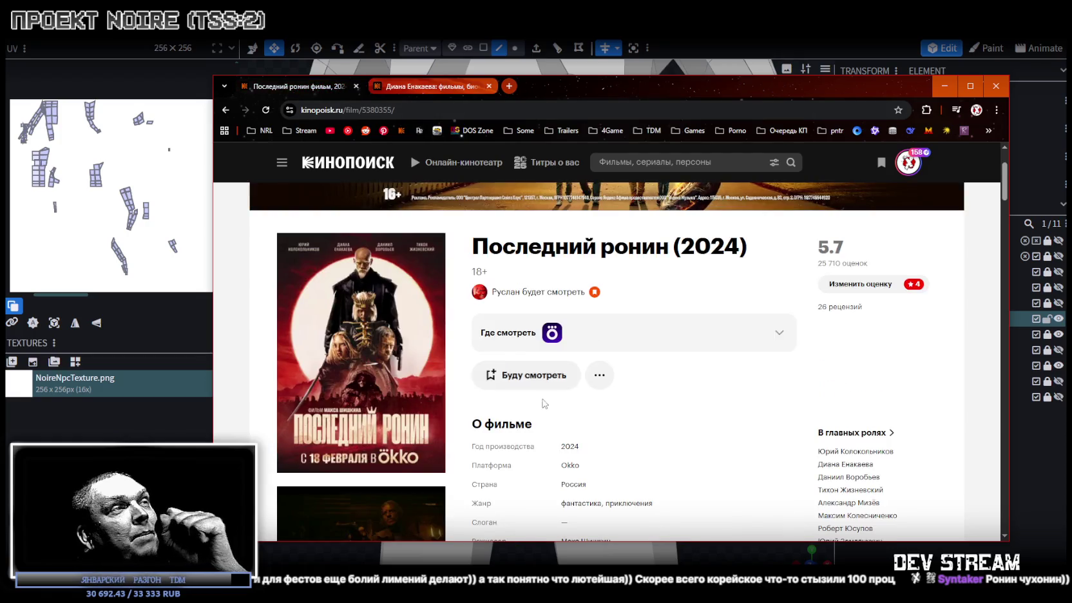
{"action": "scroll", "coordinate": [515, 322], "scroll_direction": "down", "scroll_amount": 5}
{"action": "scroll", "coordinate": [515, 322], "scroll_direction": "up", "scroll_amount": 4}
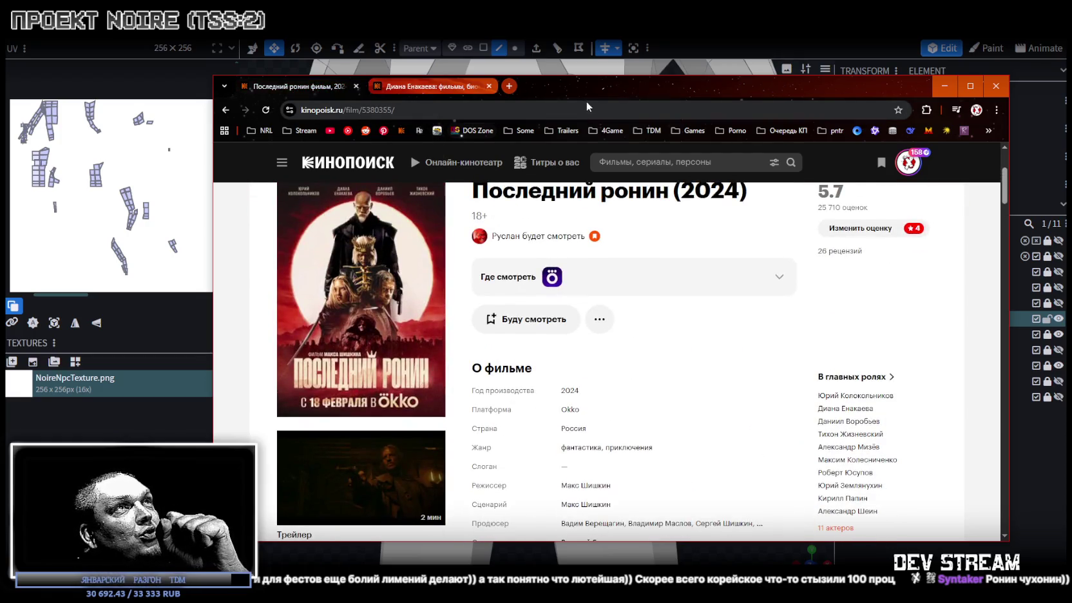
{"action": "key", "text": "alt+Tab"}
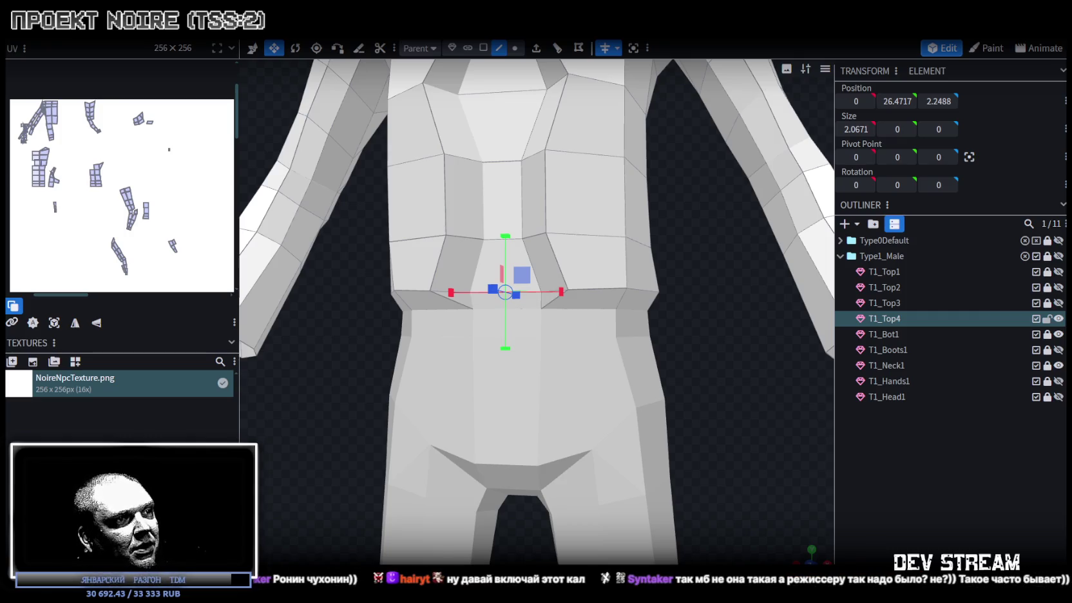
Switch back to the browser showing the Последний ронин film.
{"action": "key", "text": "alt+Tab"}
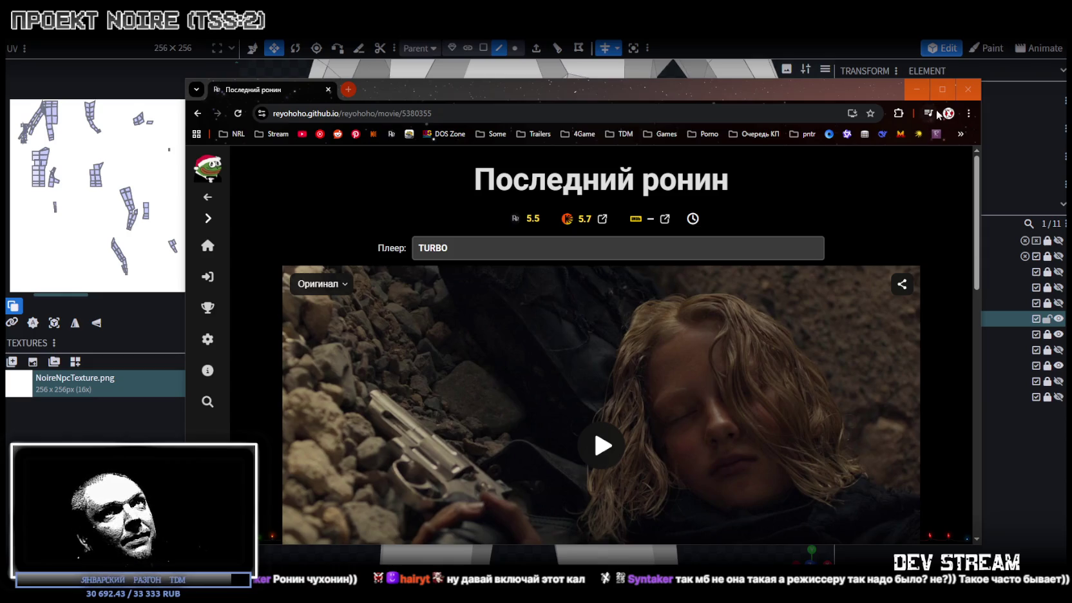
Maximize the browser, play the film, then pause it.
{"action": "left_click", "coordinate": [941, 89]}
{"action": "scroll", "coordinate": [515, 464], "scroll_direction": "down", "scroll_amount": 2}
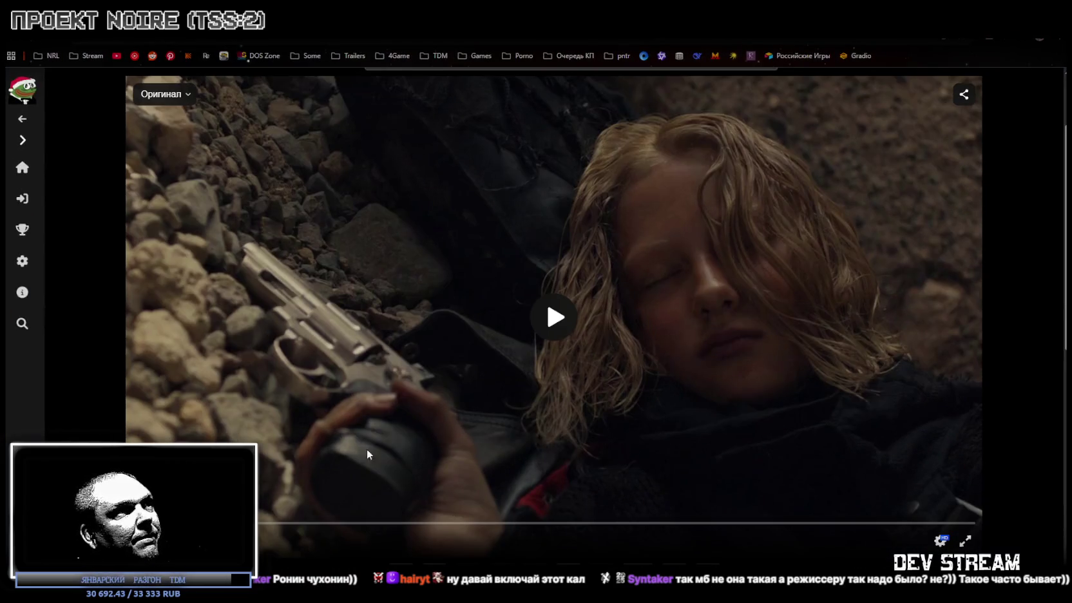
{"action": "left_click", "coordinate": [538, 329]}
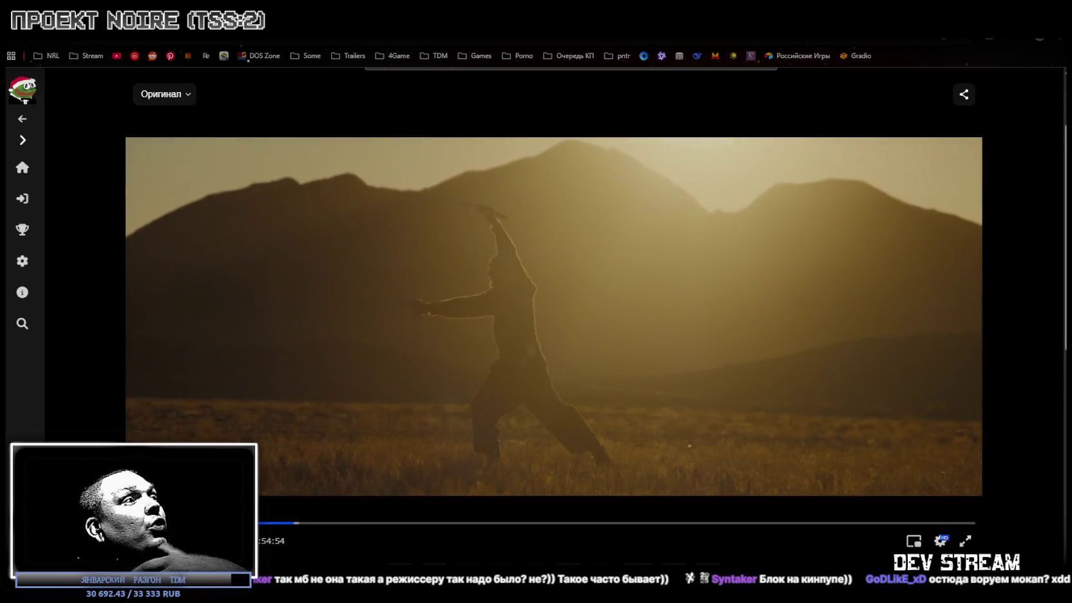
{"action": "key", "text": "space"}
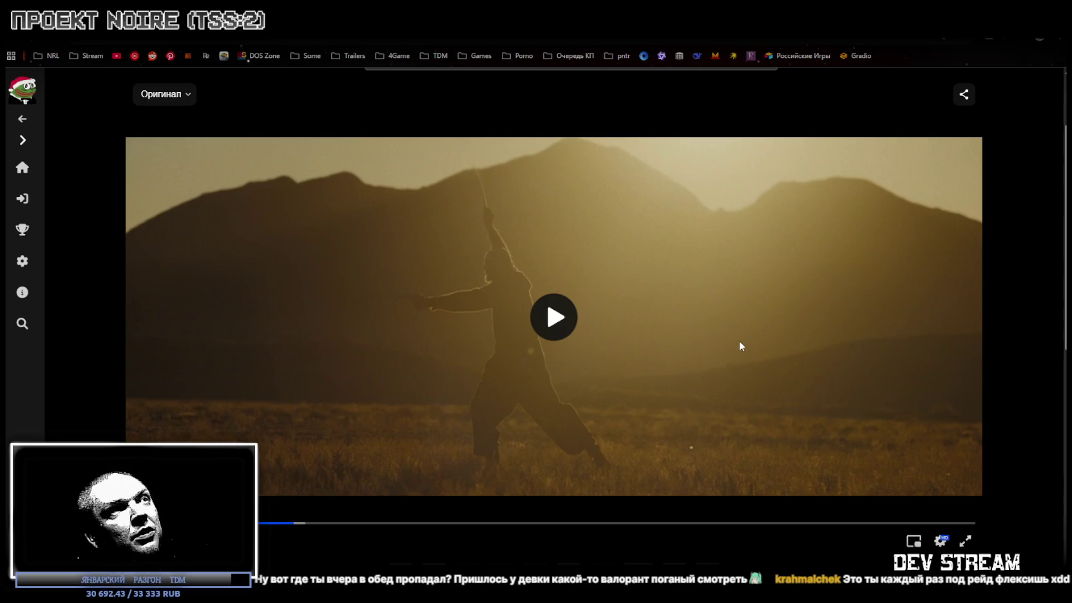
Resume playback and skip ten seconds forward twice, then back to the book close-up.
{"action": "left_click", "coordinate": [552, 322]}
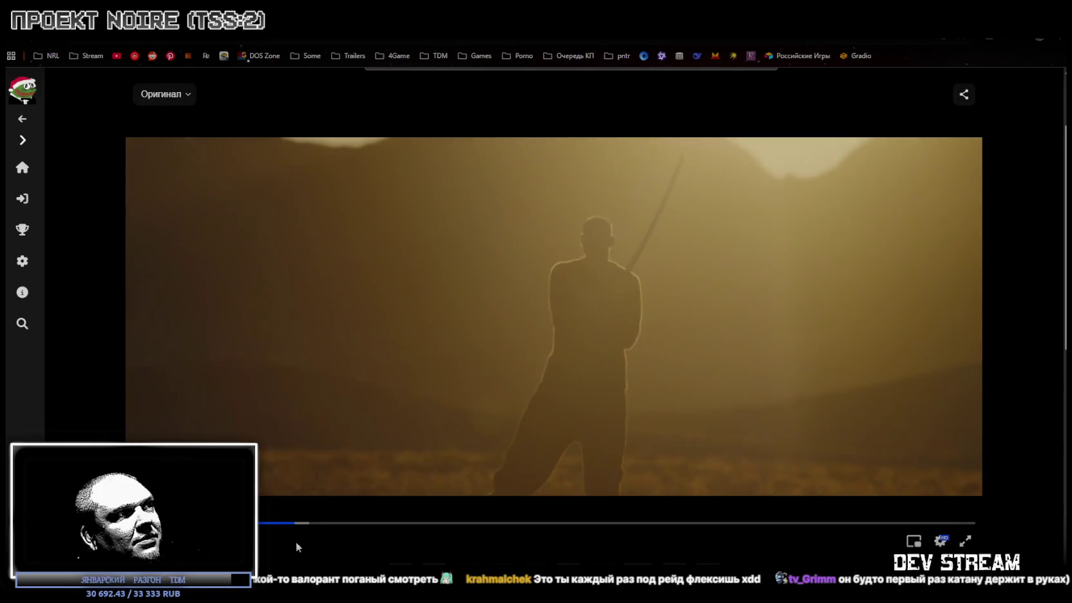
{"action": "key", "text": "Right"}
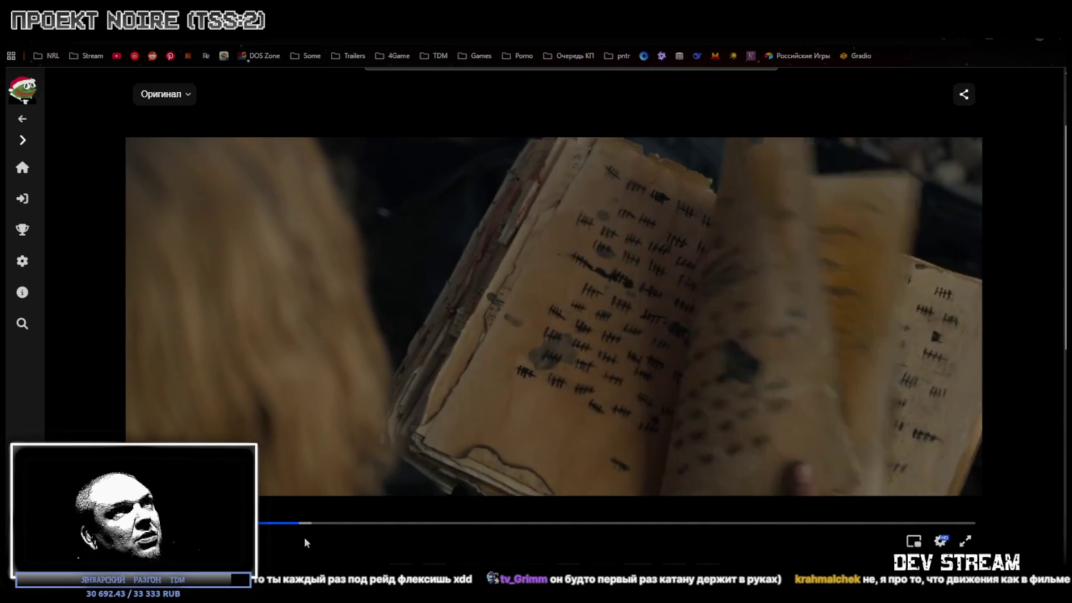
{"action": "key", "text": "Right"}
{"action": "key", "text": "Right"}
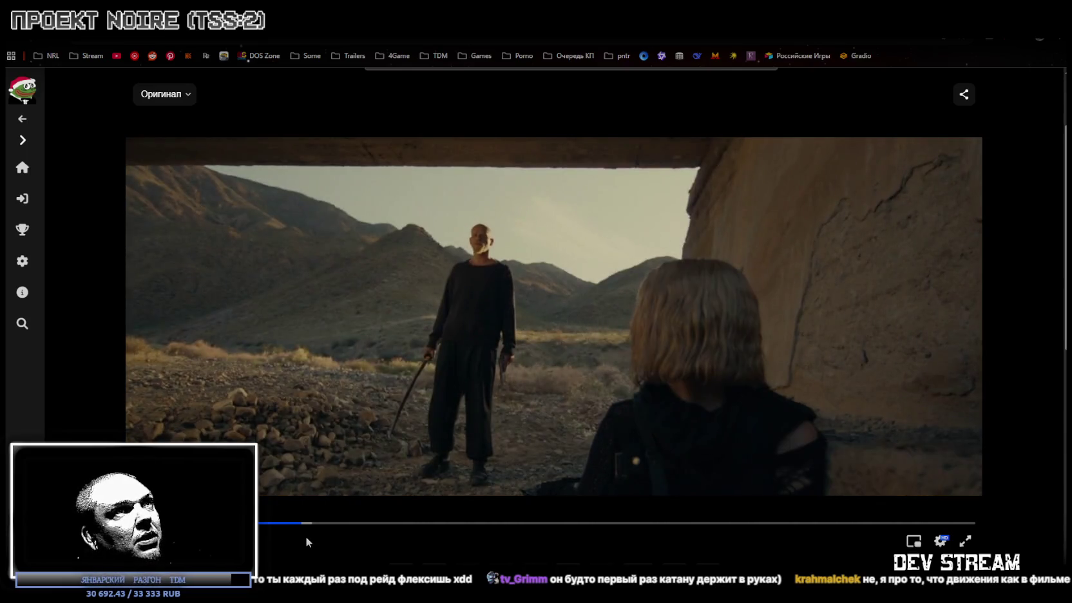
{"action": "key", "text": "Left"}
{"action": "key", "text": "Left"}
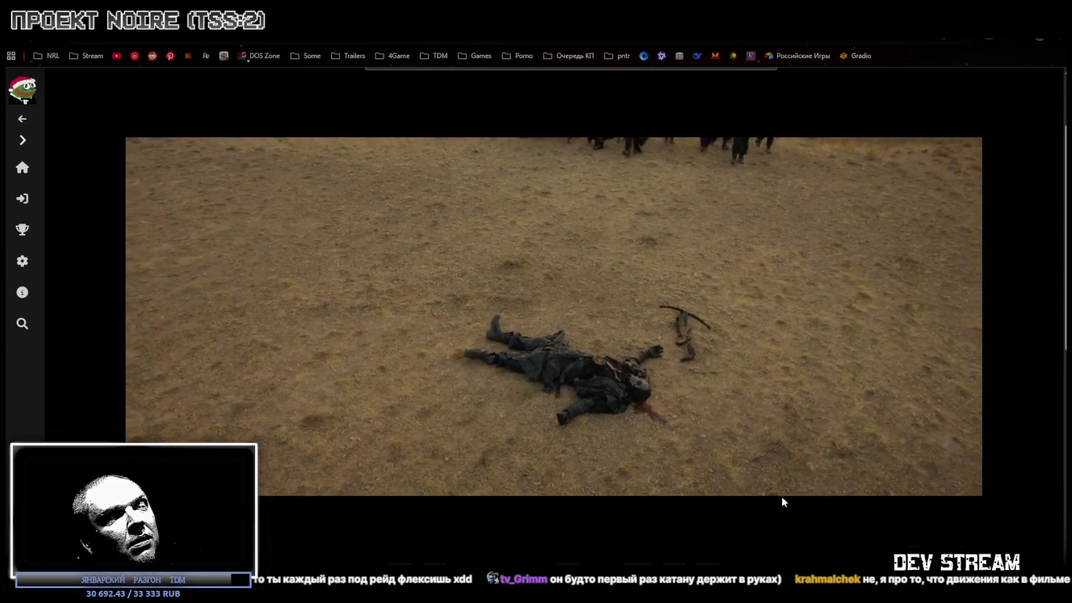
Jump to the canyon scene at 25:05, rewind slightly, play on and pause.
{"action": "left_click", "coordinate": [318, 523]}
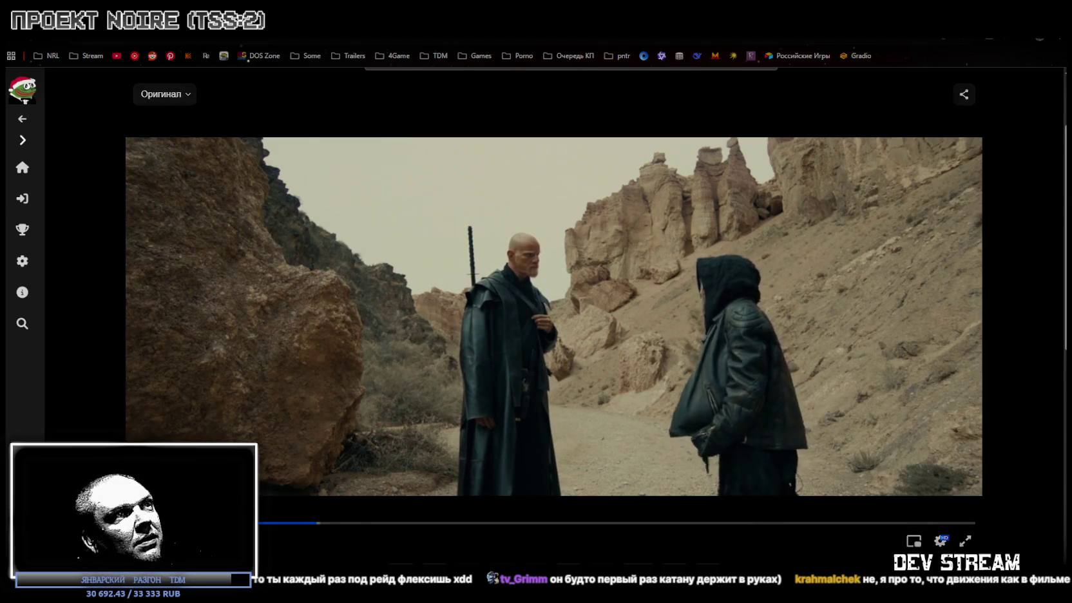
{"action": "key", "text": "Left"}
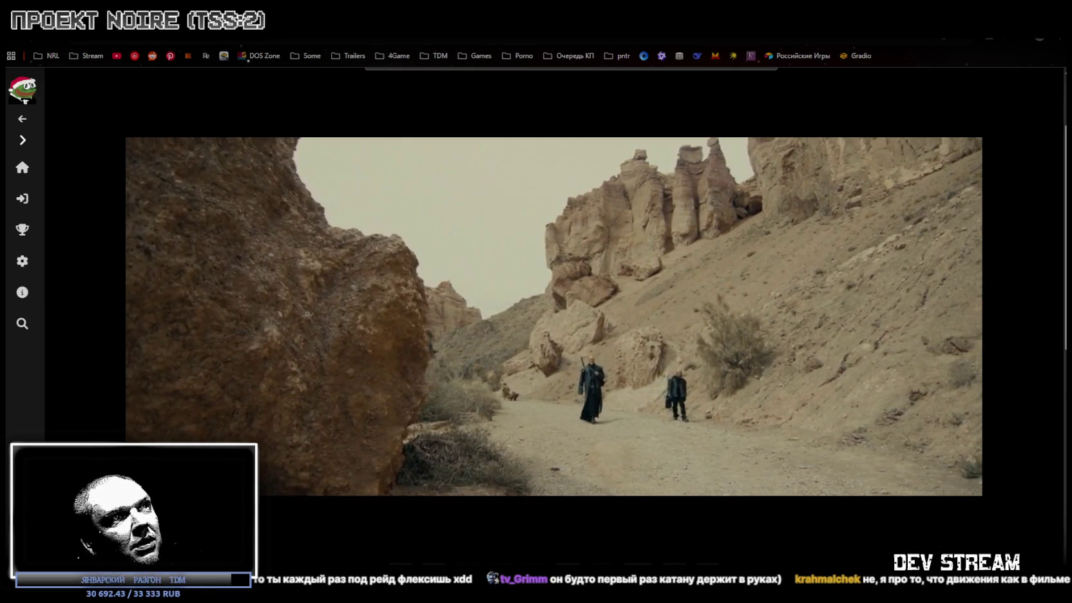
{"action": "key", "text": "space"}
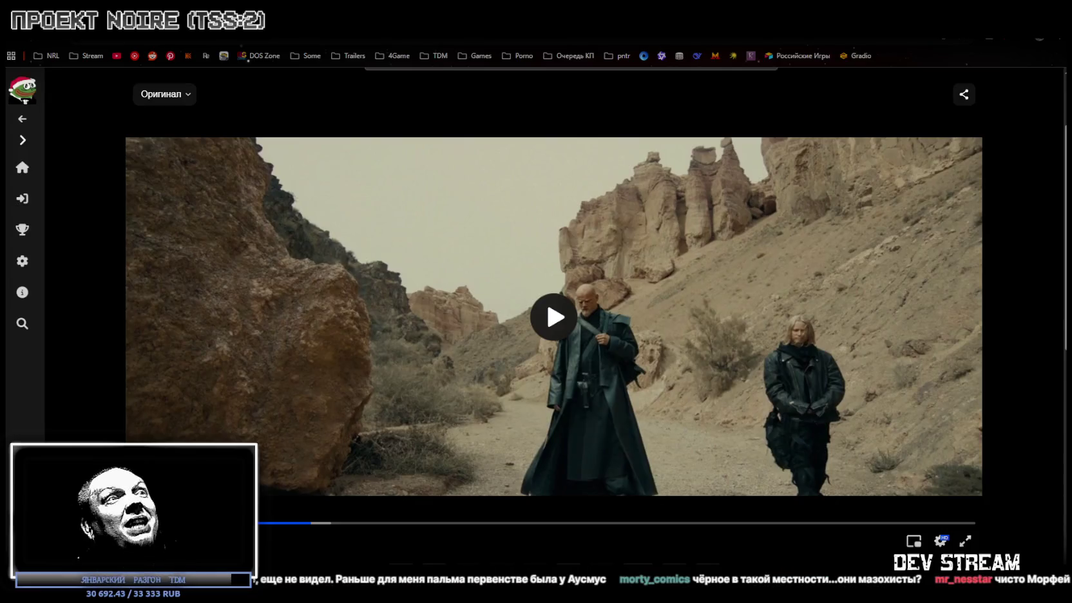
{"action": "key", "text": "Left"}
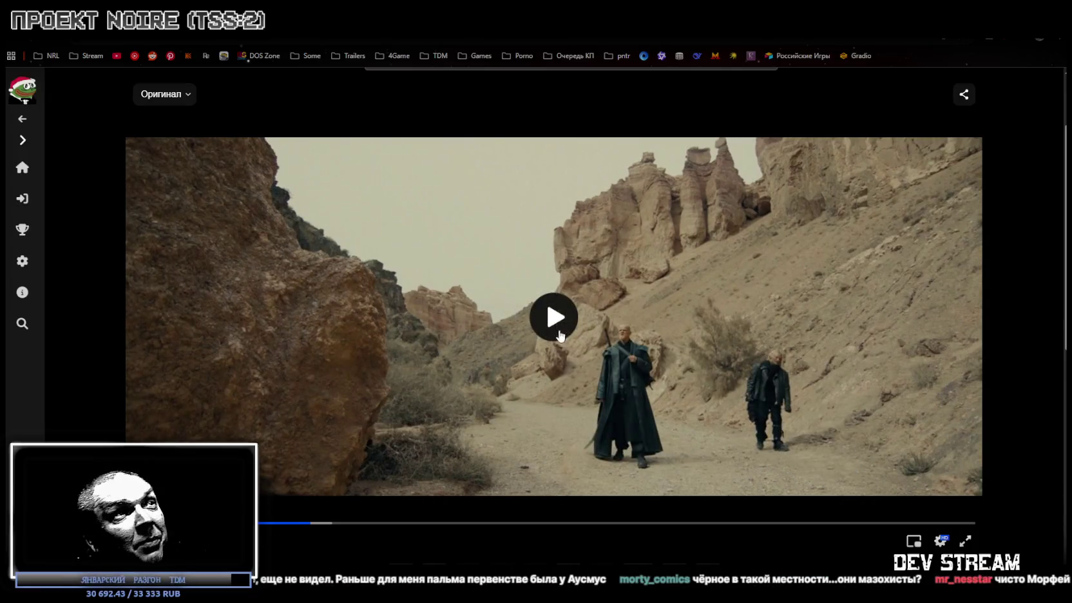
{"action": "left_click", "coordinate": [559, 335]}
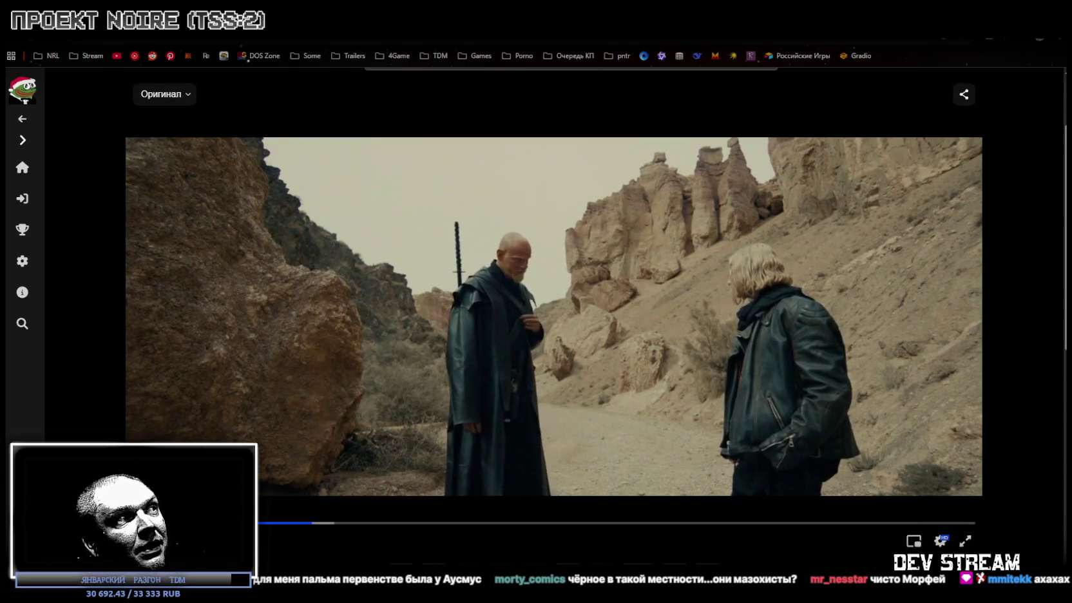
{"action": "key", "text": "space"}
{"action": "left_click", "coordinate": [638, 562]}
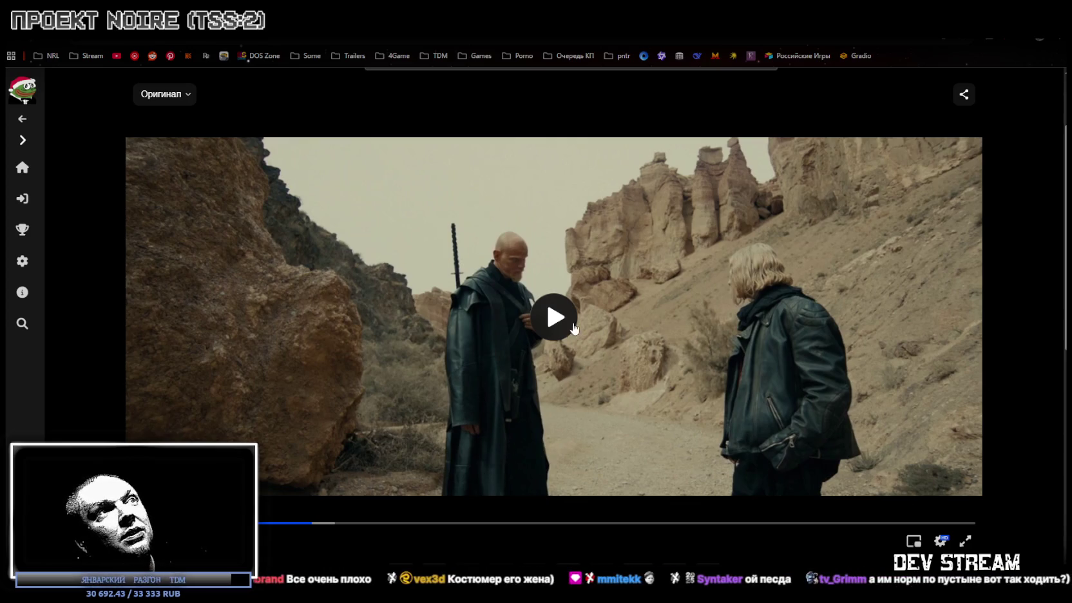
Play the film on to the rocky canyon slope scene and pause it there.
{"action": "left_click", "coordinate": [553, 322]}
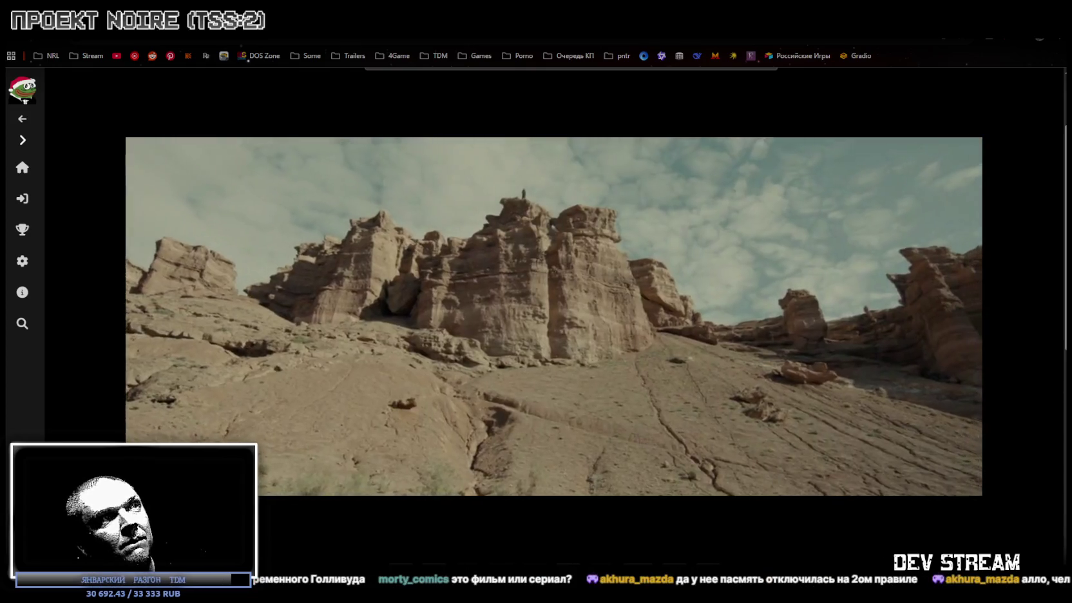
{"action": "key", "text": "space"}
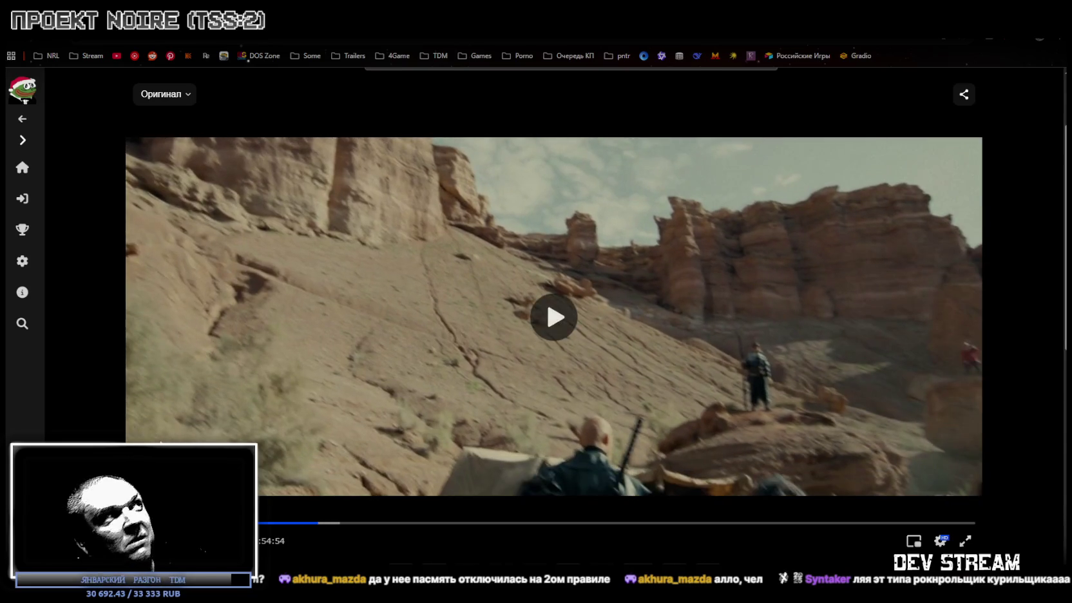
{"action": "key", "text": "alt+Tab"}
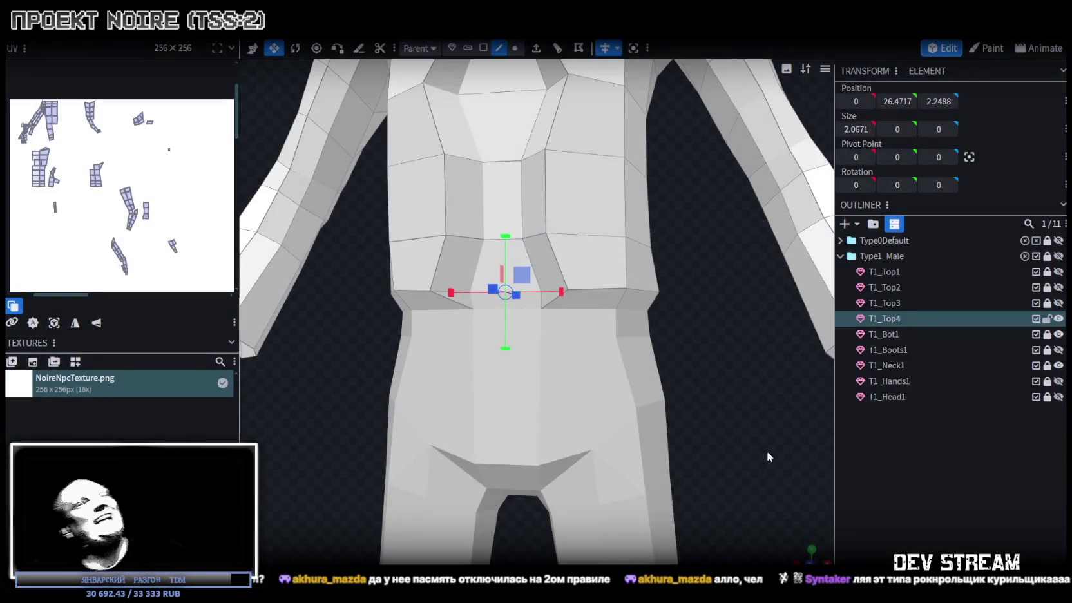
Move the T1_Top4 front waist vertex inward along X from 1.4657 to 1.0657.
{"action": "left_click_drag", "start_coordinate": [613, 364], "coordinate": [599, 423]}
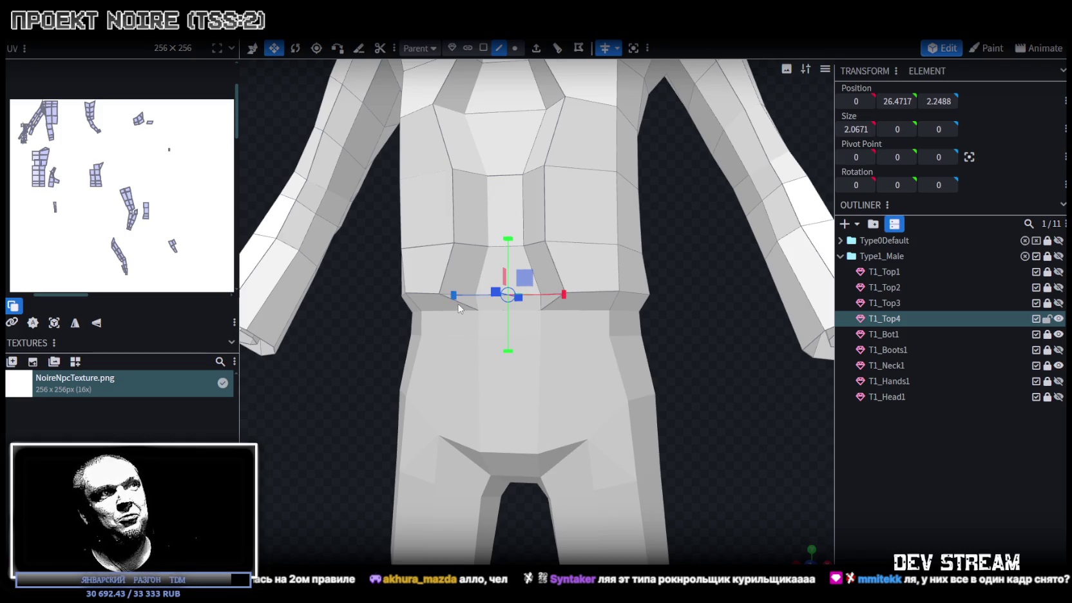
{"action": "scroll", "coordinate": [458, 308], "scroll_direction": "up", "scroll_amount": 3}
{"action": "left_click", "coordinate": [576, 262]}
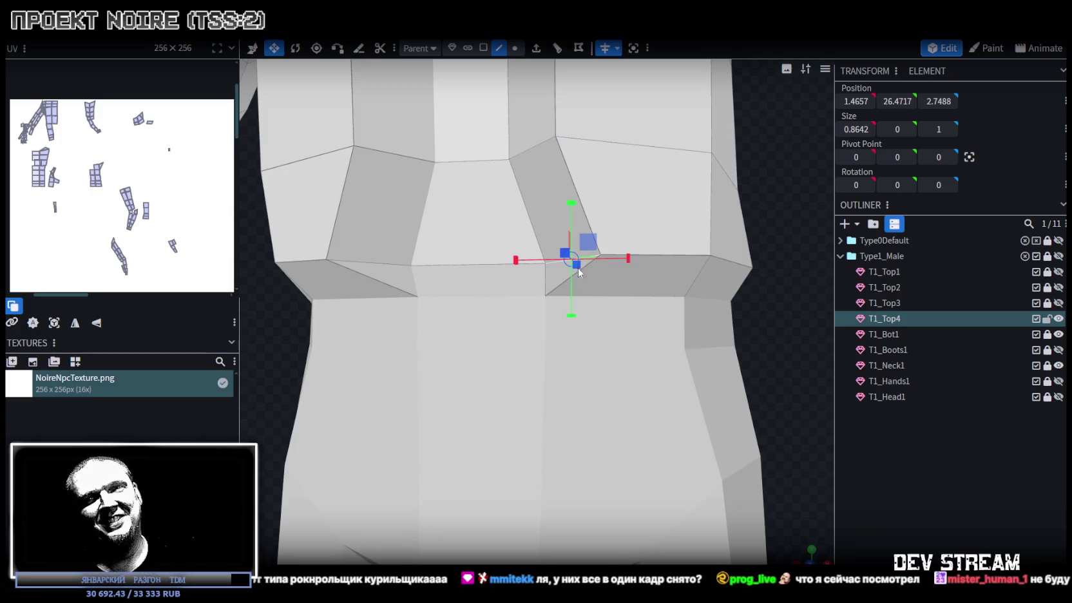
{"action": "key", "text": "v"}
{"action": "left_click_drag", "start_coordinate": [631, 268], "coordinate": [599, 268]}
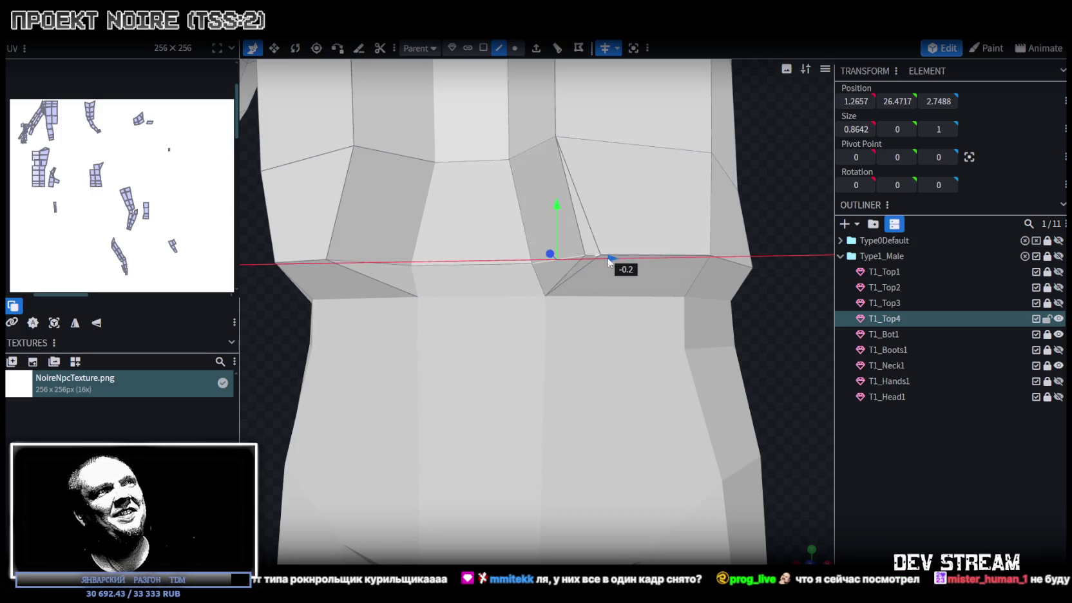
{"action": "scroll", "coordinate": [683, 309], "scroll_direction": "down", "scroll_amount": 2}
{"action": "mouse_move", "coordinate": [684, 311]}
{"action": "left_mouse_down"}
{"action": "mouse_move", "coordinate": [758, 273]}
{"action": "mouse_move", "coordinate": [667, 514]}
{"action": "left_mouse_up"}
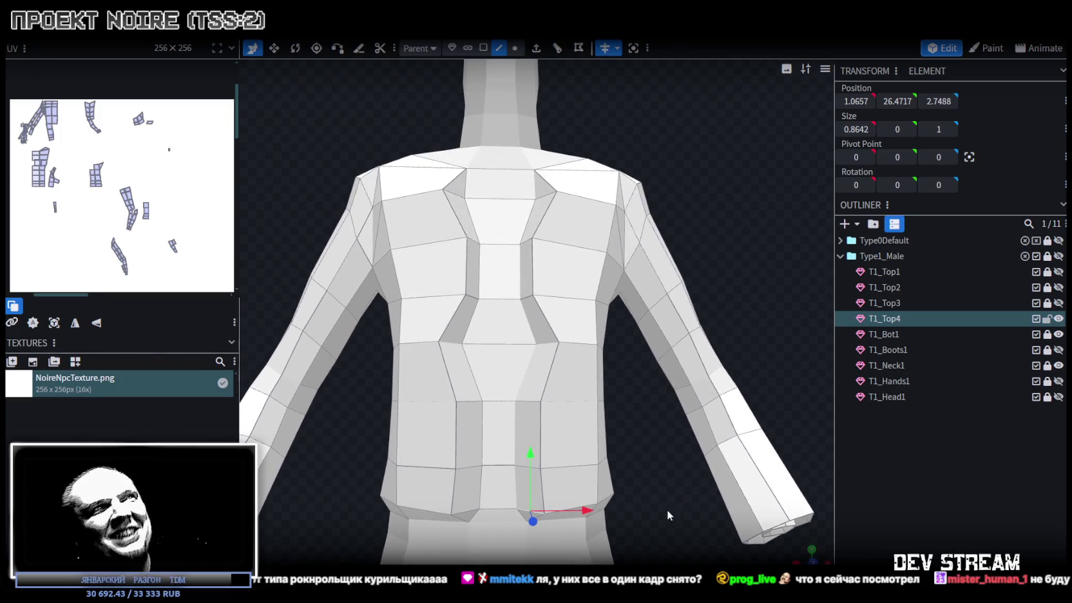
Shift the jacket's upper chest edge along X from 1.3 to 1.4.
{"action": "mouse_move", "coordinate": [731, 232]}
{"action": "left_mouse_down"}
{"action": "mouse_move", "coordinate": [774, 293]}
{"action": "mouse_move", "coordinate": [776, 274]}
{"action": "left_mouse_up"}
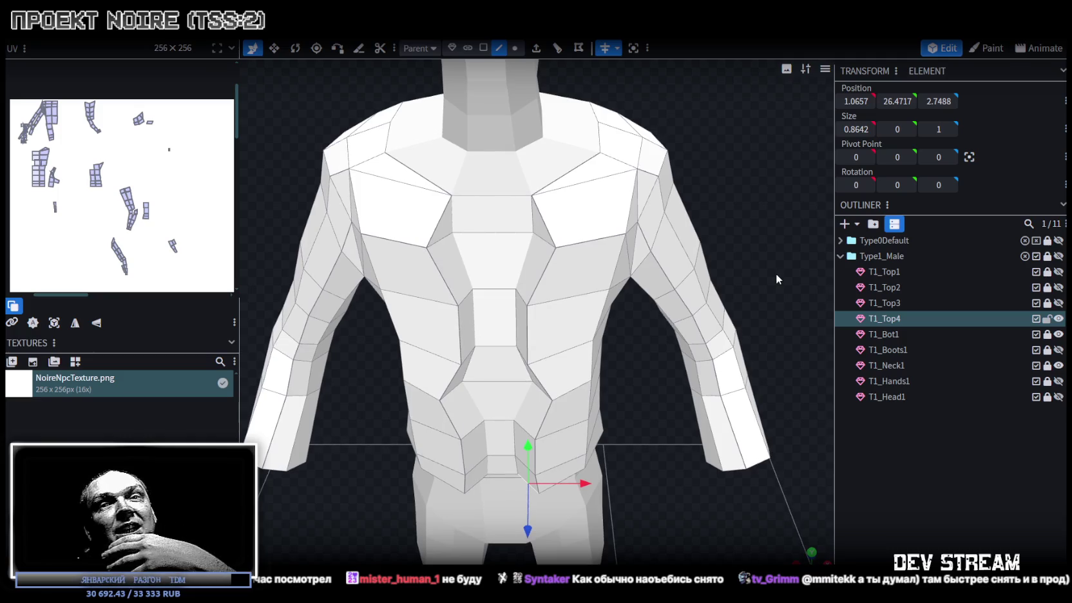
{"action": "mouse_move", "coordinate": [604, 317]}
{"action": "left_mouse_down"}
{"action": "mouse_move", "coordinate": [580, 360]}
{"action": "mouse_move", "coordinate": [600, 359]}
{"action": "left_mouse_up"}
{"action": "left_click", "coordinate": [583, 365]}
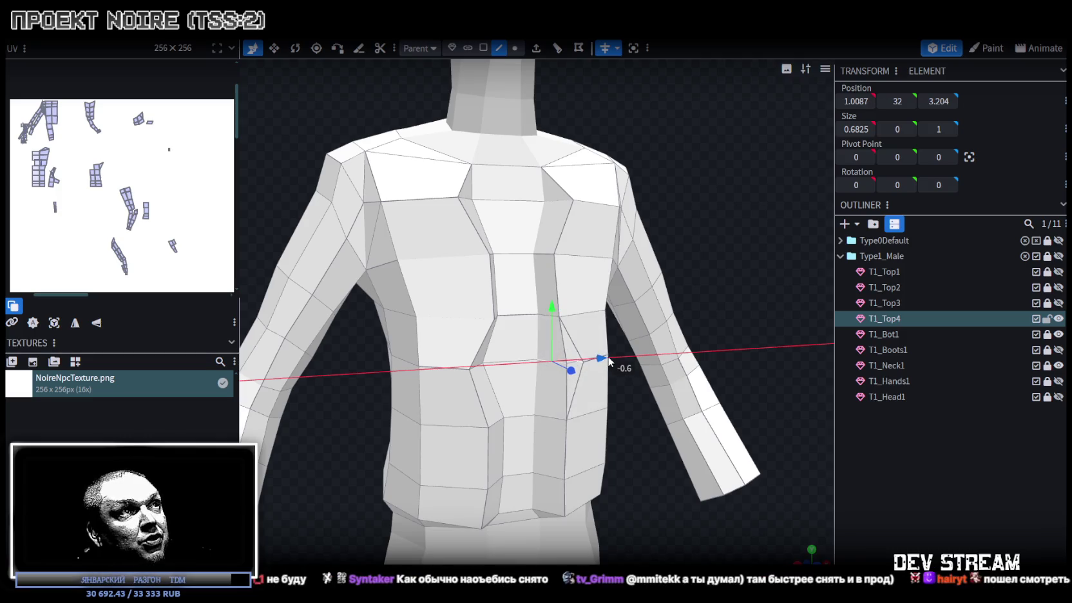
{"action": "left_click_drag", "start_coordinate": [630, 475], "coordinate": [567, 451]}
{"action": "scroll", "coordinate": [524, 285], "scroll_direction": "up", "scroll_amount": 3}
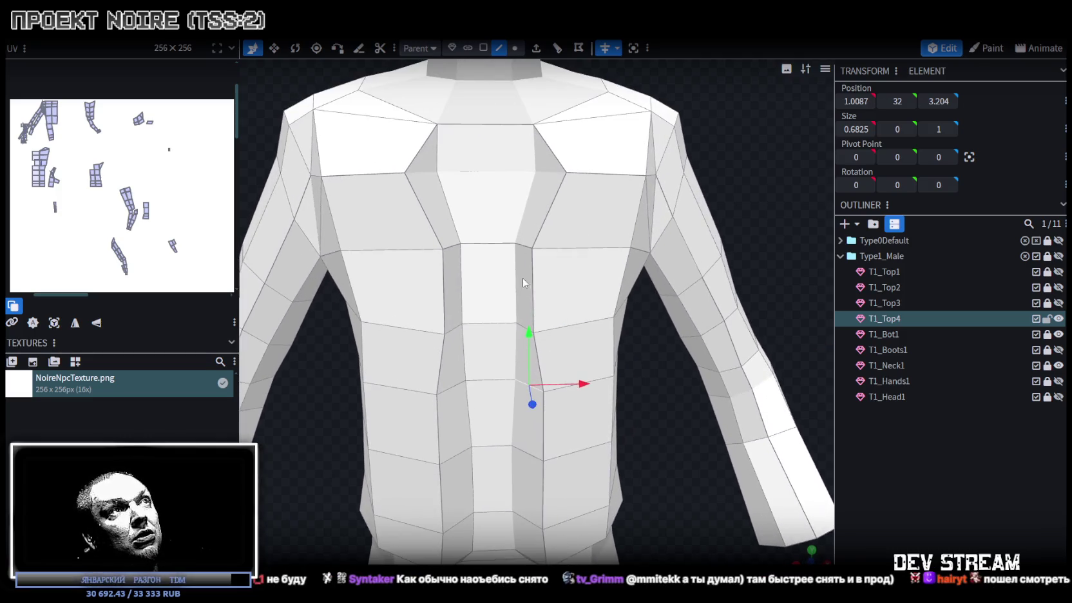
{"action": "left_click", "coordinate": [534, 282]}
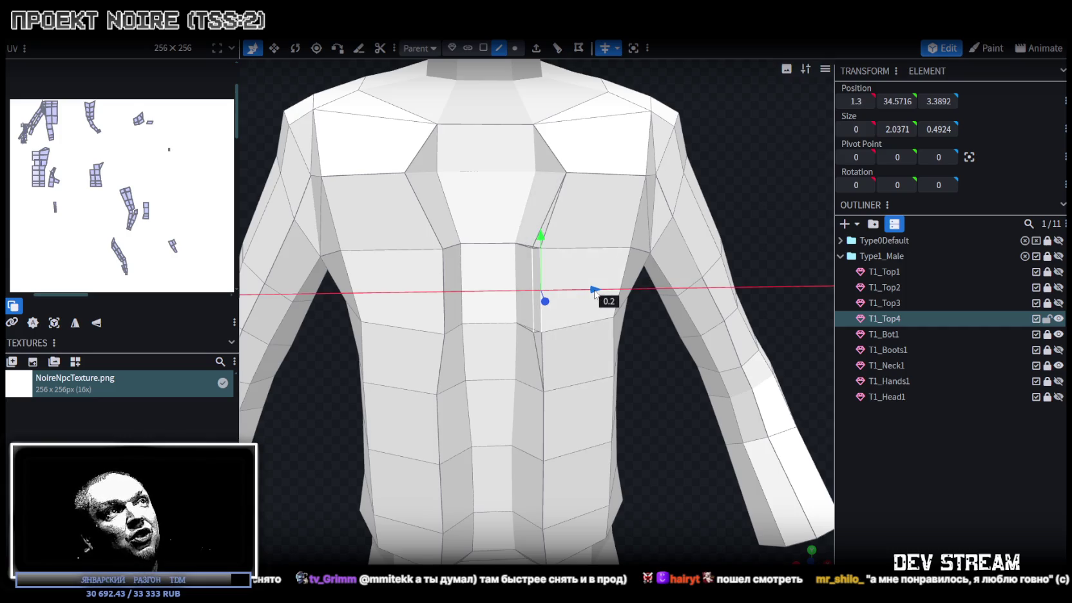
{"action": "scroll", "coordinate": [654, 499], "scroll_direction": "up", "scroll_amount": 3}
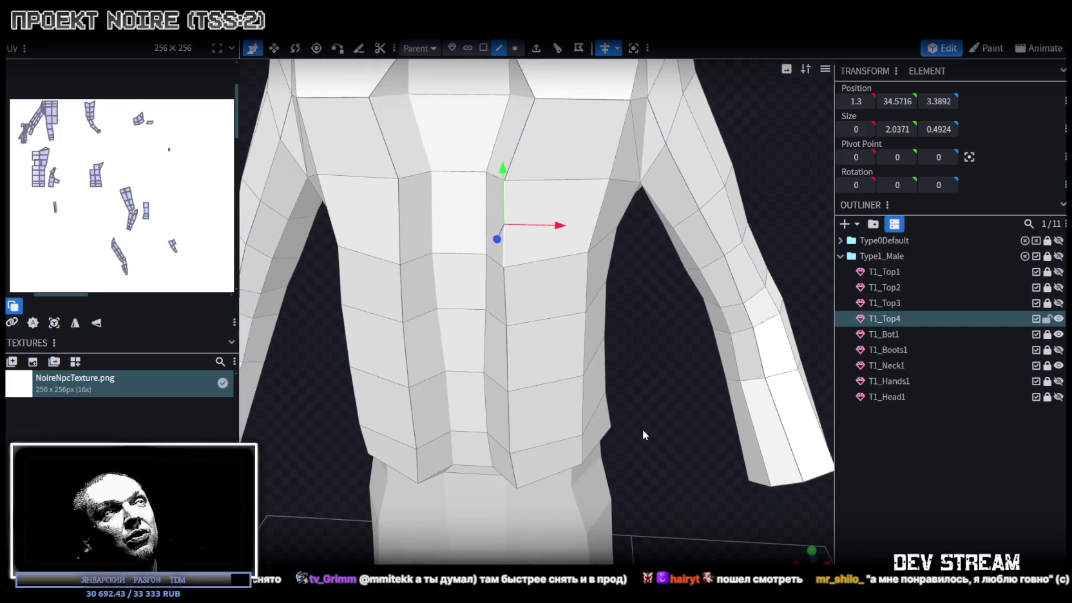
{"action": "mouse_move", "coordinate": [557, 226]}
{"action": "left_mouse_down"}
{"action": "mouse_move", "coordinate": [648, 389]}
{"action": "mouse_move", "coordinate": [710, 464]}
{"action": "mouse_move", "coordinate": [671, 483]}
{"action": "left_mouse_up"}
In face mode, select a run of faces along the side of the torso.
{"action": "left_click", "coordinate": [483, 48]}
{"action": "left_click", "coordinate": [525, 308]}
{"action": "left_click", "coordinate": [531, 360], "text": "shift"}
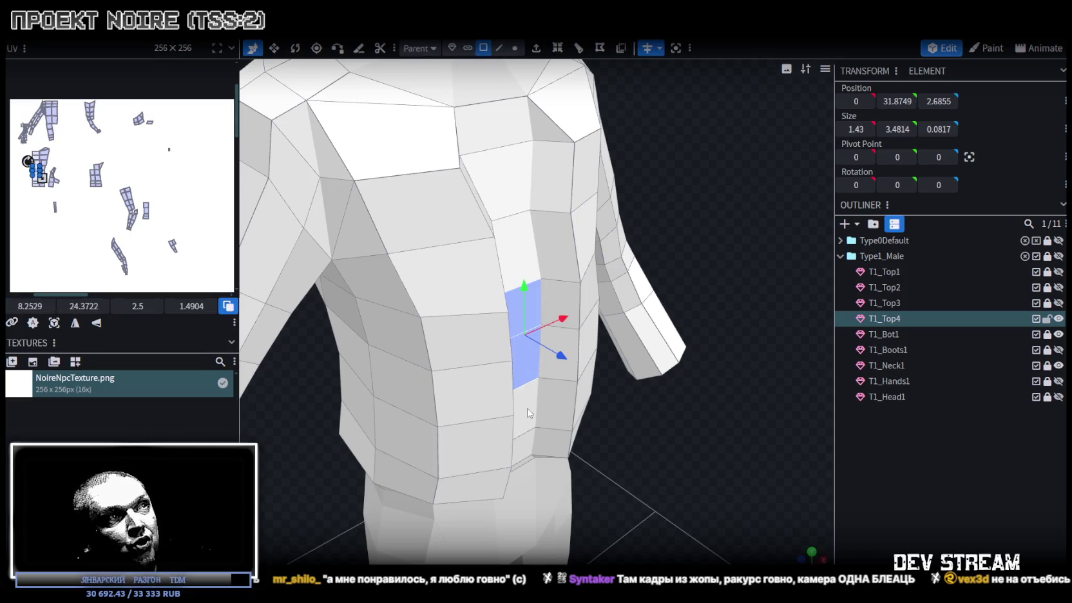
{"action": "left_click", "coordinate": [528, 412], "text": "shift"}
{"action": "mouse_move", "coordinate": [529, 412]}
{"action": "left_mouse_down"}
{"action": "mouse_move", "coordinate": [677, 376]}
{"action": "mouse_move", "coordinate": [590, 309]}
{"action": "mouse_move", "coordinate": [514, 185]}
{"action": "left_mouse_up"}
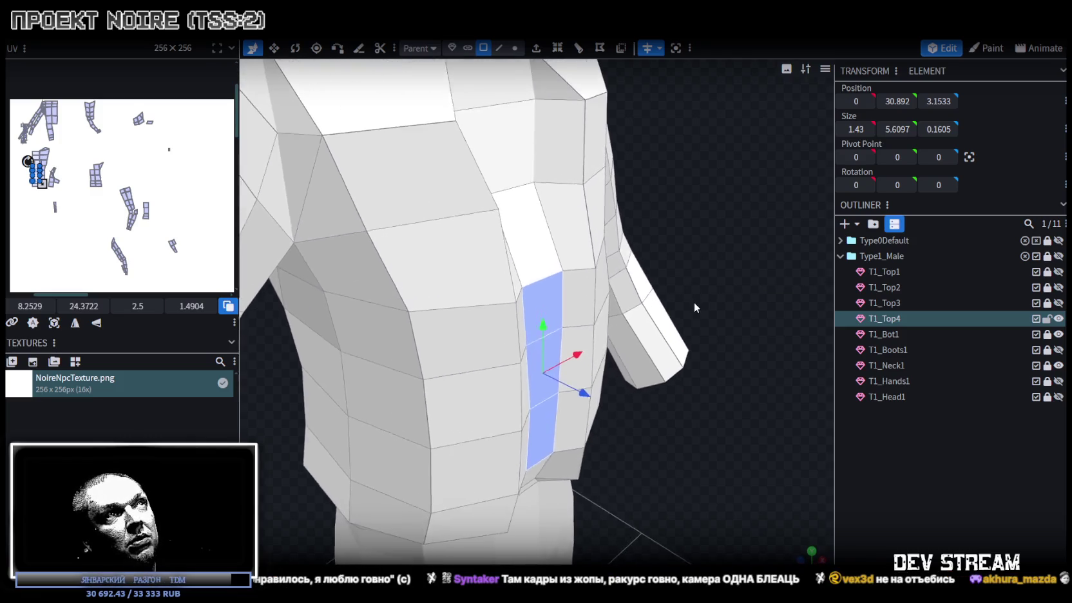
Push the neckline edge forward to Z 2.543 and widen it along X from 1.43 to 1.63.
{"action": "left_click", "coordinate": [499, 48]}
{"action": "left_click", "coordinate": [541, 193]}
{"action": "mouse_move", "coordinate": [556, 207]}
{"action": "left_mouse_down"}
{"action": "mouse_move", "coordinate": [586, 220]}
{"action": "mouse_move", "coordinate": [688, 208]}
{"action": "left_mouse_up"}
{"action": "scroll", "coordinate": [688, 189], "scroll_direction": "up", "scroll_amount": 1}
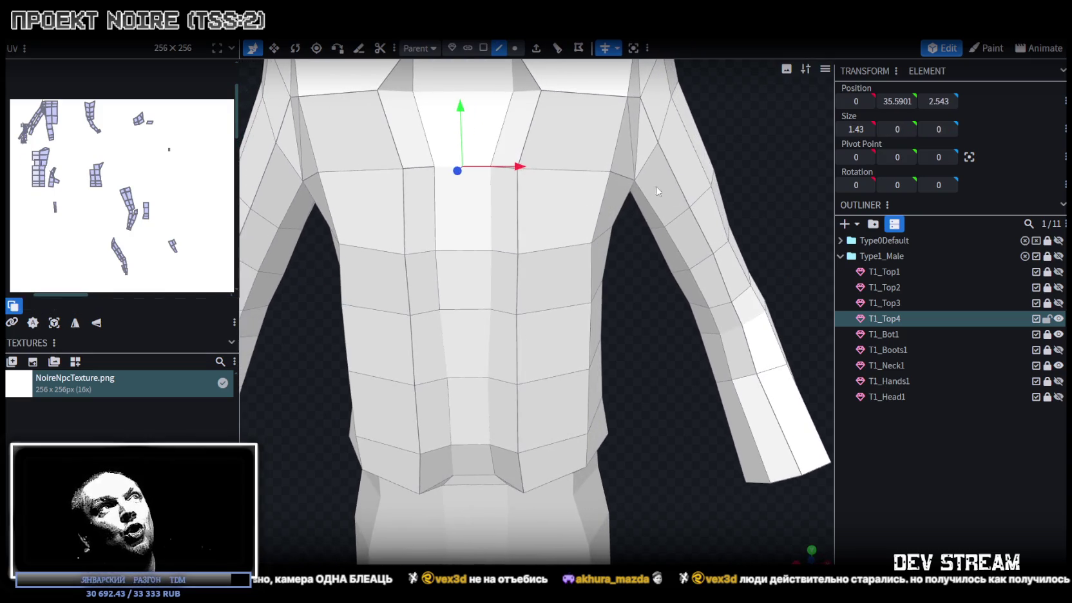
{"action": "key", "text": "s"}
{"action": "left_click_drag", "start_coordinate": [521, 166], "coordinate": [527, 168]}
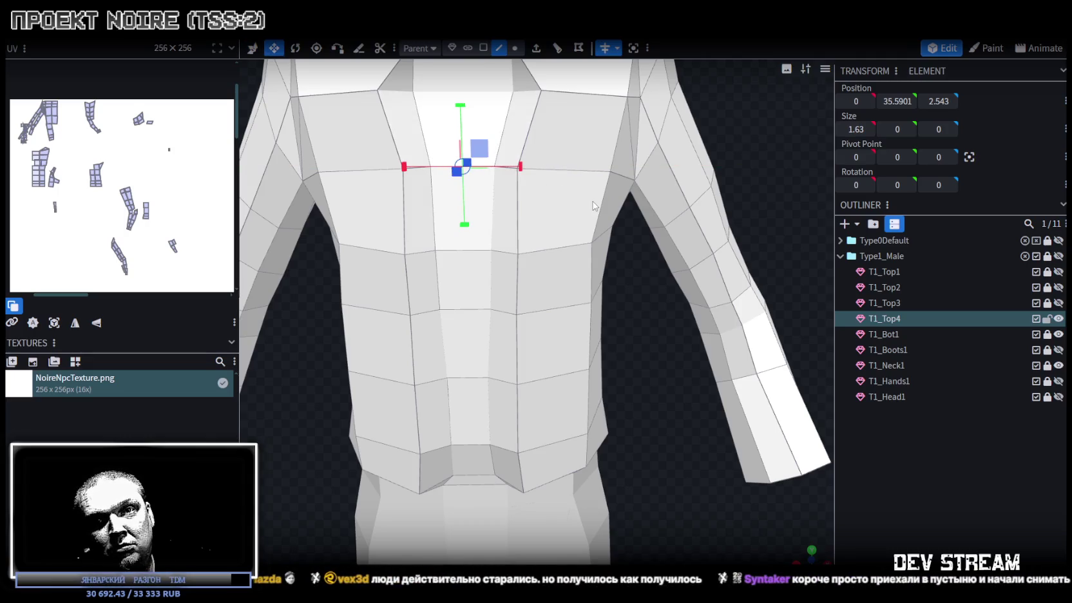
Shift the pair of chest vertices outward along X from 1.1075 to 1.4075.
{"action": "left_click_drag", "start_coordinate": [593, 205], "coordinate": [559, 193]}
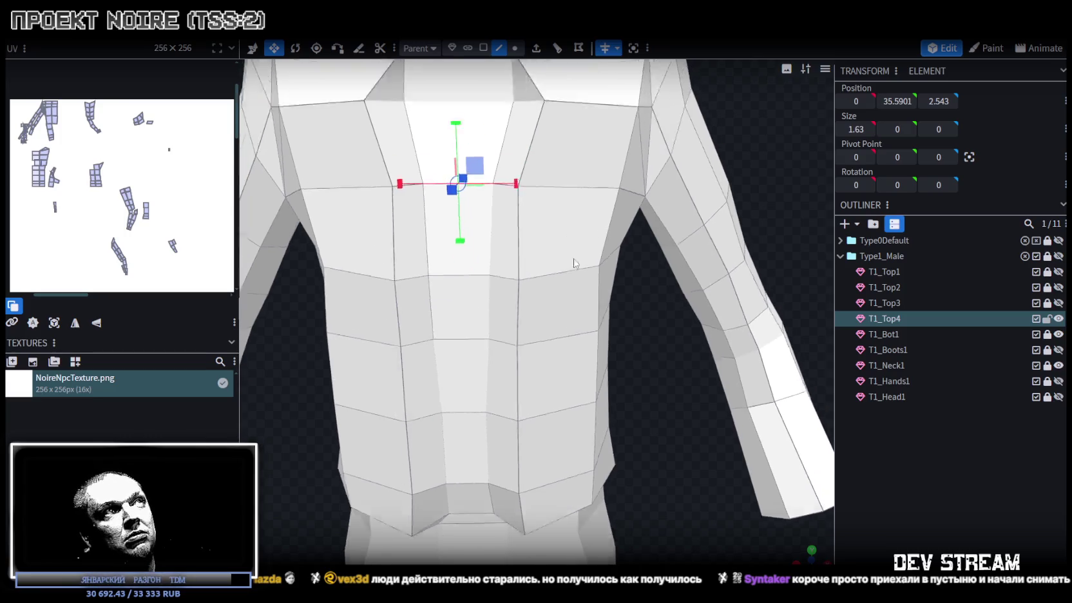
{"action": "left_click", "coordinate": [566, 247]}
{"action": "key", "text": "v"}
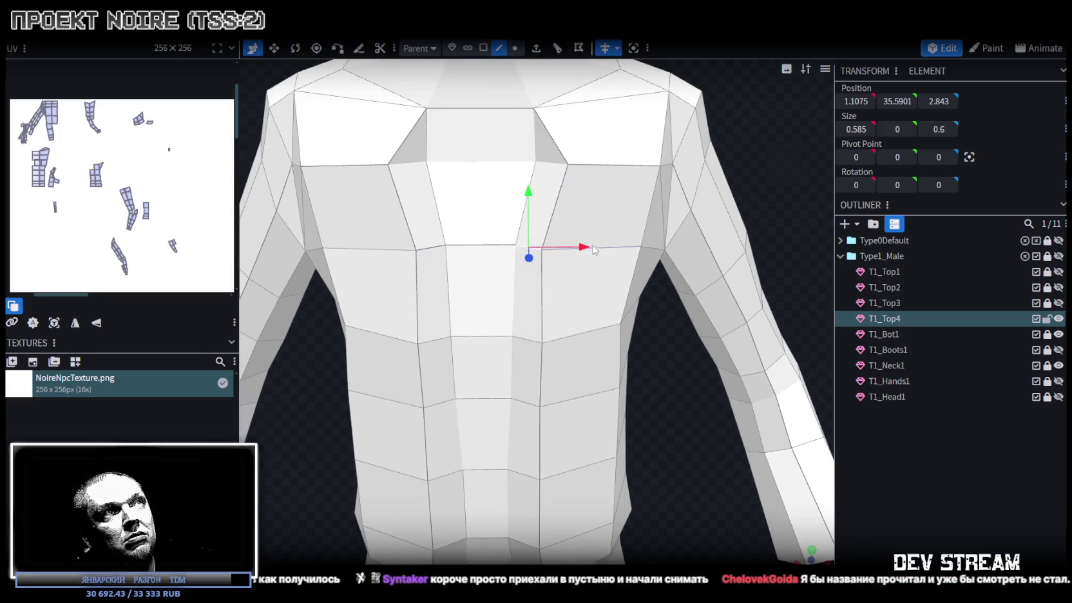
{"action": "mouse_move", "coordinate": [582, 250]}
{"action": "left_mouse_down"}
{"action": "mouse_move", "coordinate": [738, 203]}
{"action": "mouse_move", "coordinate": [712, 188]}
{"action": "mouse_move", "coordinate": [757, 176]}
{"action": "left_mouse_up"}
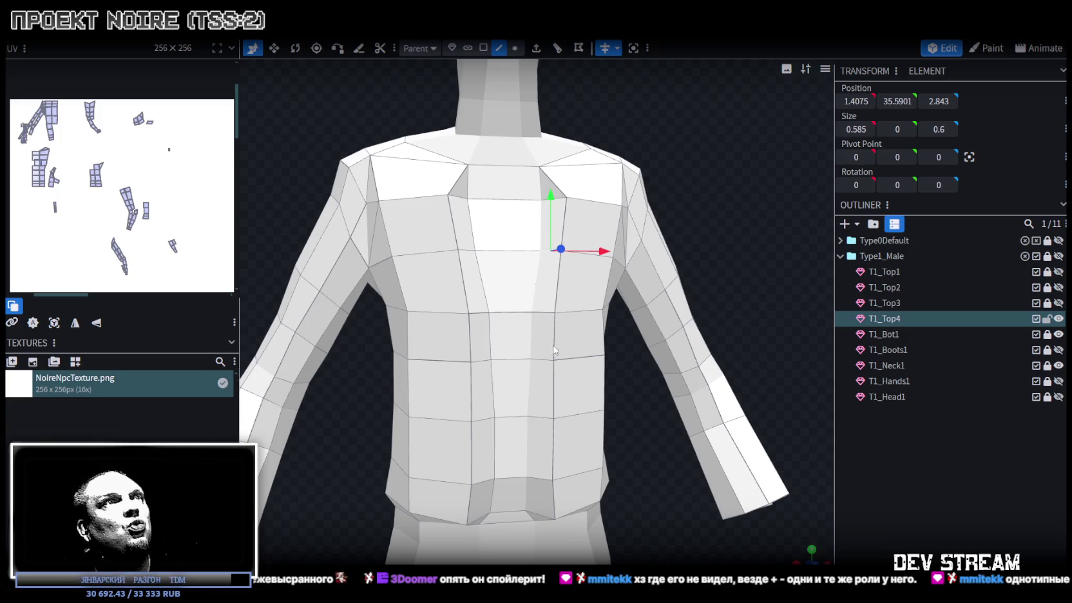
{"action": "left_click_drag", "start_coordinate": [749, 228], "coordinate": [757, 249]}
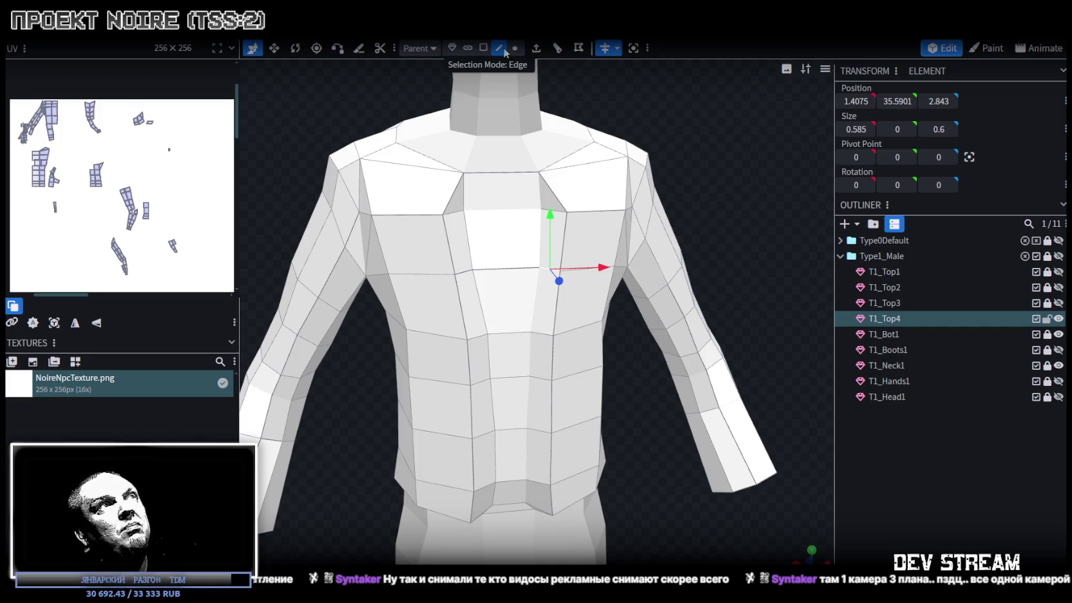
Set the upper chest dart edge to X 1.75.
{"action": "left_click", "coordinate": [543, 236]}
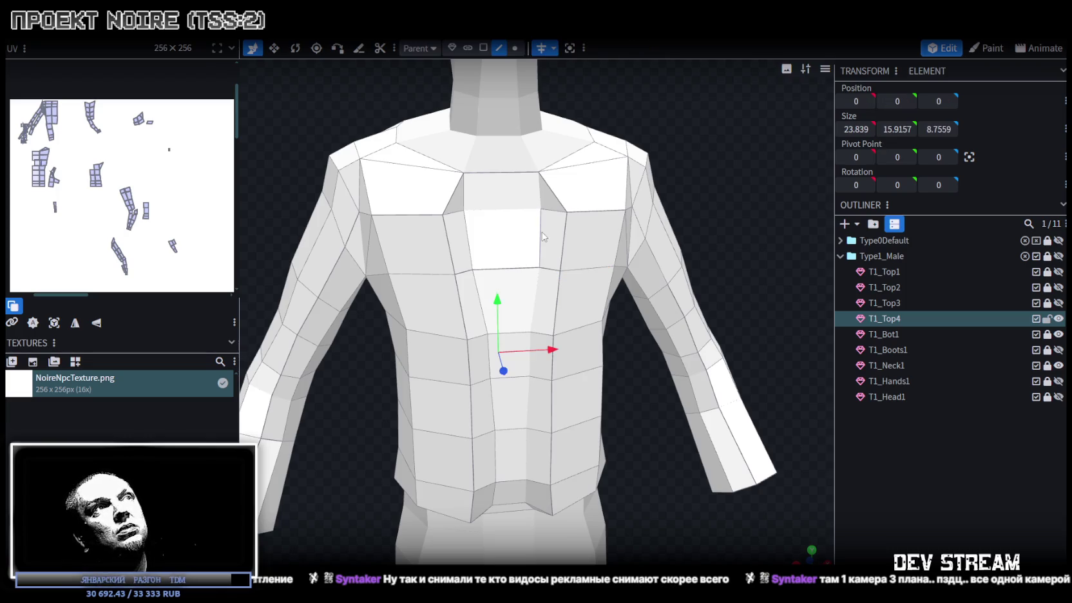
{"action": "left_click", "coordinate": [543, 236]}
{"action": "left_click_drag", "start_coordinate": [593, 238], "coordinate": [609, 241]}
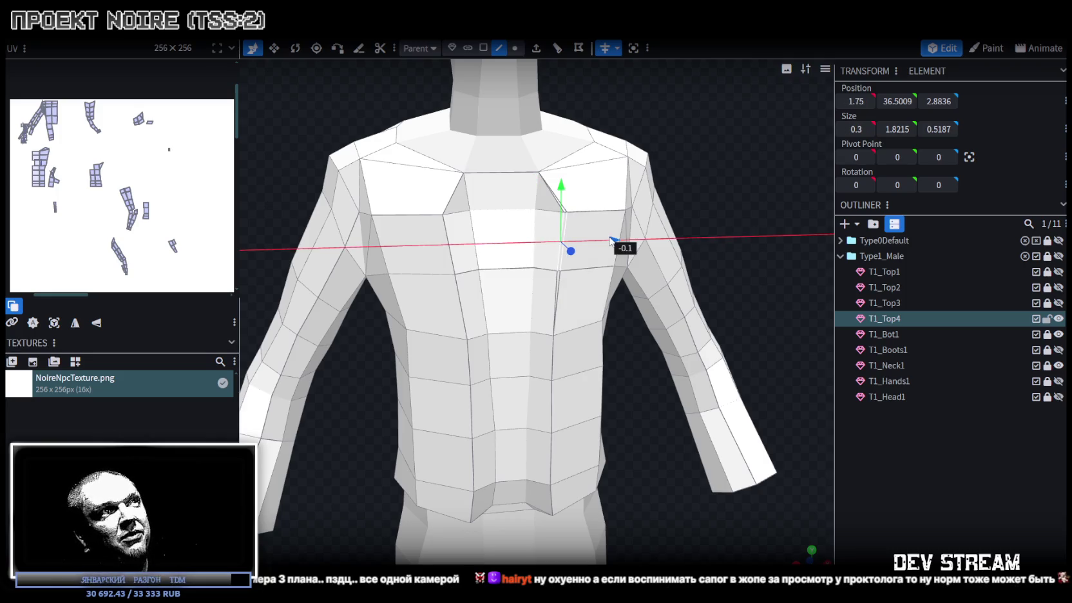
{"action": "mouse_move", "coordinate": [747, 245]}
{"action": "left_mouse_down"}
{"action": "mouse_move", "coordinate": [723, 201]}
{"action": "mouse_move", "coordinate": [760, 206]}
{"action": "mouse_move", "coordinate": [684, 209]}
{"action": "left_mouse_up"}
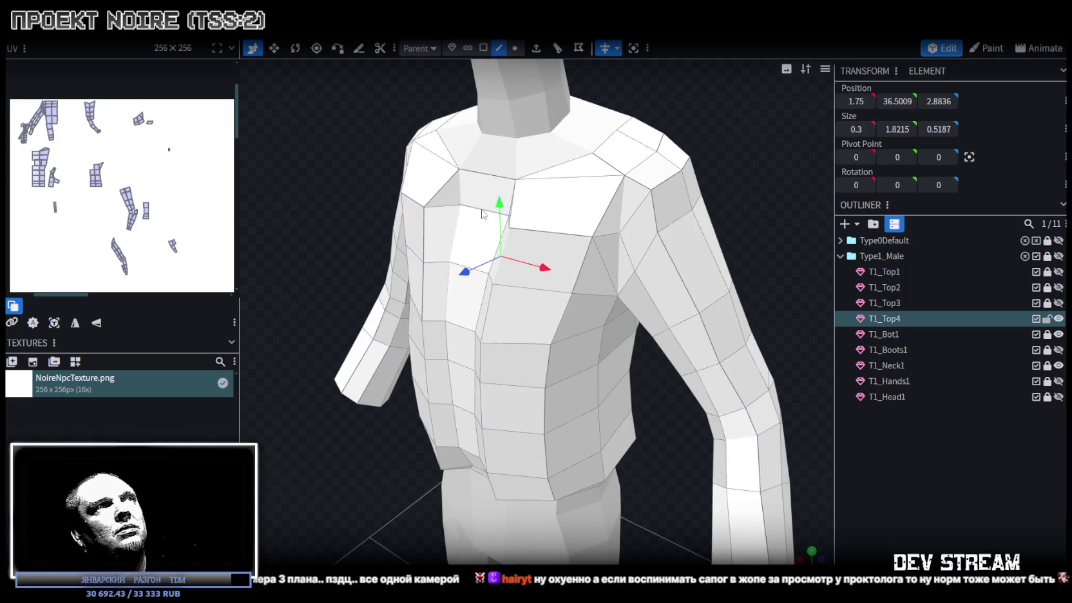
Push the shoulder face forward along Z from 1.6243 to 2.0243.
{"action": "left_click", "coordinate": [482, 214]}
{"action": "mouse_move", "coordinate": [482, 214]}
{"action": "left_mouse_down"}
{"action": "mouse_move", "coordinate": [394, 211]}
{"action": "mouse_move", "coordinate": [506, 265]}
{"action": "mouse_move", "coordinate": [514, 280]}
{"action": "left_mouse_up"}
{"action": "mouse_move", "coordinate": [440, 246]}
{"action": "left_mouse_down"}
{"action": "mouse_move", "coordinate": [704, 397]}
{"action": "mouse_move", "coordinate": [502, 378]}
{"action": "mouse_move", "coordinate": [550, 447]}
{"action": "mouse_move", "coordinate": [472, 545]}
{"action": "mouse_move", "coordinate": [413, 515]}
{"action": "mouse_move", "coordinate": [447, 531]}
{"action": "mouse_move", "coordinate": [617, 464]}
{"action": "mouse_move", "coordinate": [636, 490]}
{"action": "mouse_move", "coordinate": [665, 393]}
{"action": "mouse_move", "coordinate": [627, 376]}
{"action": "mouse_move", "coordinate": [560, 374]}
{"action": "mouse_move", "coordinate": [641, 371]}
{"action": "mouse_move", "coordinate": [636, 381]}
{"action": "left_mouse_up"}
{"action": "scroll", "coordinate": [503, 379], "scroll_direction": "up", "scroll_amount": 3}
{"action": "scroll", "coordinate": [412, 515], "scroll_direction": "up", "scroll_amount": 3}
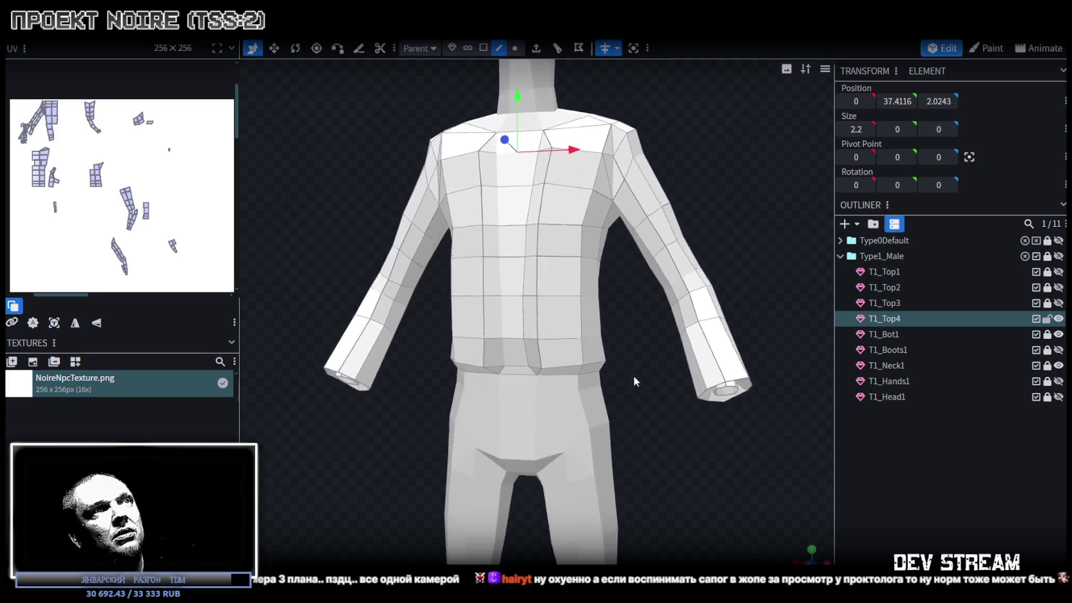
Flare the back side hem edge out to X 4.2267 and raise it to Y 27.6433.
{"action": "scroll", "coordinate": [635, 380], "scroll_direction": "up", "scroll_amount": 2}
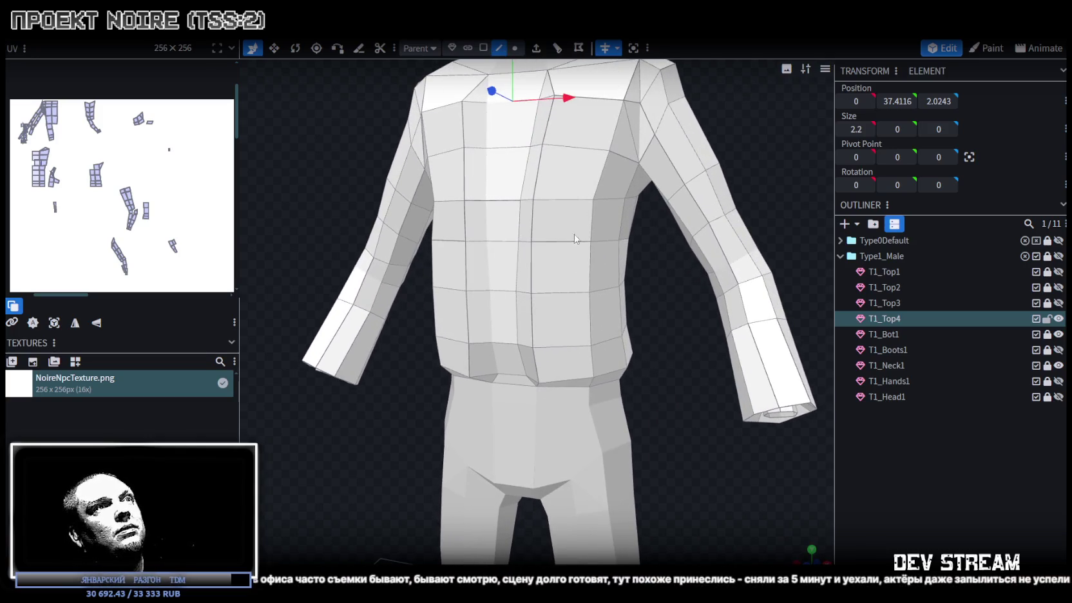
{"action": "left_click", "coordinate": [610, 340]}
{"action": "left_click", "coordinate": [623, 332]}
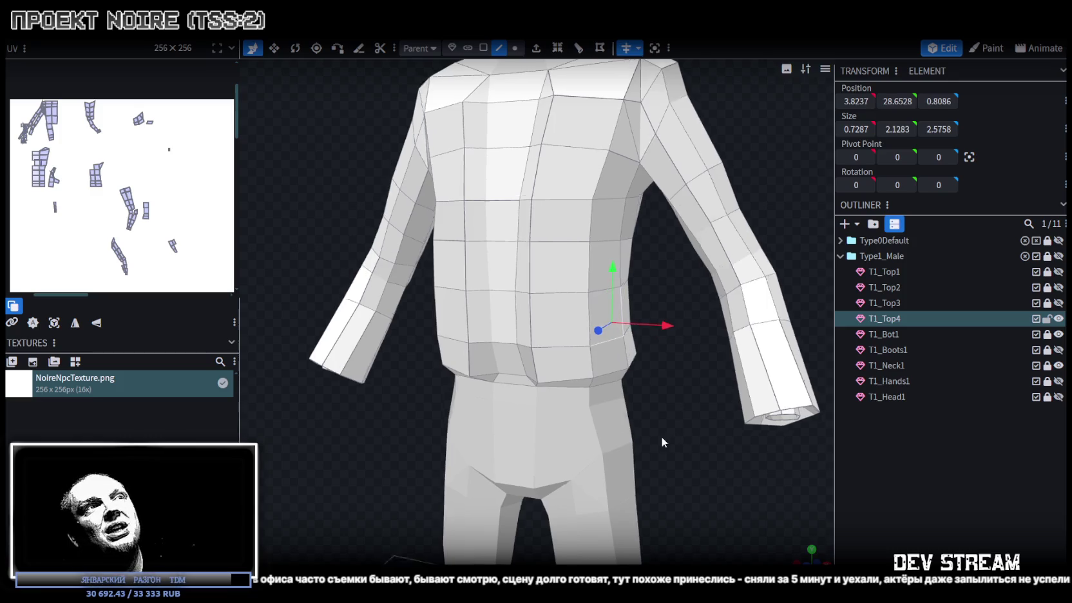
{"action": "left_click_drag", "start_coordinate": [624, 332], "coordinate": [658, 382]}
{"action": "left_click", "coordinate": [652, 334]}
{"action": "left_click", "coordinate": [653, 335]}
{"action": "left_click", "coordinate": [588, 354]}
{"action": "left_click_drag", "start_coordinate": [588, 354], "coordinate": [666, 355]}
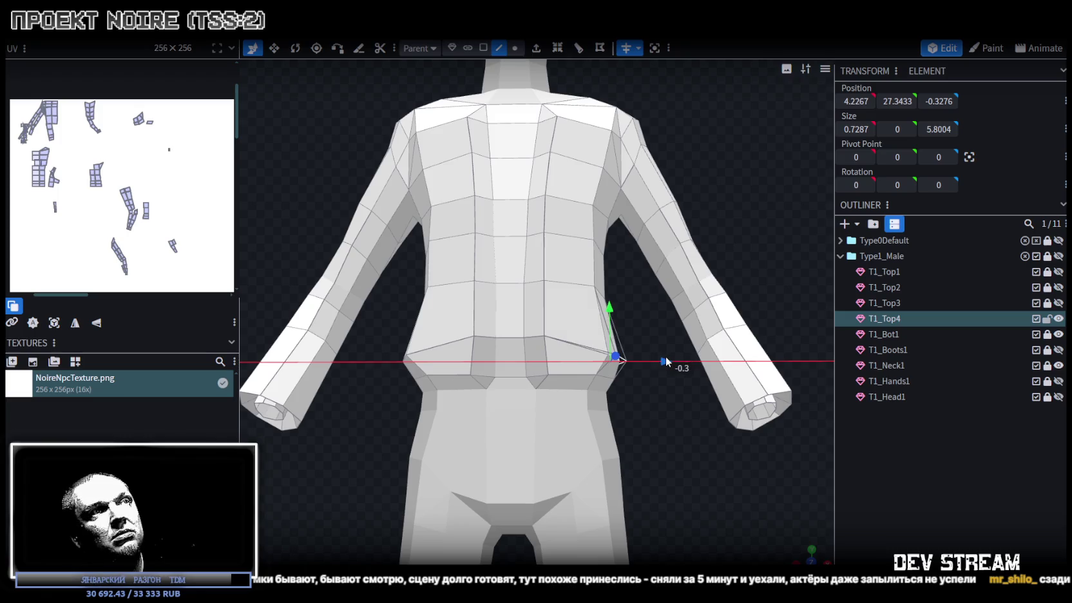
{"action": "left_click_drag", "start_coordinate": [612, 312], "coordinate": [608, 303]}
{"action": "left_click_drag", "start_coordinate": [642, 415], "coordinate": [610, 437]}
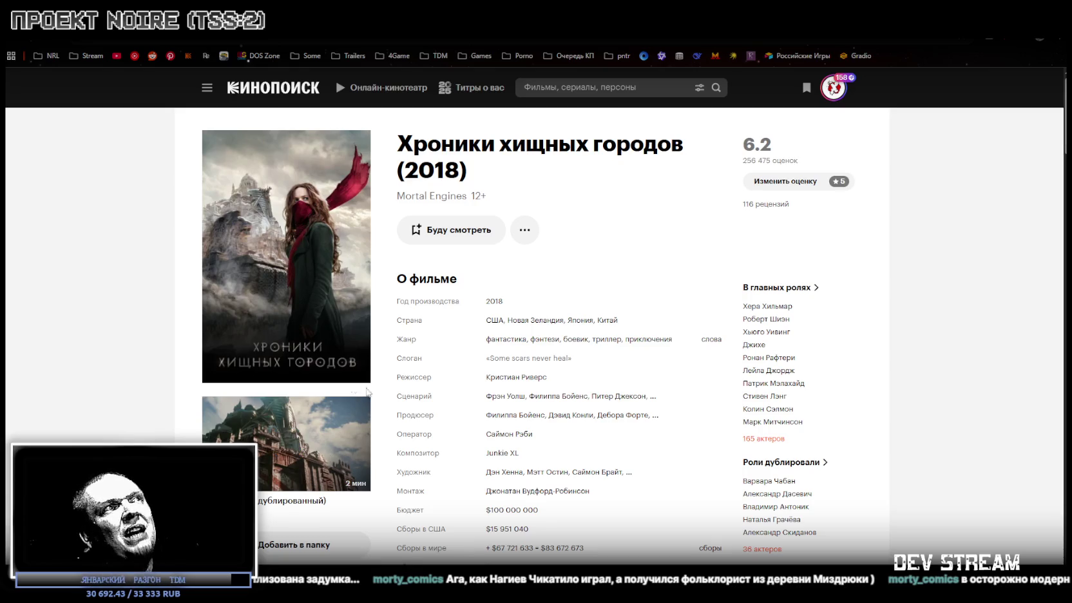
Open the director's Kinopoisk page from the film page and scroll through the filmography.
{"action": "scroll", "coordinate": [342, 462], "scroll_direction": "down", "scroll_amount": 2}
{"action": "scroll", "coordinate": [376, 406], "scroll_direction": "up", "scroll_amount": 2}
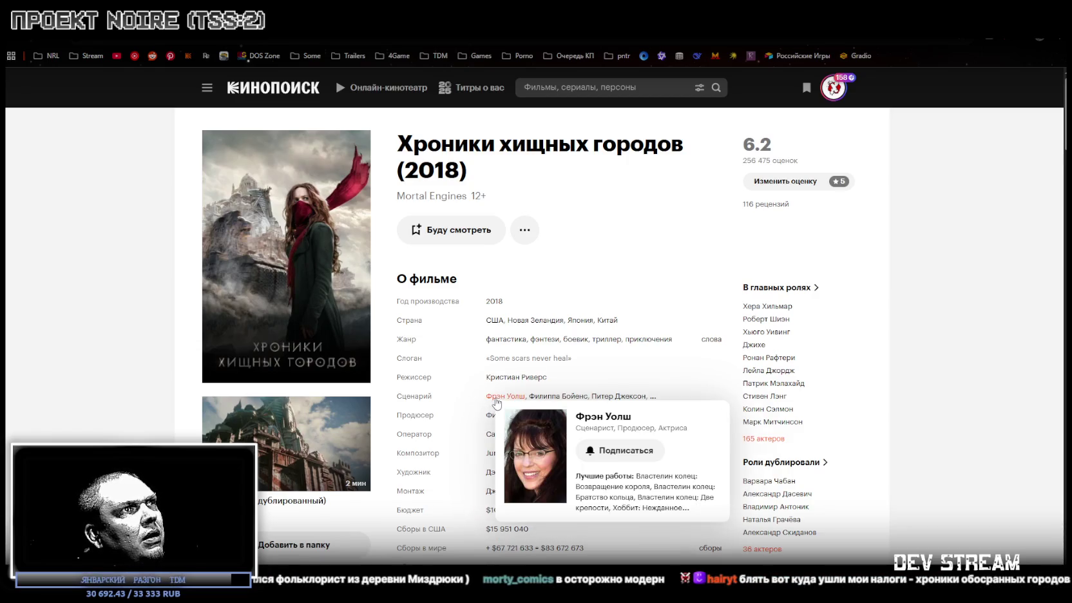
{"action": "mouse_move", "coordinate": [516, 376]}
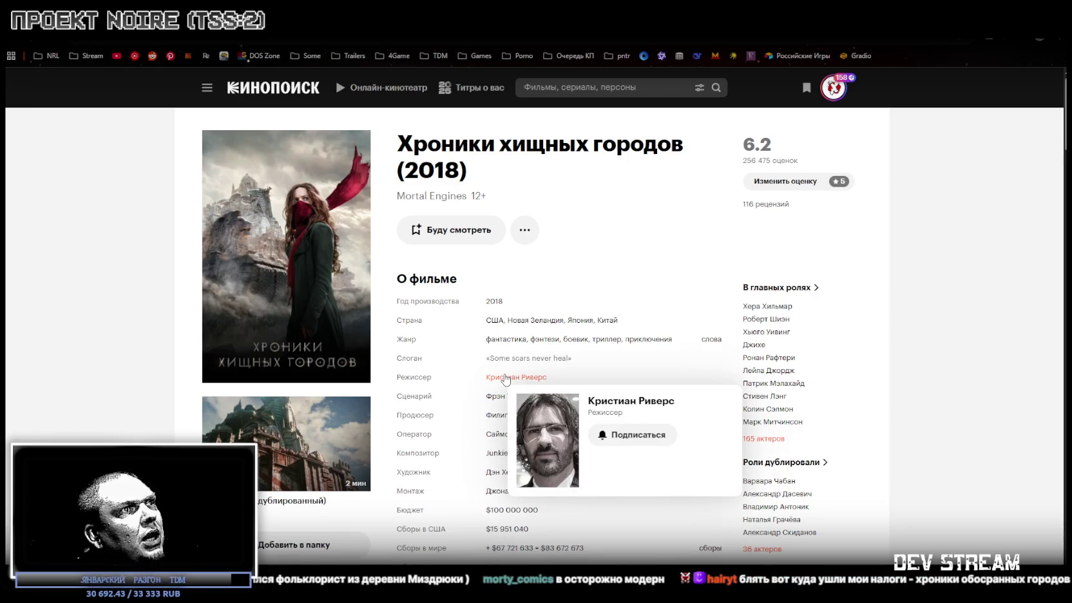
{"action": "left_click", "coordinate": [507, 377]}
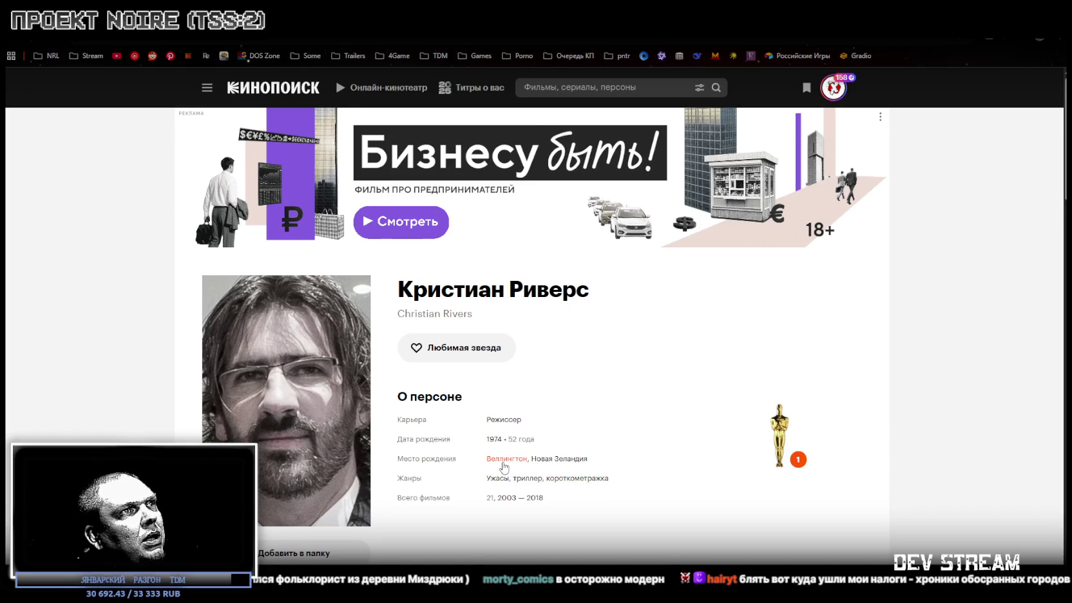
{"action": "scroll", "coordinate": [580, 412], "scroll_direction": "down", "scroll_amount": 5}
{"action": "scroll", "coordinate": [577, 402], "scroll_direction": "down", "scroll_amount": 5}
{"action": "scroll", "coordinate": [578, 402], "scroll_direction": "down", "scroll_amount": 5}
{"action": "scroll", "coordinate": [524, 380], "scroll_direction": "down", "scroll_amount": 3}
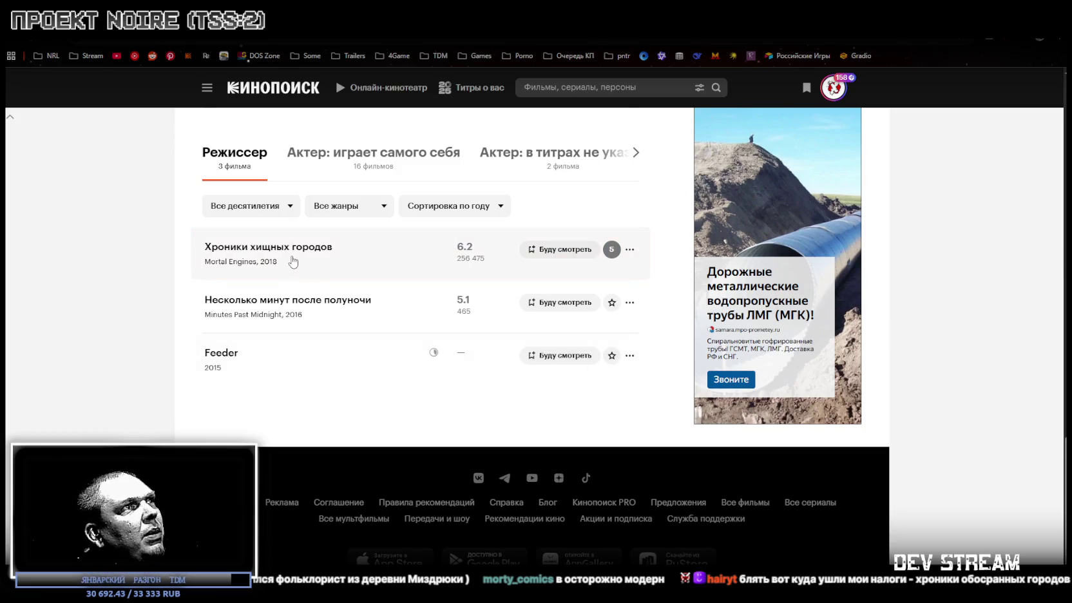
{"action": "scroll", "coordinate": [293, 255], "scroll_direction": "up", "scroll_amount": 1}
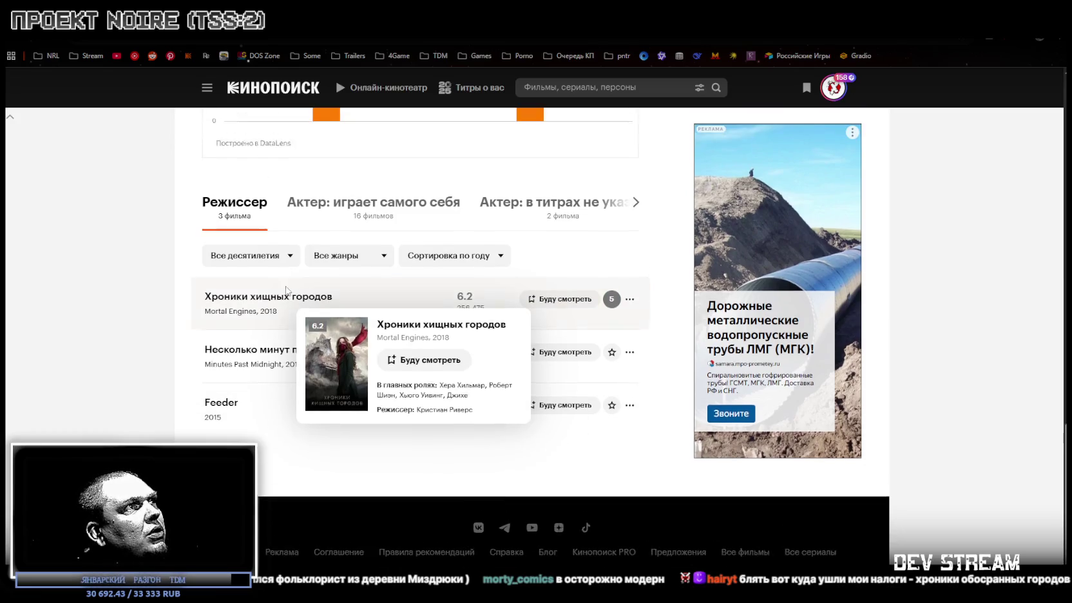
Revisit the Хроники хищных городов film page, open the site navigation menu, then return to Blockbench.
{"action": "left_click", "coordinate": [257, 303]}
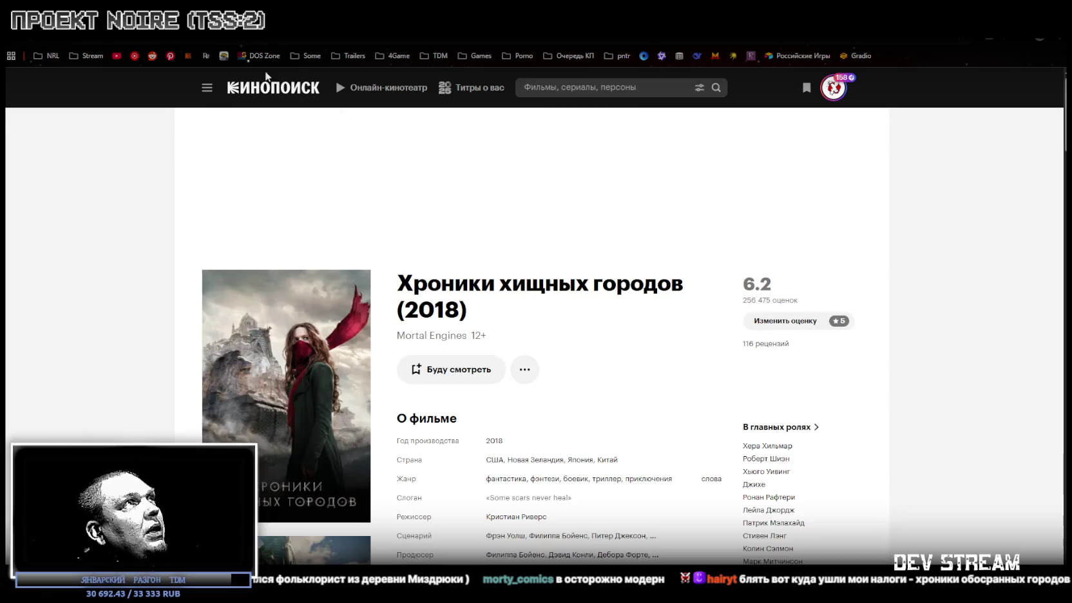
{"action": "scroll", "coordinate": [542, 442], "scroll_direction": "down", "scroll_amount": 10}
{"action": "scroll", "coordinate": [542, 442], "scroll_direction": "up", "scroll_amount": 7}
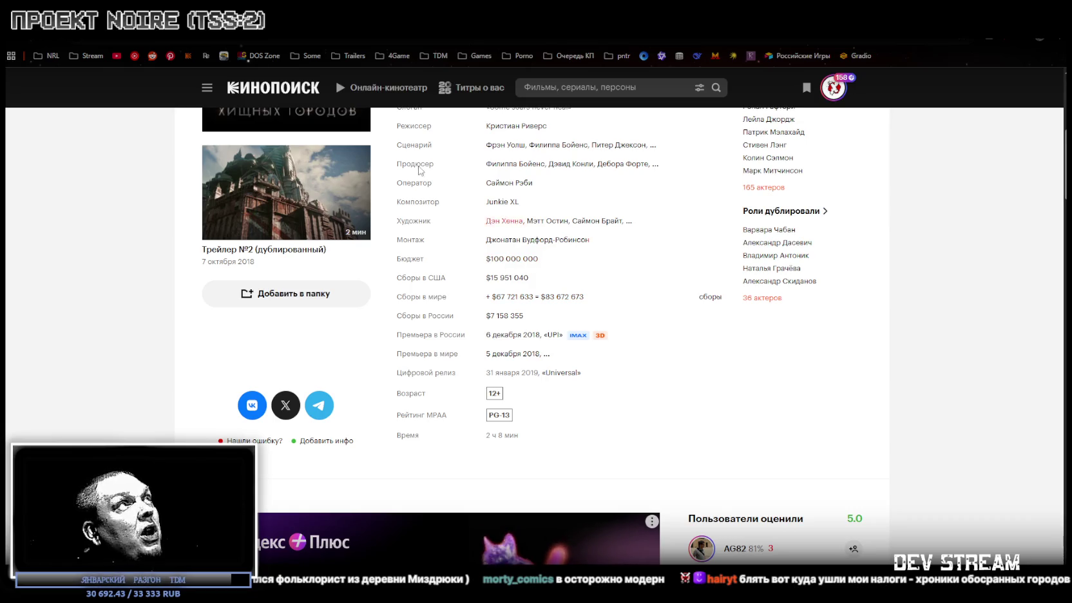
{"action": "key", "text": "alt+Left"}
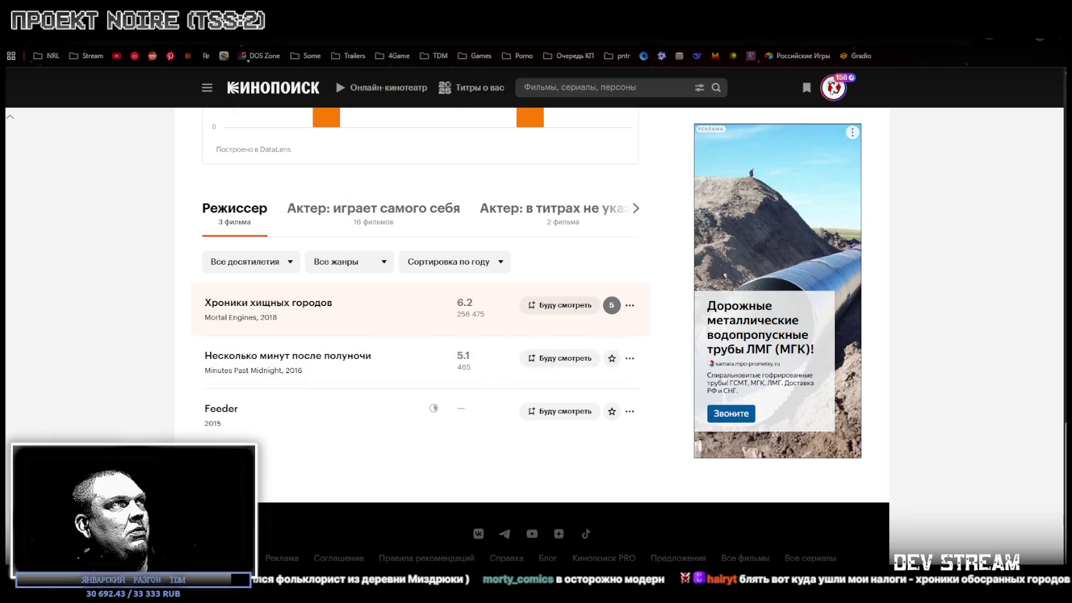
{"action": "key", "text": "alt+Right"}
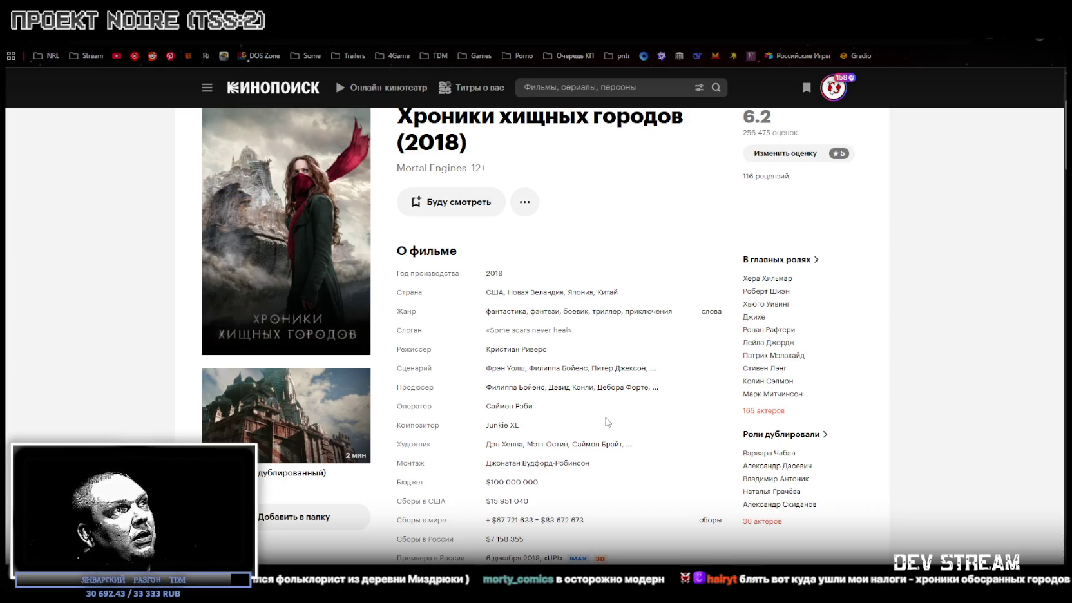
{"action": "mouse_move", "coordinate": [516, 349]}
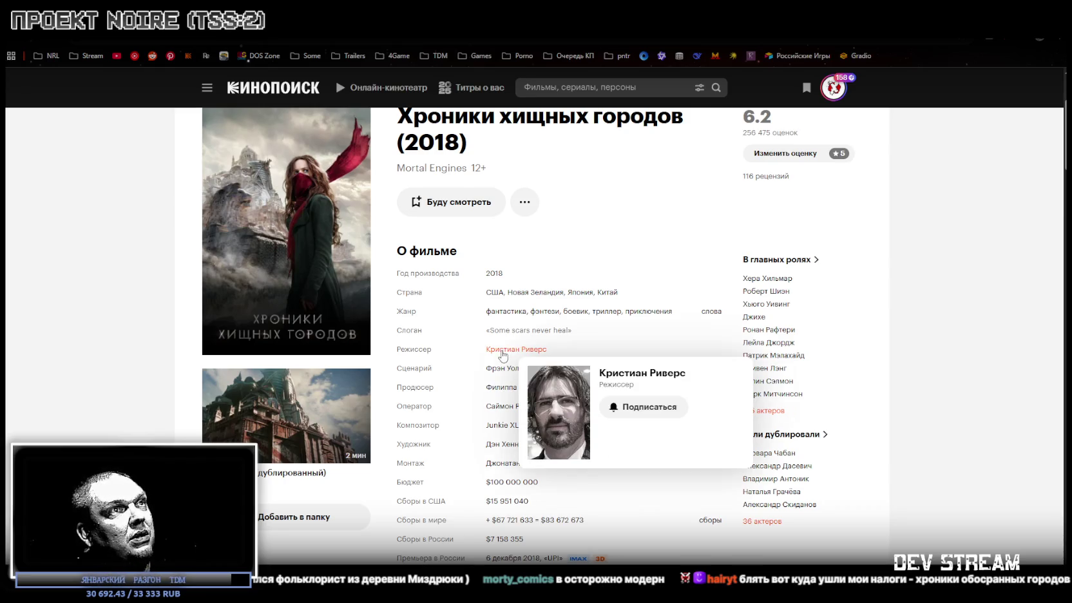
{"action": "left_click", "coordinate": [206, 88]}
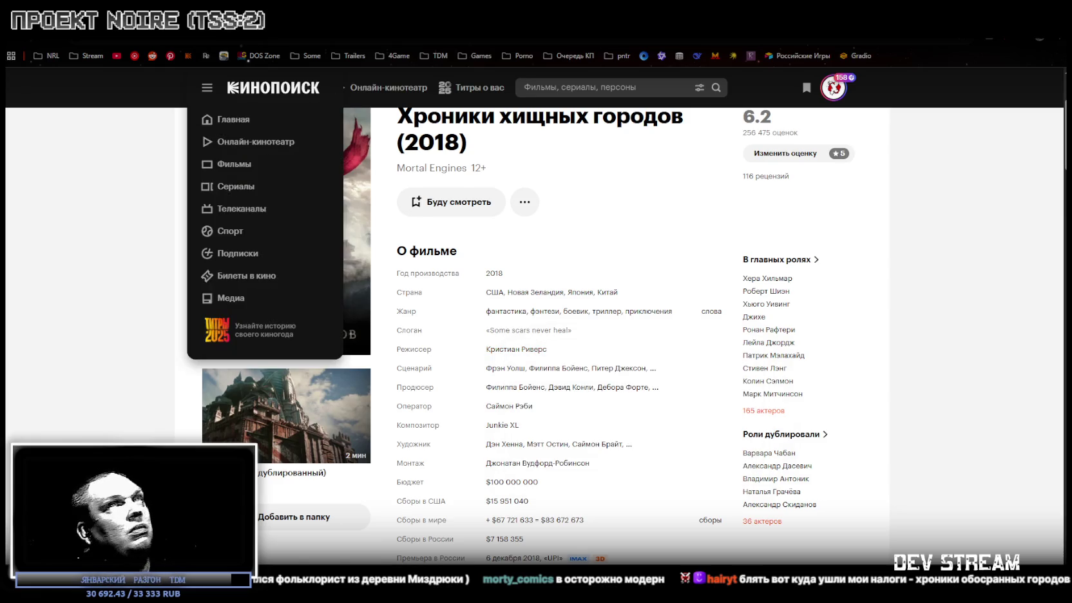
{"action": "key", "text": "alt+Tab"}
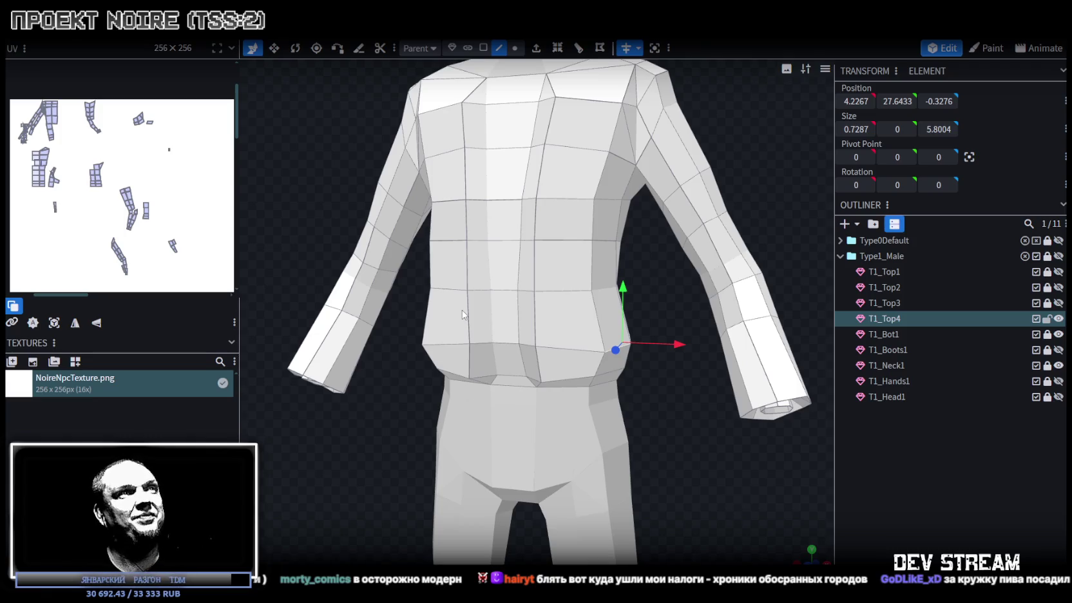
Push a lower-back face of T1_Top4 outward along Z from -4.1222 to -4.3222, then check the front.
{"action": "mouse_move", "coordinate": [688, 391]}
{"action": "left_mouse_down"}
{"action": "mouse_move", "coordinate": [523, 405]}
{"action": "mouse_move", "coordinate": [584, 382]}
{"action": "mouse_move", "coordinate": [585, 358]}
{"action": "left_mouse_up"}
{"action": "scroll", "coordinate": [547, 405], "scroll_direction": "up", "scroll_amount": 5}
{"action": "key", "text": "v"}
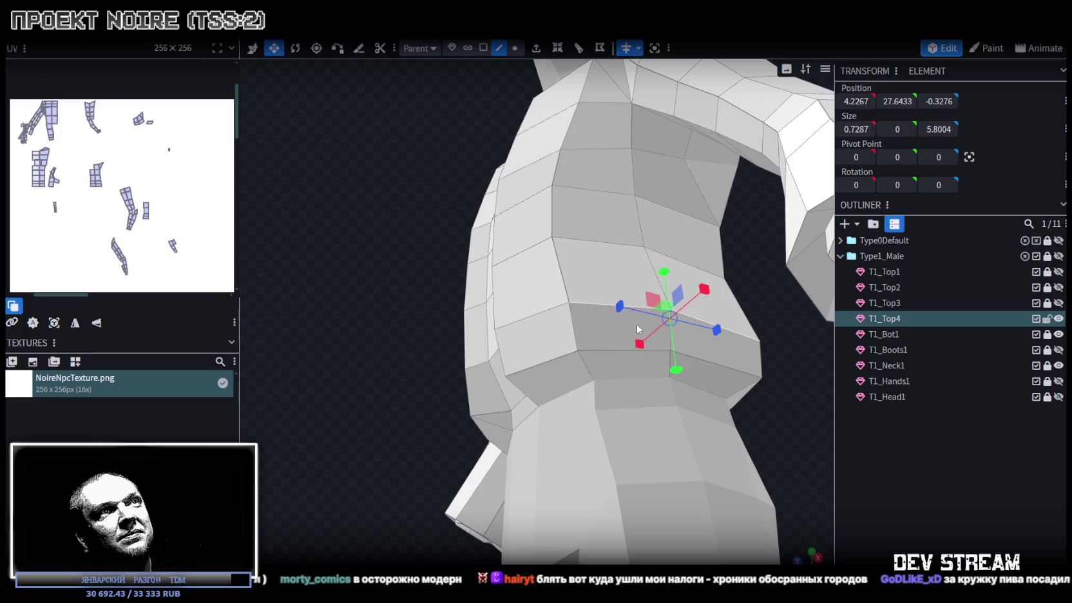
{"action": "left_click_drag", "start_coordinate": [731, 342], "coordinate": [579, 386]}
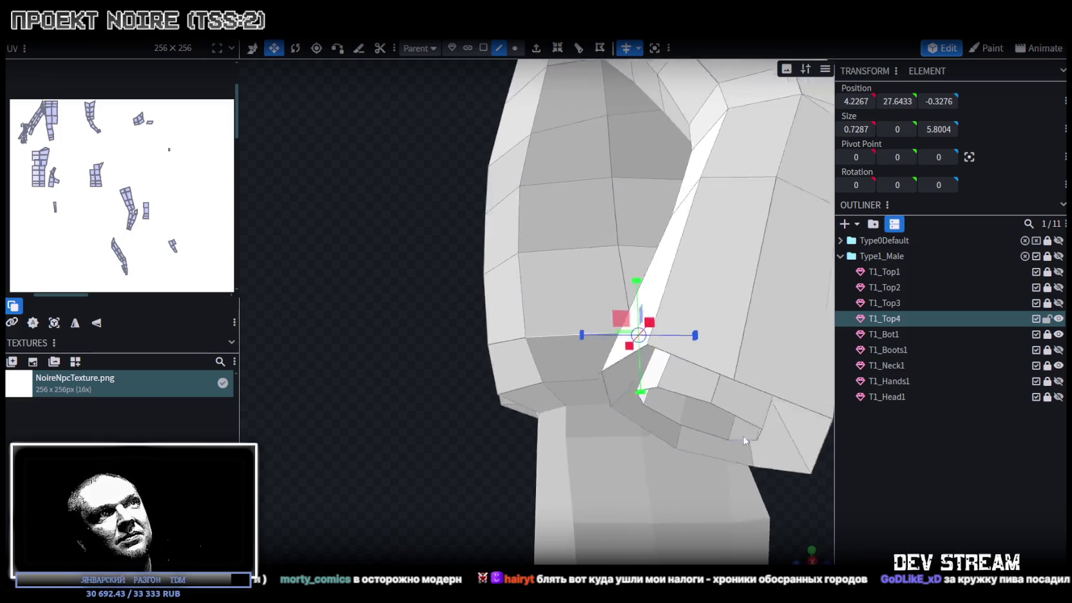
{"action": "scroll", "coordinate": [516, 418], "scroll_direction": "down", "scroll_amount": 5}
{"action": "scroll", "coordinate": [461, 467], "scroll_direction": "up", "scroll_amount": 3}
{"action": "left_click_drag", "start_coordinate": [461, 468], "coordinate": [662, 459]}
{"action": "left_click", "coordinate": [652, 359]}
{"action": "left_click_drag", "start_coordinate": [652, 360], "coordinate": [735, 429]}
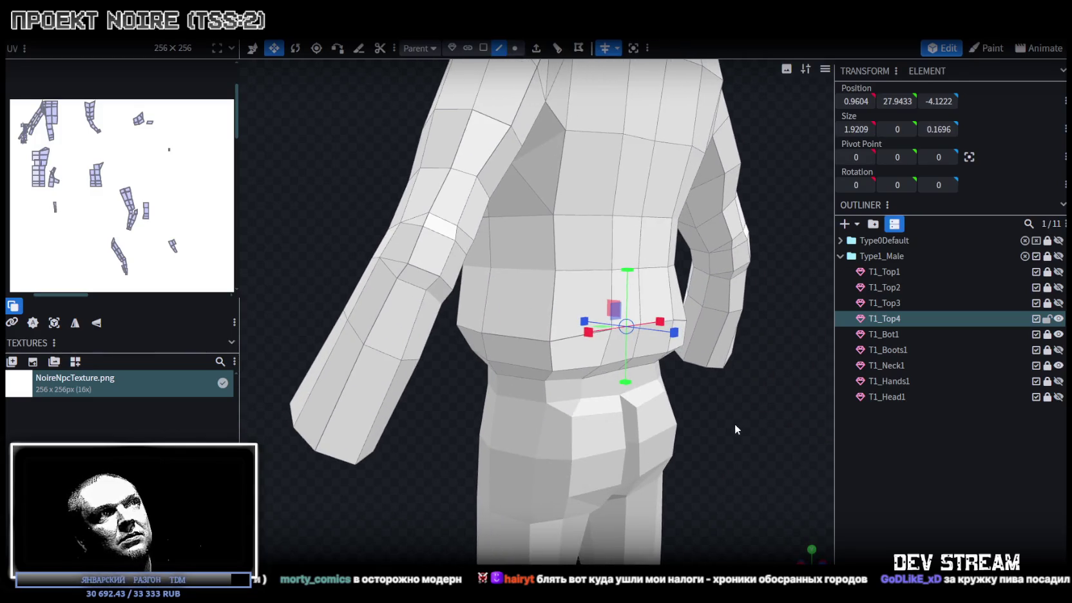
{"action": "left_click_drag", "start_coordinate": [582, 321], "coordinate": [631, 288]}
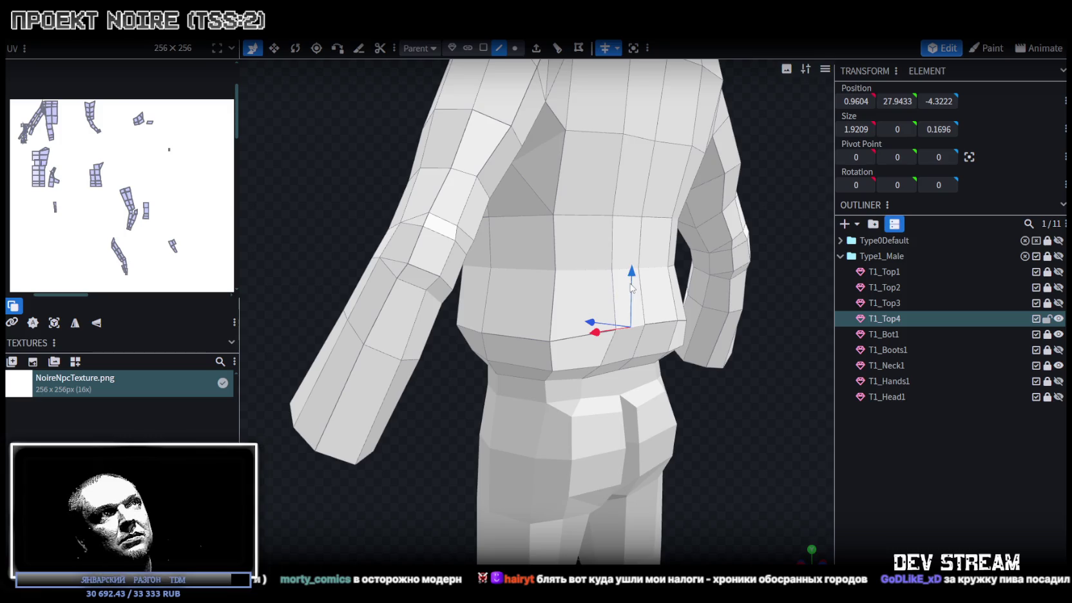
{"action": "scroll", "coordinate": [723, 443], "scroll_direction": "down", "scroll_amount": 5}
{"action": "mouse_move", "coordinate": [596, 442]}
{"action": "left_mouse_down"}
{"action": "mouse_move", "coordinate": [530, 506]}
{"action": "mouse_move", "coordinate": [469, 456]}
{"action": "mouse_move", "coordinate": [644, 408]}
{"action": "mouse_move", "coordinate": [662, 364]}
{"action": "mouse_move", "coordinate": [787, 362]}
{"action": "mouse_move", "coordinate": [698, 237]}
{"action": "mouse_move", "coordinate": [683, 266]}
{"action": "mouse_move", "coordinate": [509, 225]}
{"action": "mouse_move", "coordinate": [669, 242]}
{"action": "mouse_move", "coordinate": [694, 298]}
{"action": "mouse_move", "coordinate": [667, 285]}
{"action": "mouse_move", "coordinate": [703, 261]}
{"action": "mouse_move", "coordinate": [691, 321]}
{"action": "mouse_move", "coordinate": [723, 304]}
{"action": "mouse_move", "coordinate": [657, 459]}
{"action": "mouse_move", "coordinate": [630, 381]}
{"action": "mouse_move", "coordinate": [703, 371]}
{"action": "mouse_move", "coordinate": [626, 394]}
{"action": "mouse_move", "coordinate": [682, 316]}
{"action": "mouse_move", "coordinate": [637, 239]}
{"action": "mouse_move", "coordinate": [597, 264]}
{"action": "mouse_move", "coordinate": [436, 315]}
{"action": "left_mouse_up"}
{"action": "mouse_move", "coordinate": [568, 258]}
{"action": "left_mouse_down"}
{"action": "mouse_move", "coordinate": [545, 234]}
{"action": "mouse_move", "coordinate": [515, 238]}
{"action": "mouse_move", "coordinate": [654, 216]}
{"action": "mouse_move", "coordinate": [659, 180]}
{"action": "mouse_move", "coordinate": [665, 188]}
{"action": "left_mouse_up"}
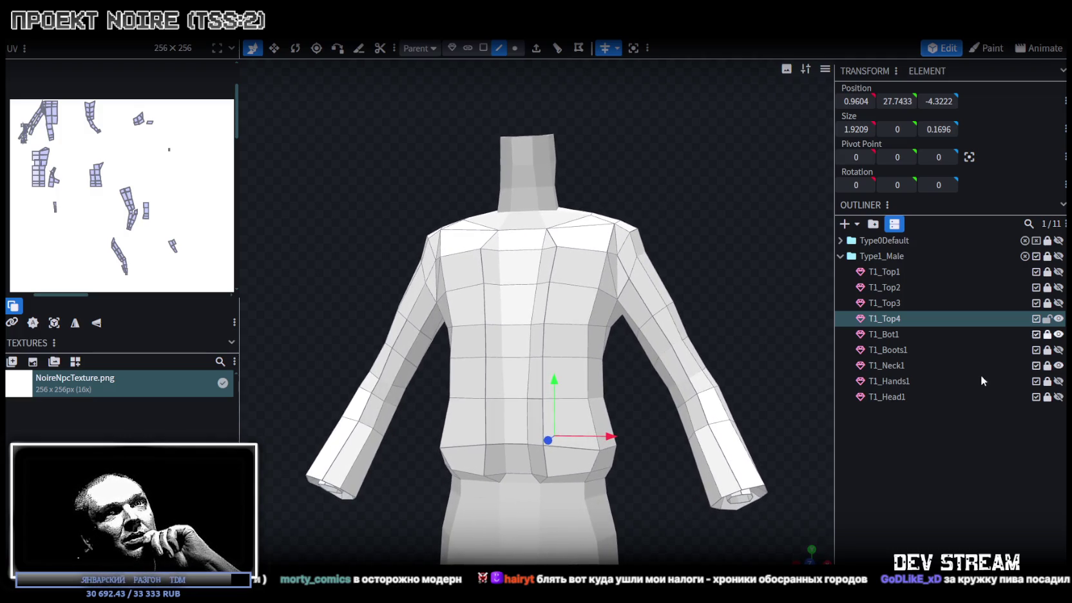
Hide the T1_Head1 head while keeping the T1_Neck1 neck visible.
{"action": "left_click", "coordinate": [1059, 398]}
{"action": "left_click", "coordinate": [1058, 397]}
{"action": "left_click", "coordinate": [1058, 398]}
{"action": "left_click", "coordinate": [1059, 398]}
{"action": "left_click", "coordinate": [1058, 365]}
{"action": "left_click", "coordinate": [1058, 365]}
{"action": "left_click", "coordinate": [1058, 365]}
{"action": "left_click", "coordinate": [1058, 365]}
{"action": "left_click", "coordinate": [1058, 365]}
{"action": "left_click", "coordinate": [1058, 365]}
{"action": "left_click", "coordinate": [1058, 365]}
{"action": "left_click", "coordinate": [1058, 366]}
From the back view, select a jacket face and trial-push it slightly back in depth.
{"action": "mouse_move", "coordinate": [644, 193]}
{"action": "left_mouse_down"}
{"action": "mouse_move", "coordinate": [490, 188]}
{"action": "mouse_move", "coordinate": [629, 182]}
{"action": "mouse_move", "coordinate": [622, 166]}
{"action": "mouse_move", "coordinate": [576, 161]}
{"action": "mouse_move", "coordinate": [611, 160]}
{"action": "mouse_move", "coordinate": [602, 180]}
{"action": "mouse_move", "coordinate": [520, 220]}
{"action": "mouse_move", "coordinate": [580, 290]}
{"action": "left_mouse_up"}
{"action": "left_click", "coordinate": [659, 355]}
{"action": "scroll", "coordinate": [660, 354], "scroll_direction": "down", "scroll_amount": 2}
{"action": "scroll", "coordinate": [661, 358], "scroll_direction": "up", "scroll_amount": 2}
{"action": "mouse_move", "coordinate": [660, 359]}
{"action": "left_mouse_down"}
{"action": "mouse_move", "coordinate": [622, 358]}
{"action": "mouse_move", "coordinate": [716, 349]}
{"action": "mouse_move", "coordinate": [472, 373]}
{"action": "mouse_move", "coordinate": [376, 335]}
{"action": "mouse_move", "coordinate": [334, 387]}
{"action": "mouse_move", "coordinate": [362, 334]}
{"action": "left_mouse_up"}
{"action": "scroll", "coordinate": [472, 374], "scroll_direction": "up", "scroll_amount": 1}
{"action": "scroll", "coordinate": [345, 364], "scroll_direction": "up", "scroll_amount": 1}
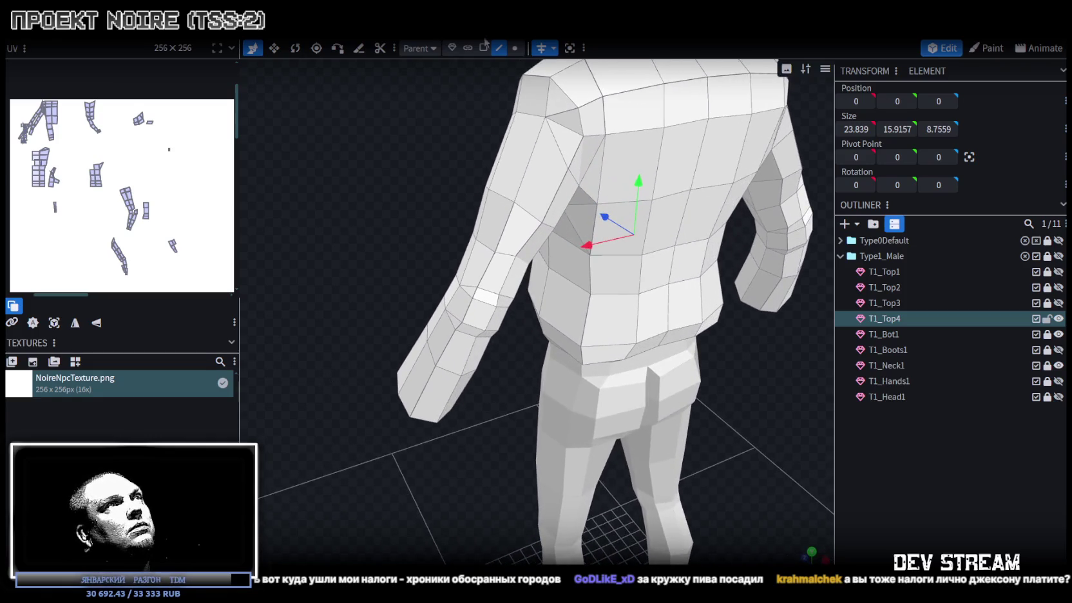
{"action": "left_click", "coordinate": [512, 259]}
{"action": "left_click", "coordinate": [525, 264]}
{"action": "mouse_move", "coordinate": [525, 264]}
{"action": "left_mouse_down"}
{"action": "mouse_move", "coordinate": [416, 223]}
{"action": "mouse_move", "coordinate": [579, 265]}
{"action": "mouse_move", "coordinate": [377, 347]}
{"action": "mouse_move", "coordinate": [416, 313]}
{"action": "mouse_move", "coordinate": [400, 274]}
{"action": "mouse_move", "coordinate": [350, 252]}
{"action": "mouse_move", "coordinate": [272, 258]}
{"action": "mouse_move", "coordinate": [261, 291]}
{"action": "mouse_move", "coordinate": [358, 334]}
{"action": "mouse_move", "coordinate": [491, 340]}
{"action": "left_mouse_up"}
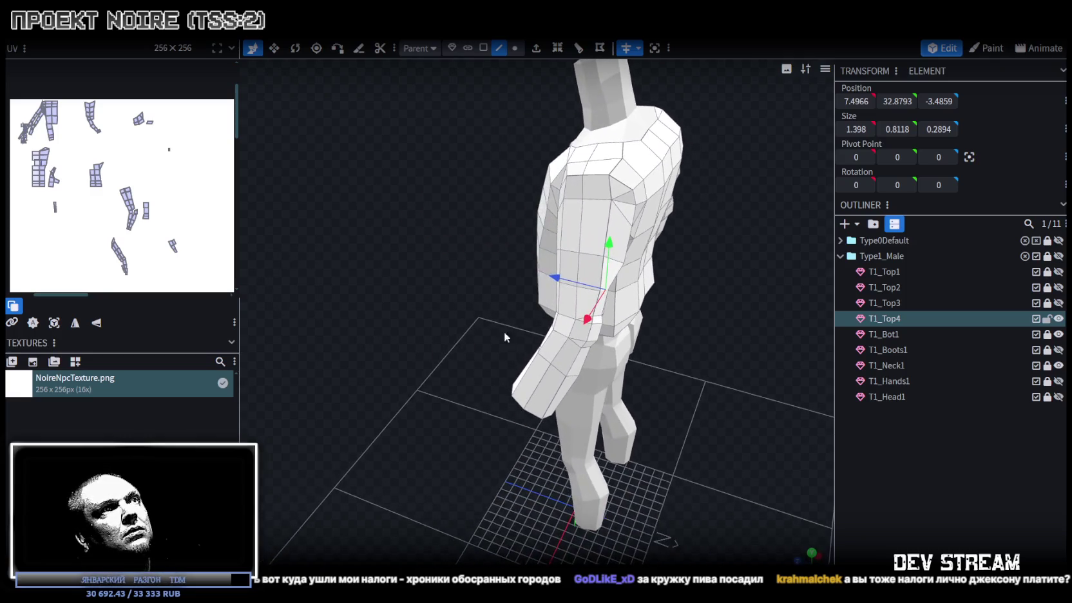
{"action": "left_click_drag", "start_coordinate": [556, 279], "coordinate": [562, 284]}
{"action": "left_click_drag", "start_coordinate": [430, 301], "coordinate": [489, 286]}
Undo the trial move and push a single back vertex slightly back to Z -3.8592.
{"action": "key", "text": "ctrl+z"}
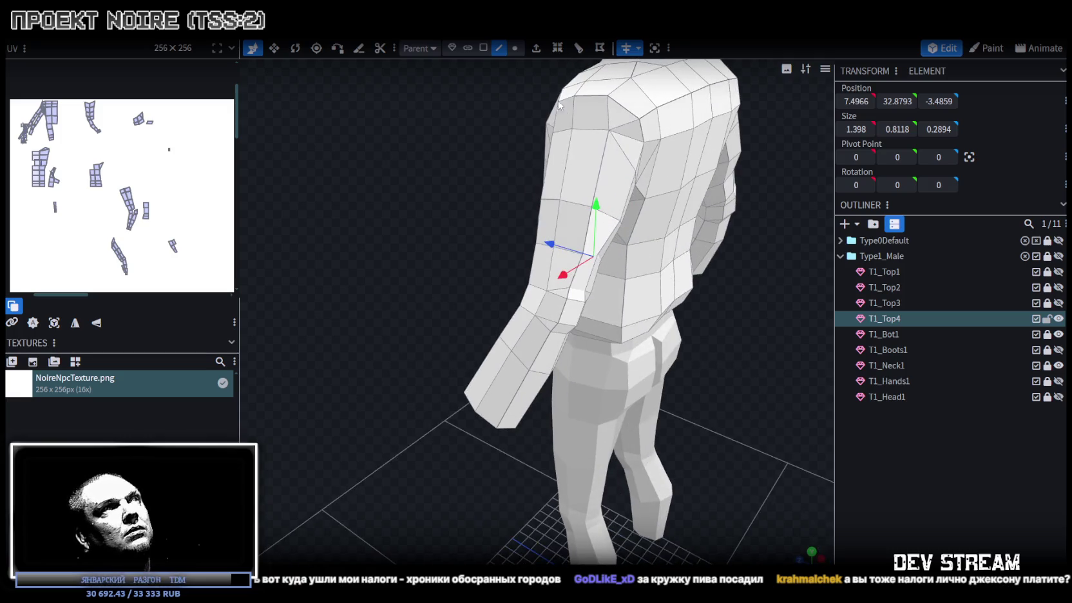
{"action": "left_click", "coordinate": [599, 256]}
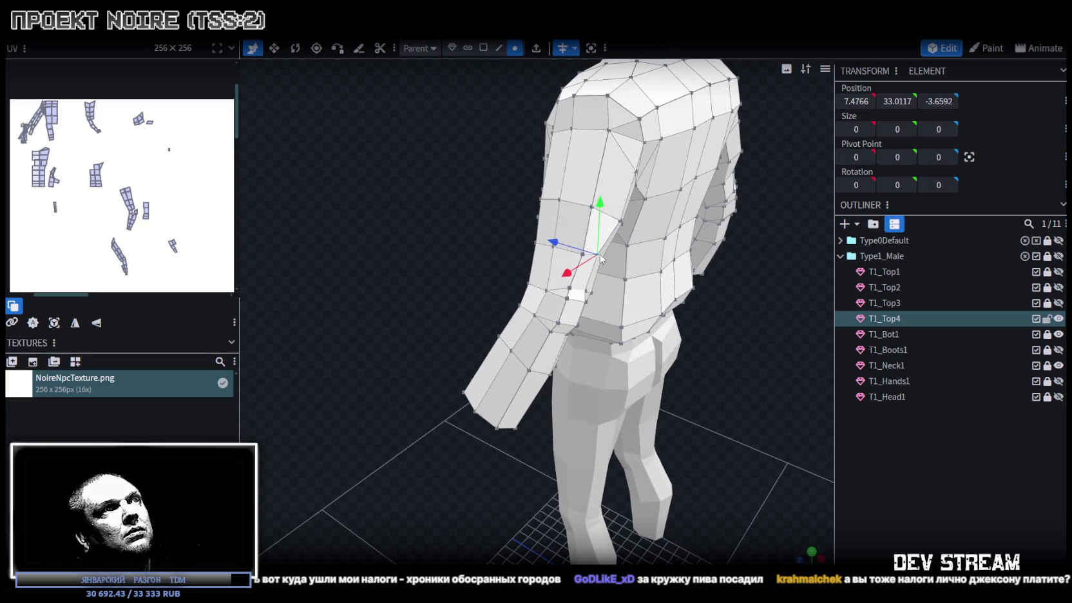
{"action": "left_click_drag", "start_coordinate": [558, 248], "coordinate": [555, 250]}
{"action": "mouse_move", "coordinate": [410, 264]}
{"action": "left_mouse_down"}
{"action": "mouse_move", "coordinate": [448, 240]}
{"action": "mouse_move", "coordinate": [546, 226]}
{"action": "mouse_move", "coordinate": [573, 375]}
{"action": "mouse_move", "coordinate": [573, 337]}
{"action": "mouse_move", "coordinate": [626, 452]}
{"action": "mouse_move", "coordinate": [584, 398]}
{"action": "mouse_move", "coordinate": [598, 364]}
{"action": "mouse_move", "coordinate": [617, 416]}
{"action": "left_mouse_up"}
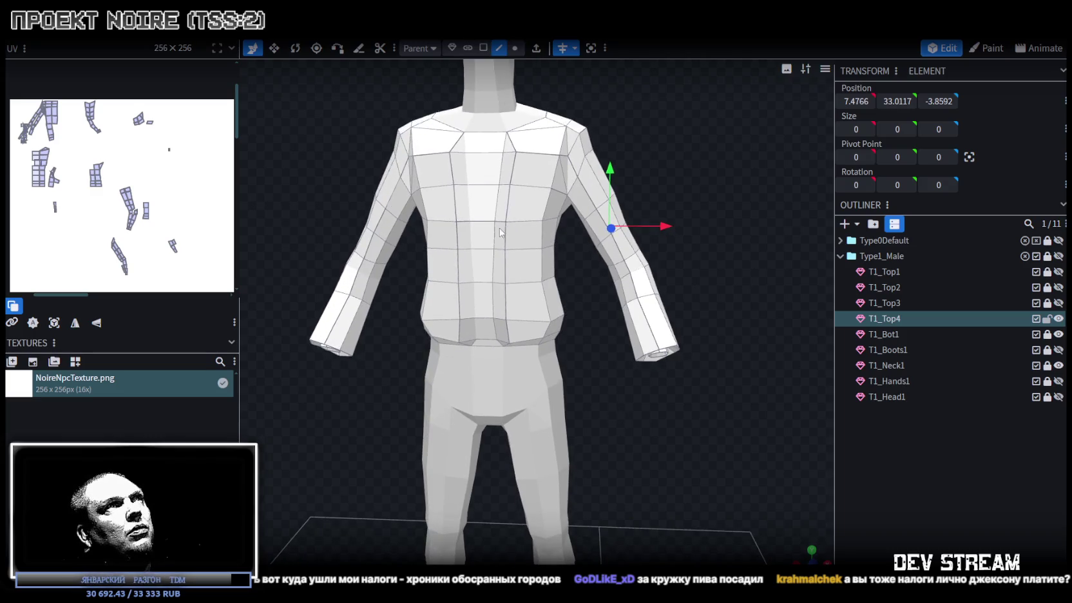
Extrude the triangular face near the jacket front hem with Shift+E.
{"action": "scroll", "coordinate": [501, 230], "scroll_direction": "up", "scroll_amount": 2}
{"action": "scroll", "coordinate": [504, 177], "scroll_direction": "up", "scroll_amount": 2}
{"action": "left_click", "coordinate": [483, 284]}
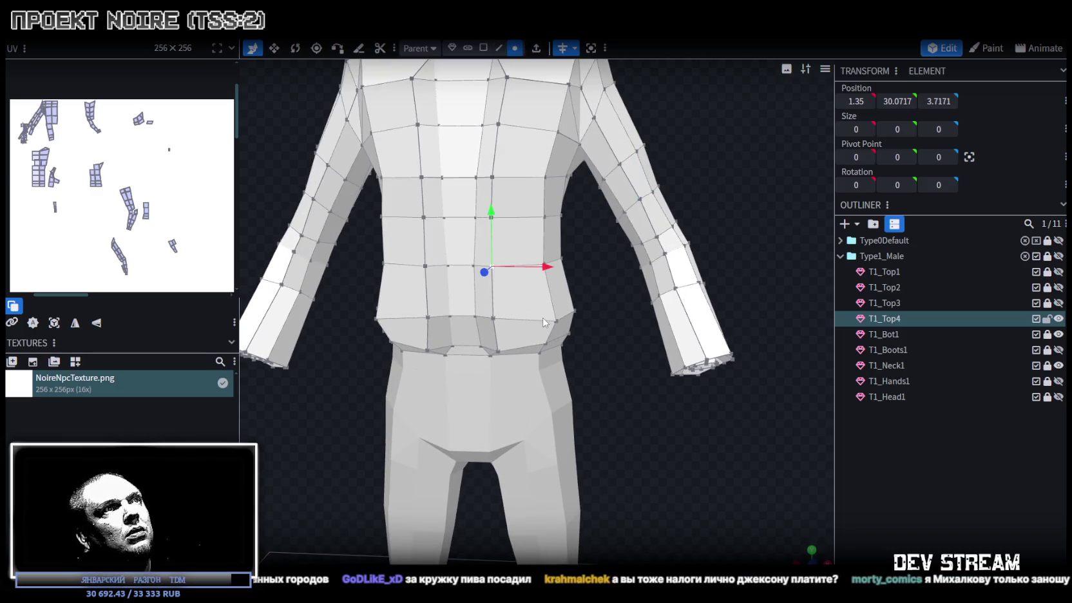
{"action": "left_click", "coordinate": [525, 293]}
{"action": "mouse_move", "coordinate": [594, 392]}
{"action": "left_mouse_down"}
{"action": "mouse_move", "coordinate": [515, 415]}
{"action": "mouse_move", "coordinate": [590, 283]}
{"action": "left_mouse_up"}
{"action": "left_click", "coordinate": [483, 52]}
{"action": "left_click", "coordinate": [509, 309]}
{"action": "left_click_drag", "start_coordinate": [607, 384], "coordinate": [620, 398]}
{"action": "mouse_move", "coordinate": [545, 311]}
{"action": "left_mouse_down"}
{"action": "mouse_move", "coordinate": [646, 389]}
{"action": "mouse_move", "coordinate": [588, 60]}
{"action": "left_mouse_up"}
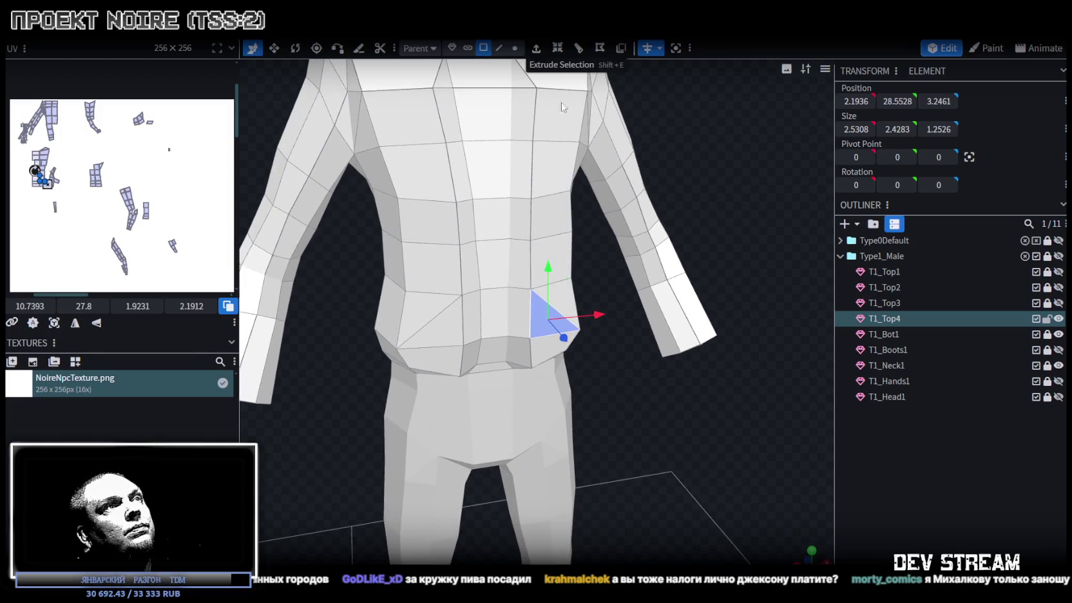
{"action": "key", "text": "shift+e"}
{"action": "mouse_move", "coordinate": [650, 431]}
{"action": "left_mouse_down"}
{"action": "mouse_move", "coordinate": [653, 362]}
{"action": "mouse_move", "coordinate": [518, 392]}
{"action": "mouse_move", "coordinate": [666, 383]}
{"action": "mouse_move", "coordinate": [697, 420]}
{"action": "mouse_move", "coordinate": [625, 409]}
{"action": "mouse_move", "coordinate": [447, 433]}
{"action": "mouse_move", "coordinate": [469, 324]}
{"action": "mouse_move", "coordinate": [474, 355]}
{"action": "mouse_move", "coordinate": [574, 415]}
{"action": "mouse_move", "coordinate": [547, 445]}
{"action": "left_mouse_up"}
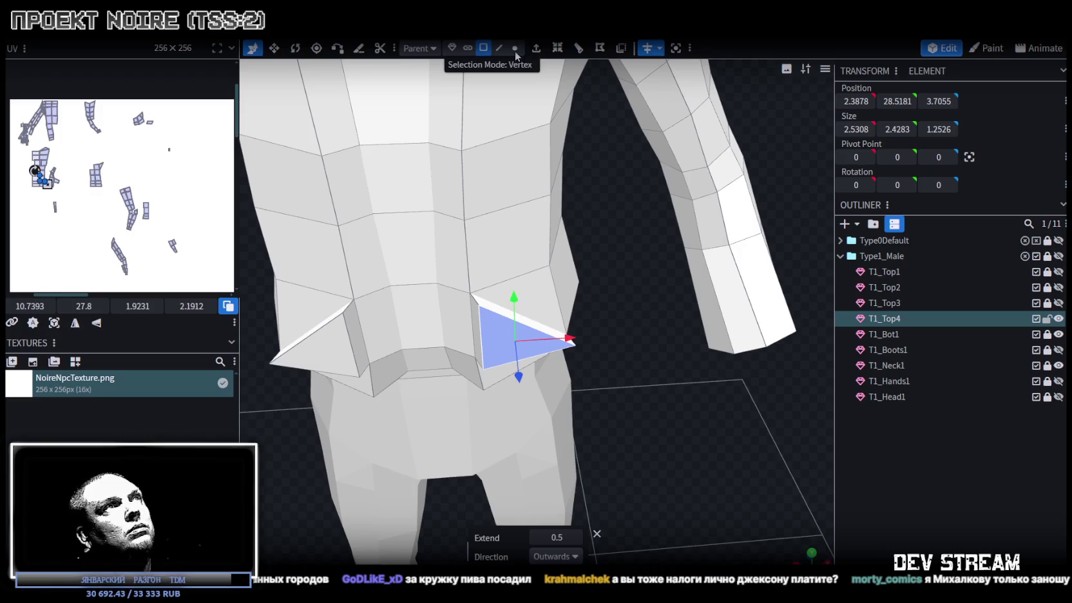
Merge the stray sliver vertices of the extrusion to close the dart.
{"action": "left_click", "coordinate": [514, 48]}
{"action": "scroll", "coordinate": [451, 327], "scroll_direction": "up", "scroll_amount": 1}
{"action": "left_click", "coordinate": [445, 281]}
{"action": "left_click", "coordinate": [455, 296], "text": "shift"}
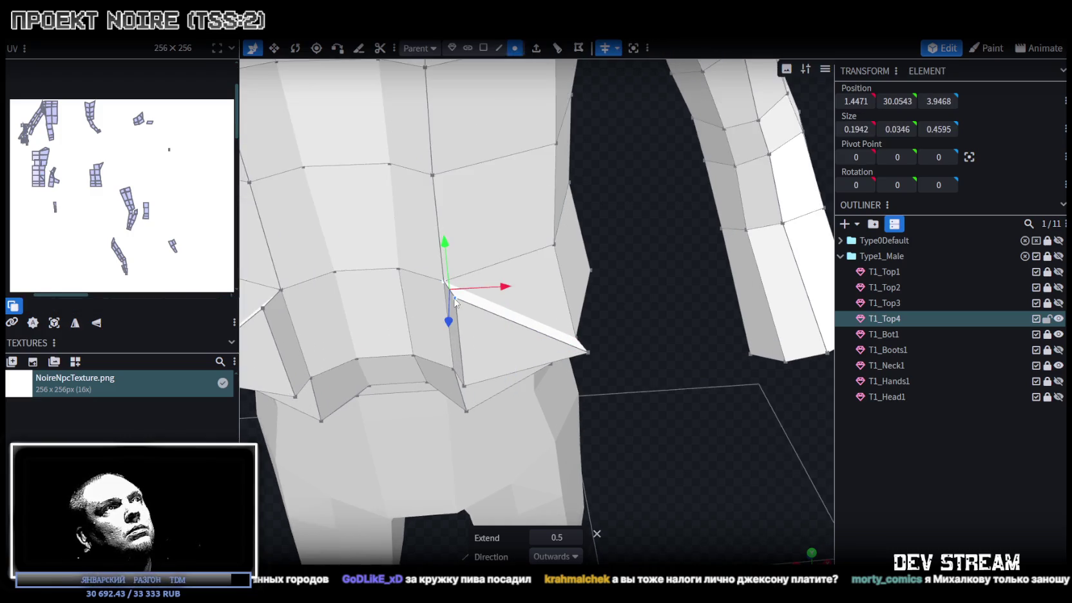
{"action": "right_click", "coordinate": [454, 297]}
{"action": "left_click", "coordinate": [621, 296]}
{"action": "left_click_drag", "start_coordinate": [602, 370], "coordinate": [505, 333]}
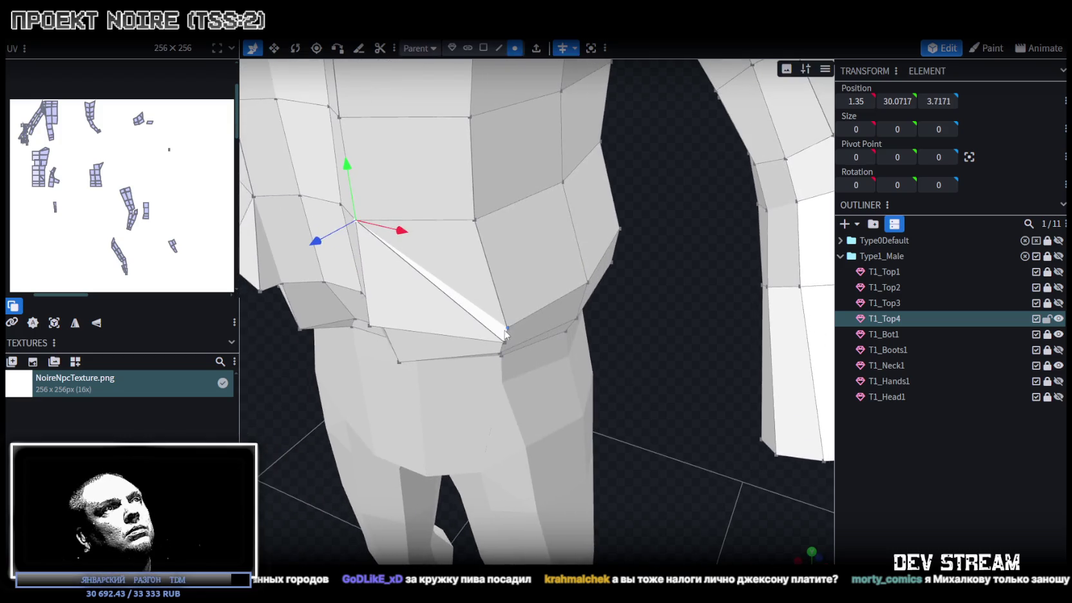
{"action": "right_click", "coordinate": [508, 343]}
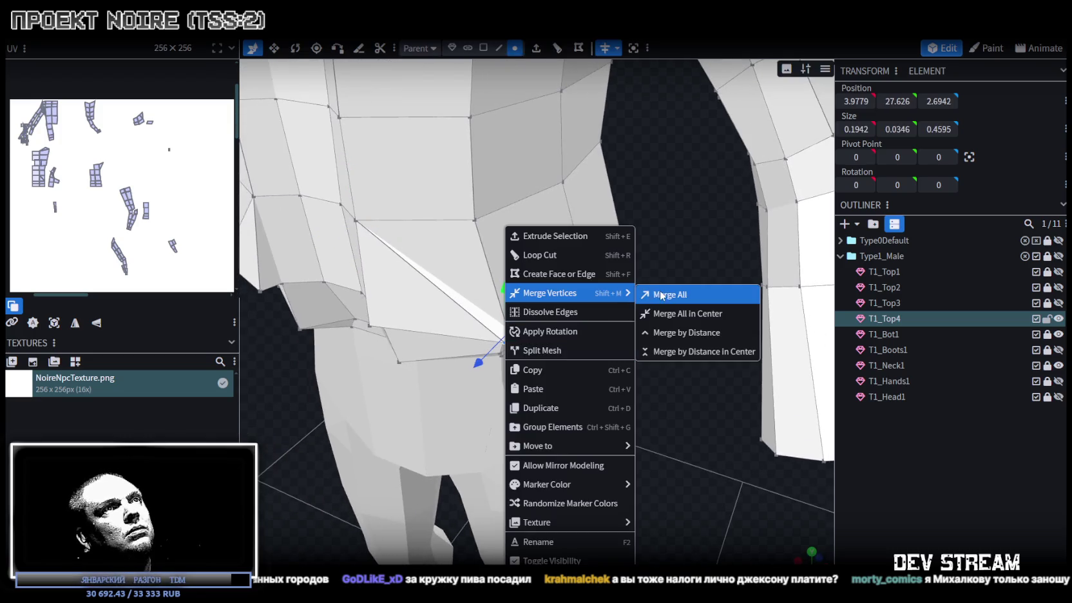
{"action": "left_click", "coordinate": [716, 293]}
{"action": "left_click_drag", "start_coordinate": [643, 404], "coordinate": [634, 323]}
Place the dart's bottom vertex at X 2.1442, Y 28.4087, Z 3.6161.
{"action": "left_click", "coordinate": [544, 273]}
{"action": "mouse_move", "coordinate": [574, 434]}
{"action": "left_mouse_down"}
{"action": "mouse_move", "coordinate": [414, 382]}
{"action": "mouse_move", "coordinate": [459, 394]}
{"action": "left_mouse_up"}
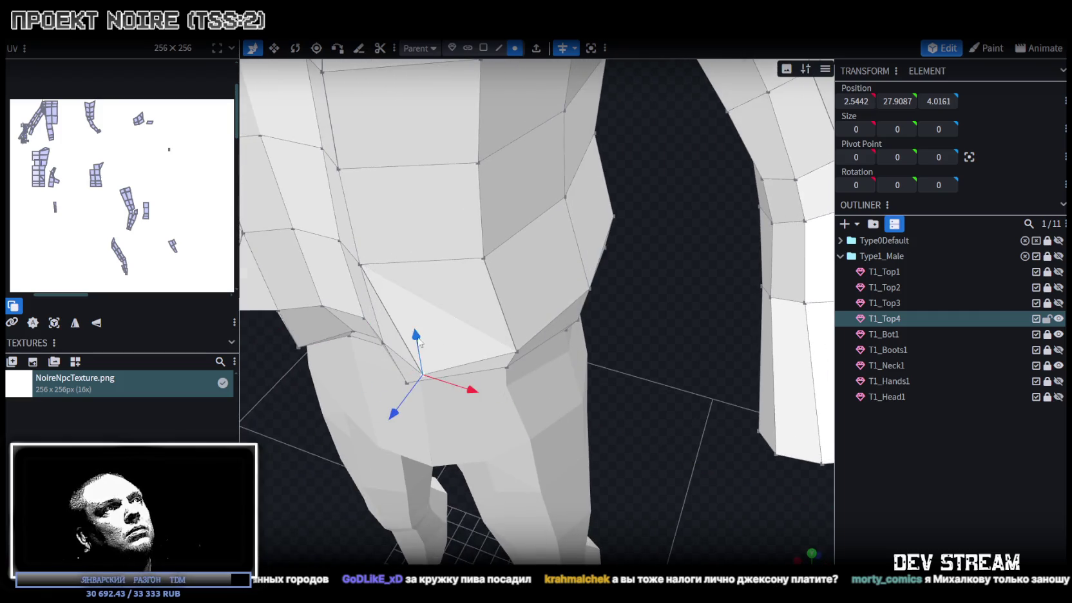
{"action": "left_click_drag", "start_coordinate": [415, 338], "coordinate": [418, 304]}
{"action": "mouse_move", "coordinate": [596, 443]}
{"action": "left_mouse_down"}
{"action": "mouse_move", "coordinate": [693, 431]}
{"action": "mouse_move", "coordinate": [649, 360]}
{"action": "mouse_move", "coordinate": [631, 403]}
{"action": "mouse_move", "coordinate": [675, 421]}
{"action": "left_mouse_up"}
{"action": "scroll", "coordinate": [630, 387], "scroll_direction": "down", "scroll_amount": 3}
{"action": "scroll", "coordinate": [659, 418], "scroll_direction": "down", "scroll_amount": 2}
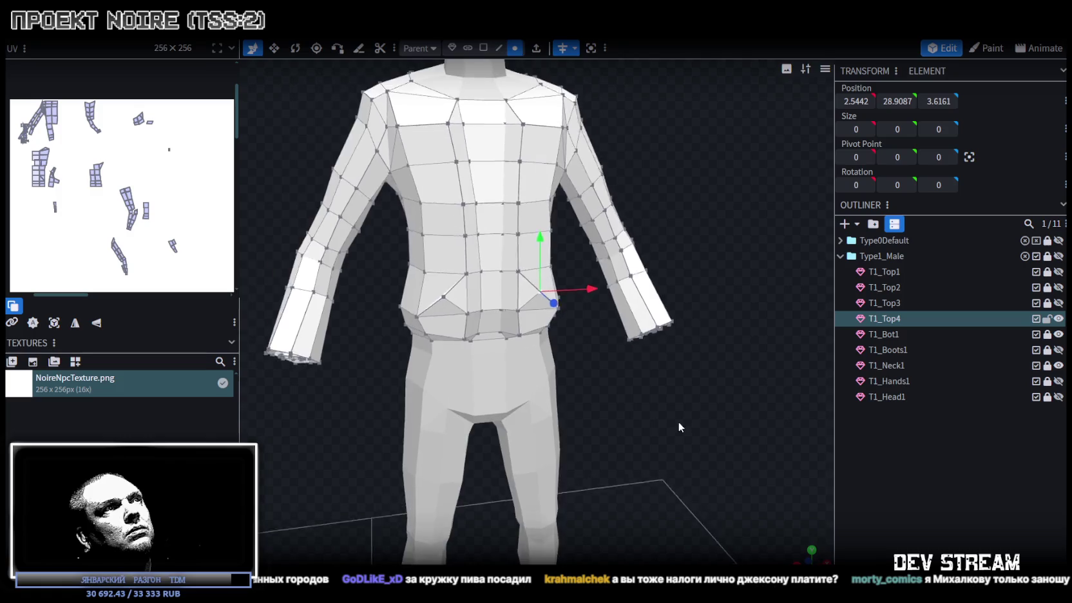
{"action": "scroll", "coordinate": [678, 421], "scroll_direction": "up", "scroll_amount": 3}
{"action": "scroll", "coordinate": [673, 416], "scroll_direction": "up", "scroll_amount": 2}
{"action": "left_click_drag", "start_coordinate": [526, 192], "coordinate": [541, 219]}
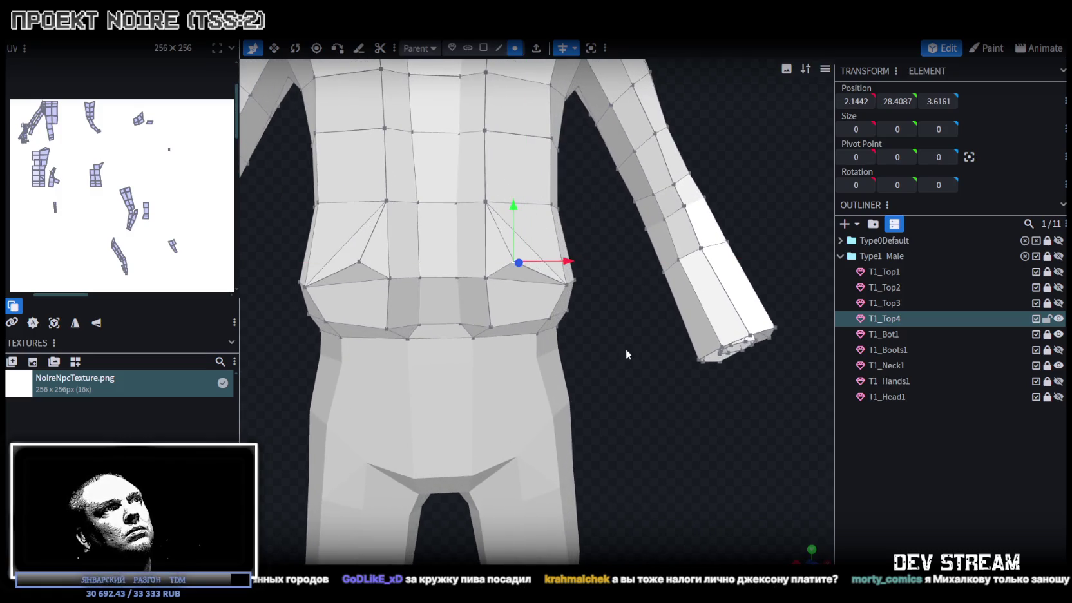
Inspect the new dart from above and select a face strip on the lower back.
{"action": "left_click_drag", "start_coordinate": [626, 351], "coordinate": [624, 380]}
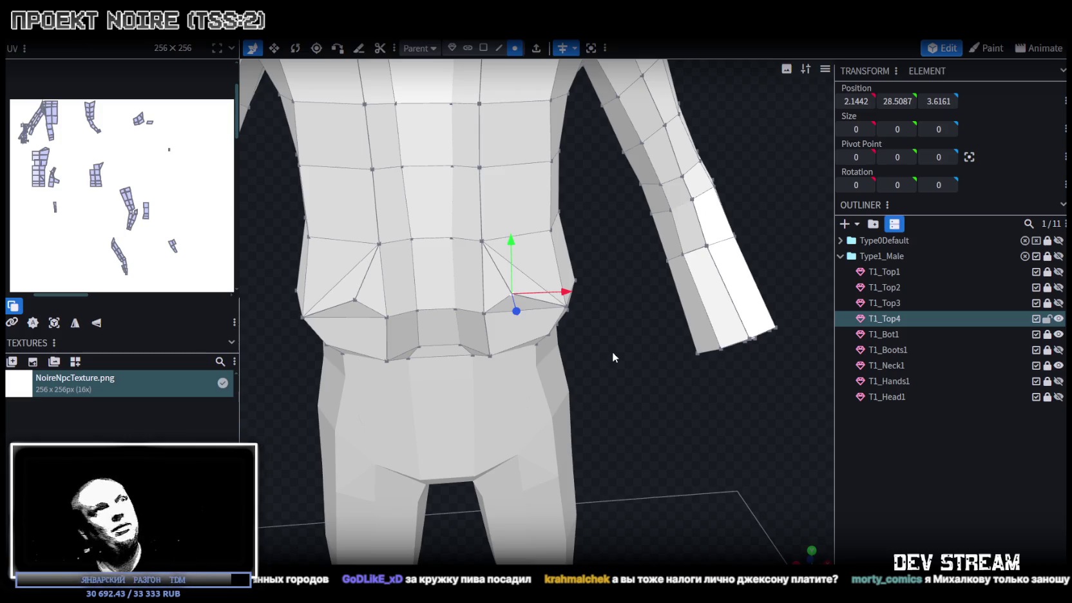
{"action": "mouse_move", "coordinate": [630, 350]}
{"action": "left_mouse_down"}
{"action": "mouse_move", "coordinate": [592, 304]}
{"action": "mouse_move", "coordinate": [619, 304]}
{"action": "mouse_move", "coordinate": [649, 366]}
{"action": "mouse_move", "coordinate": [641, 428]}
{"action": "mouse_move", "coordinate": [649, 371]}
{"action": "mouse_move", "coordinate": [560, 123]}
{"action": "left_mouse_up"}
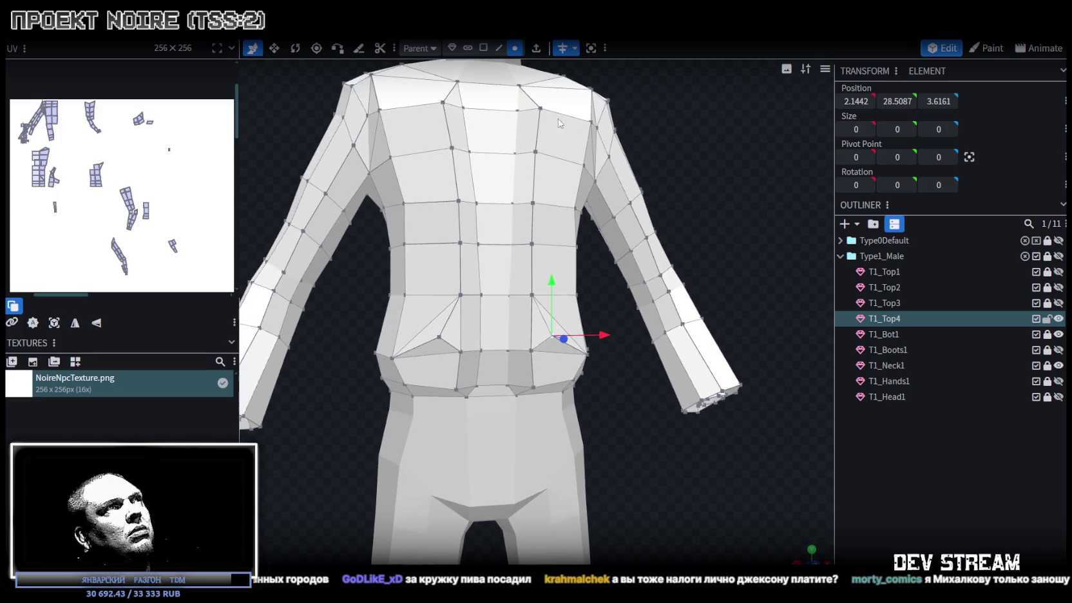
{"action": "left_click", "coordinate": [498, 344]}
Widen the selected lower-back faces and an upper-back face along X.
{"action": "left_click_drag", "start_coordinate": [646, 411], "coordinate": [609, 381]}
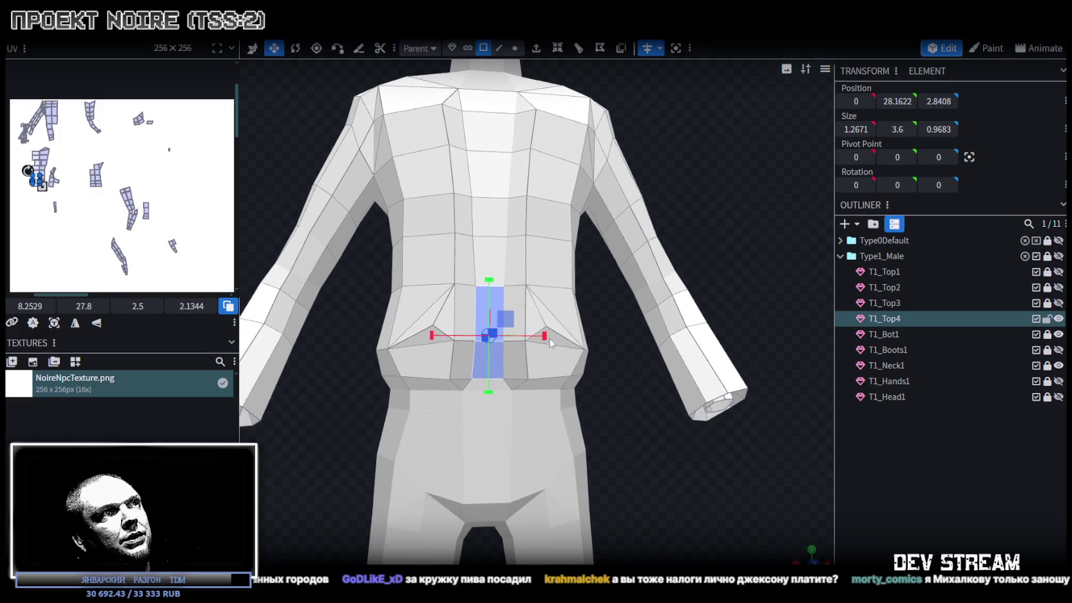
{"action": "left_click_drag", "start_coordinate": [551, 339], "coordinate": [613, 331]}
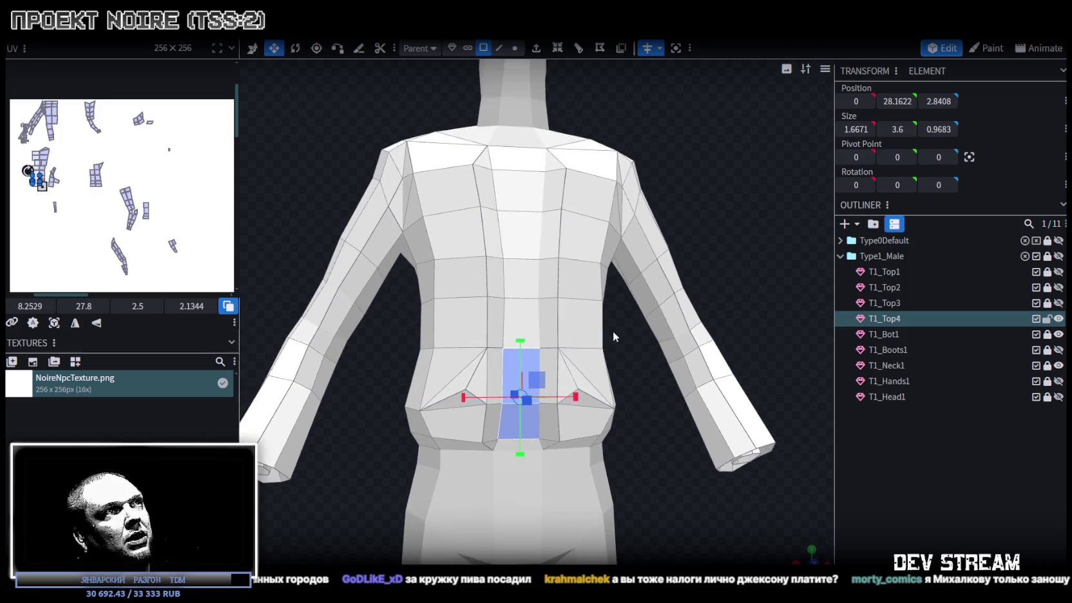
{"action": "left_click", "coordinate": [523, 278]}
{"action": "left_click_drag", "start_coordinate": [575, 279], "coordinate": [577, 279]}
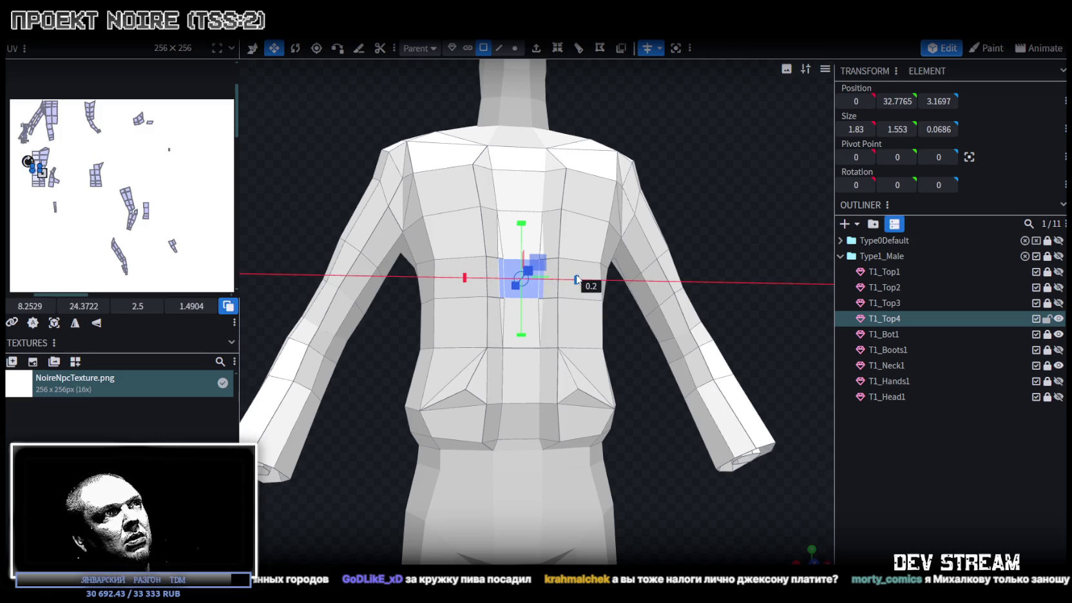
Widen the upper chest faces to 2.6 along X and save as NoireNPC.bbmodel.
{"action": "mouse_move", "coordinate": [633, 344]}
{"action": "left_mouse_down"}
{"action": "mouse_move", "coordinate": [577, 413]}
{"action": "mouse_move", "coordinate": [616, 427]}
{"action": "mouse_move", "coordinate": [626, 419]}
{"action": "mouse_move", "coordinate": [618, 444]}
{"action": "left_mouse_up"}
{"action": "left_click", "coordinate": [520, 225]}
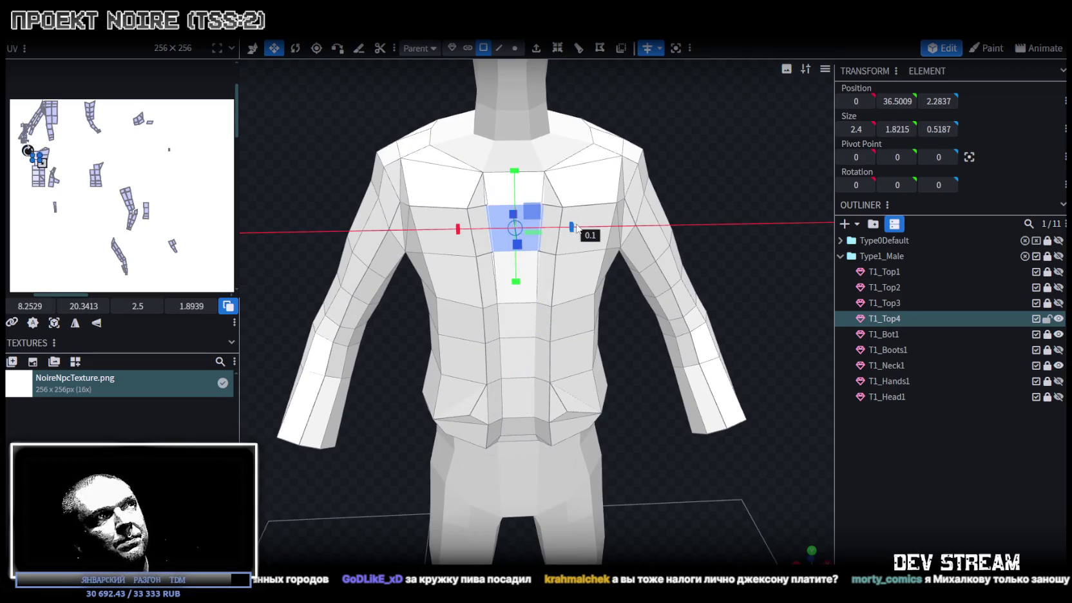
{"action": "scroll", "coordinate": [648, 390], "scroll_direction": "down", "scroll_amount": 2}
{"action": "mouse_move", "coordinate": [647, 390]}
{"action": "left_mouse_down"}
{"action": "mouse_move", "coordinate": [626, 398]}
{"action": "mouse_move", "coordinate": [639, 534]}
{"action": "mouse_move", "coordinate": [653, 467]}
{"action": "mouse_move", "coordinate": [526, 462]}
{"action": "mouse_move", "coordinate": [641, 443]}
{"action": "mouse_move", "coordinate": [644, 416]}
{"action": "mouse_move", "coordinate": [617, 399]}
{"action": "mouse_move", "coordinate": [675, 411]}
{"action": "mouse_move", "coordinate": [501, 436]}
{"action": "mouse_move", "coordinate": [379, 436]}
{"action": "mouse_move", "coordinate": [393, 422]}
{"action": "mouse_move", "coordinate": [421, 446]}
{"action": "mouse_move", "coordinate": [448, 502]}
{"action": "mouse_move", "coordinate": [750, 419]}
{"action": "left_mouse_up"}
{"action": "key", "text": "ctrl+s"}
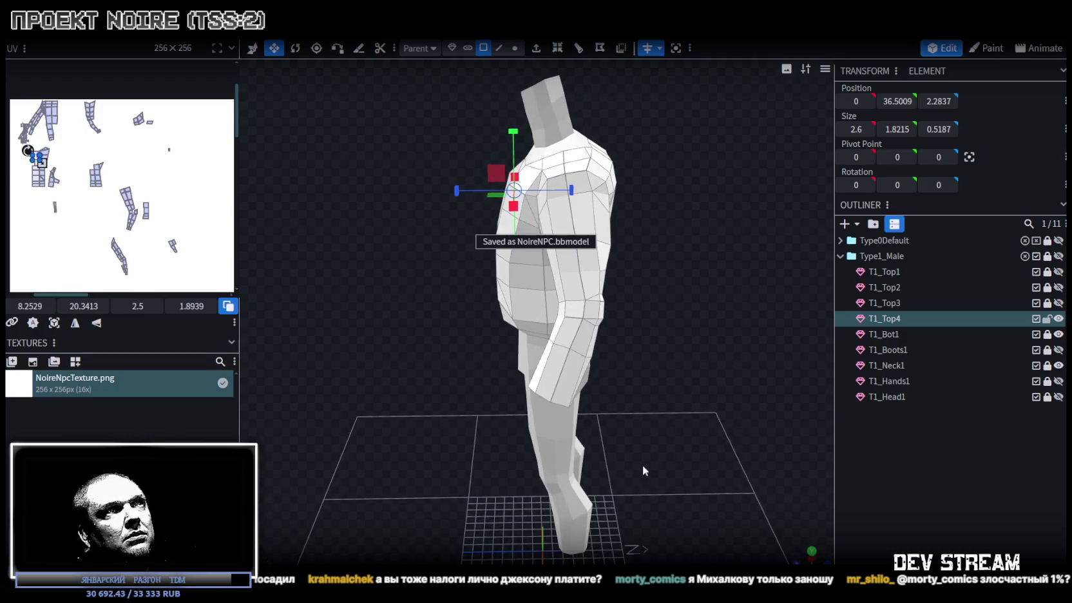
{"action": "left_click_drag", "start_coordinate": [642, 464], "coordinate": [628, 140]}
{"action": "left_click", "coordinate": [515, 49]}
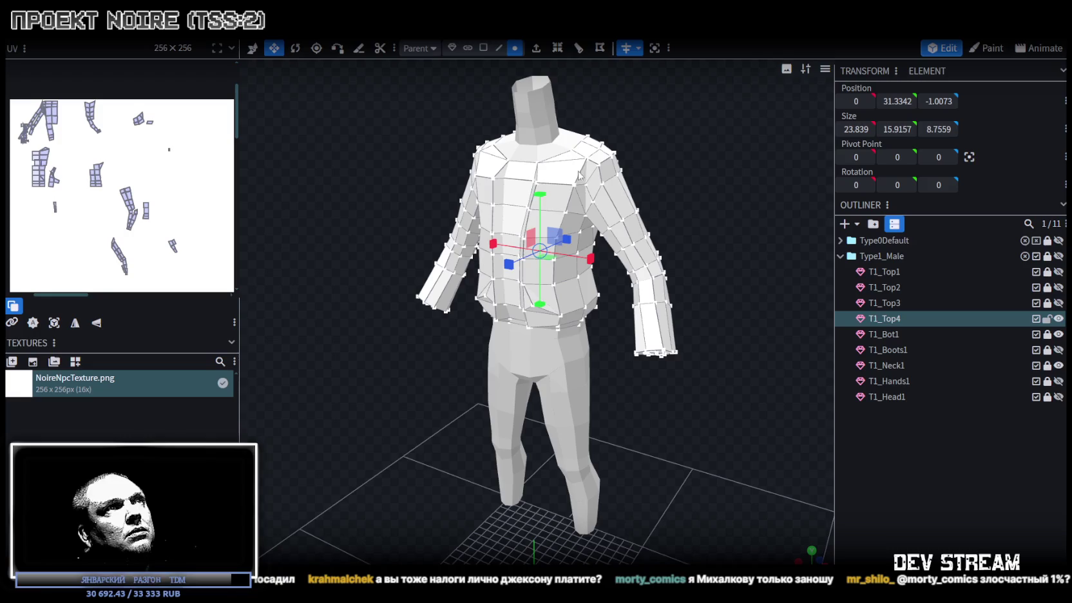
{"action": "left_click_drag", "start_coordinate": [542, 192], "coordinate": [545, 203]}
{"action": "key", "text": "ctrl+z"}
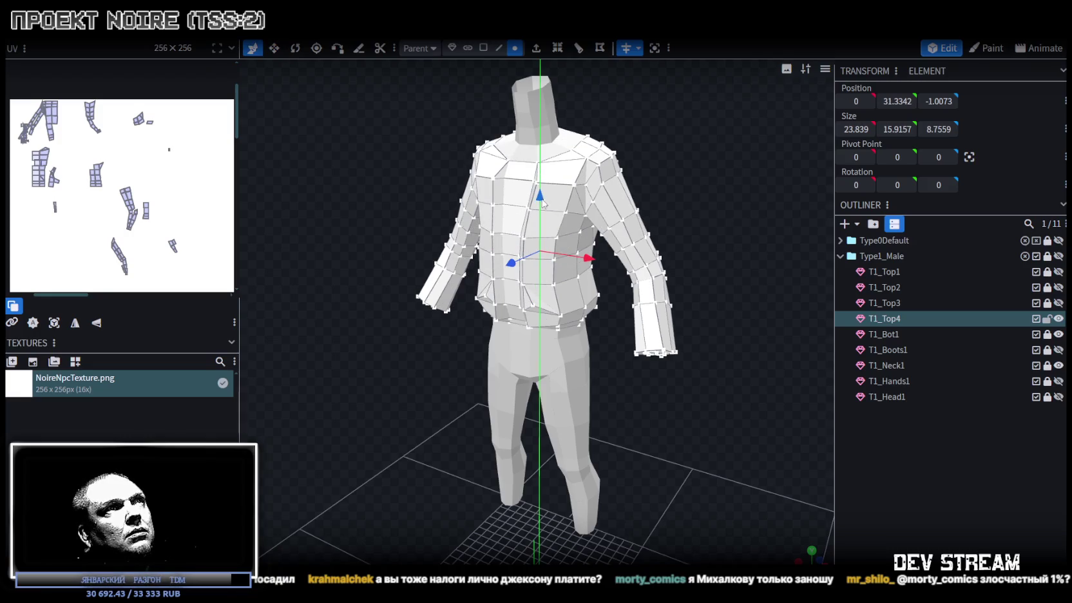
{"action": "mouse_move", "coordinate": [645, 180]}
{"action": "left_mouse_down"}
{"action": "mouse_move", "coordinate": [739, 185]}
{"action": "mouse_move", "coordinate": [703, 226]}
{"action": "mouse_move", "coordinate": [692, 184]}
{"action": "left_mouse_up"}
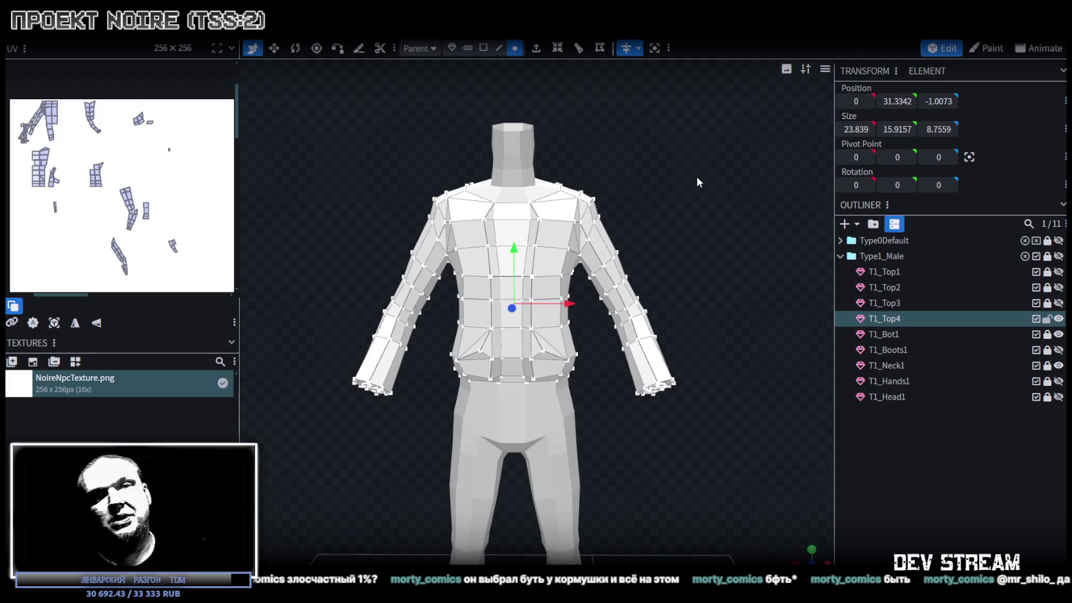
{"action": "scroll", "coordinate": [696, 176], "scroll_direction": "up", "scroll_amount": 3}
{"action": "scroll", "coordinate": [758, 329], "scroll_direction": "up", "scroll_amount": 3}
{"action": "mouse_move", "coordinate": [757, 329]}
{"action": "left_mouse_down"}
{"action": "mouse_move", "coordinate": [558, 275]}
{"action": "mouse_move", "coordinate": [336, 291]}
{"action": "left_mouse_up"}
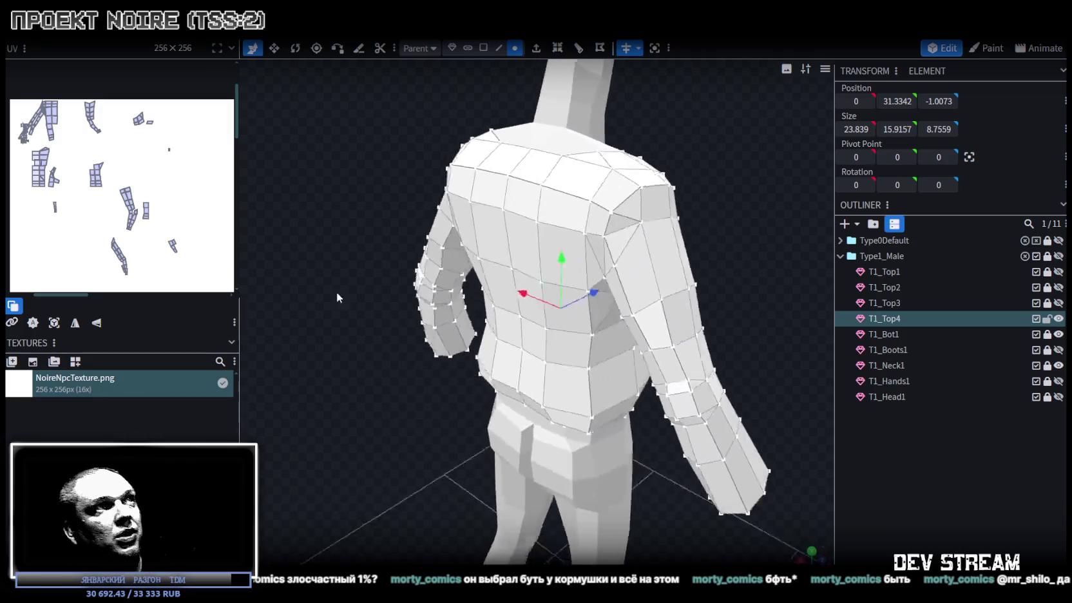
{"action": "mouse_move", "coordinate": [337, 291]}
{"action": "left_mouse_down"}
{"action": "mouse_move", "coordinate": [693, 242]}
{"action": "mouse_move", "coordinate": [654, 262]}
{"action": "left_mouse_up"}
{"action": "left_click", "coordinate": [483, 48]}
{"action": "key", "text": "ctrl+a"}
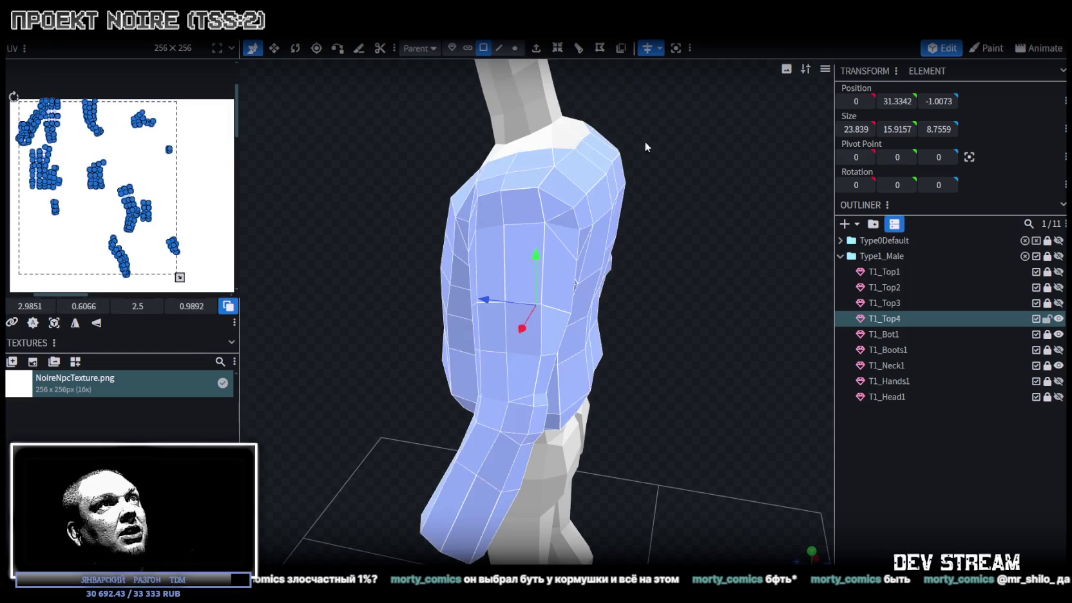
Select a shoulder face plus a strip of upper-back faces across the jacket.
{"action": "left_click_drag", "start_coordinate": [632, 137], "coordinate": [649, 178]}
{"action": "left_click", "coordinate": [582, 186]}
{"action": "mouse_move", "coordinate": [582, 186]}
{"action": "left_mouse_down"}
{"action": "mouse_move", "coordinate": [616, 199]}
{"action": "mouse_move", "coordinate": [706, 183]}
{"action": "mouse_move", "coordinate": [631, 206]}
{"action": "left_mouse_up"}
{"action": "left_click", "coordinate": [496, 222], "text": "shift"}
{"action": "left_click", "coordinate": [543, 226], "text": "shift"}
{"action": "left_click", "coordinate": [604, 239], "text": "shift"}
{"action": "mouse_move", "coordinate": [605, 240]}
{"action": "left_mouse_down"}
{"action": "mouse_move", "coordinate": [572, 163]}
{"action": "mouse_move", "coordinate": [714, 187]}
{"action": "mouse_move", "coordinate": [676, 211]}
{"action": "mouse_move", "coordinate": [746, 236]}
{"action": "left_mouse_up"}
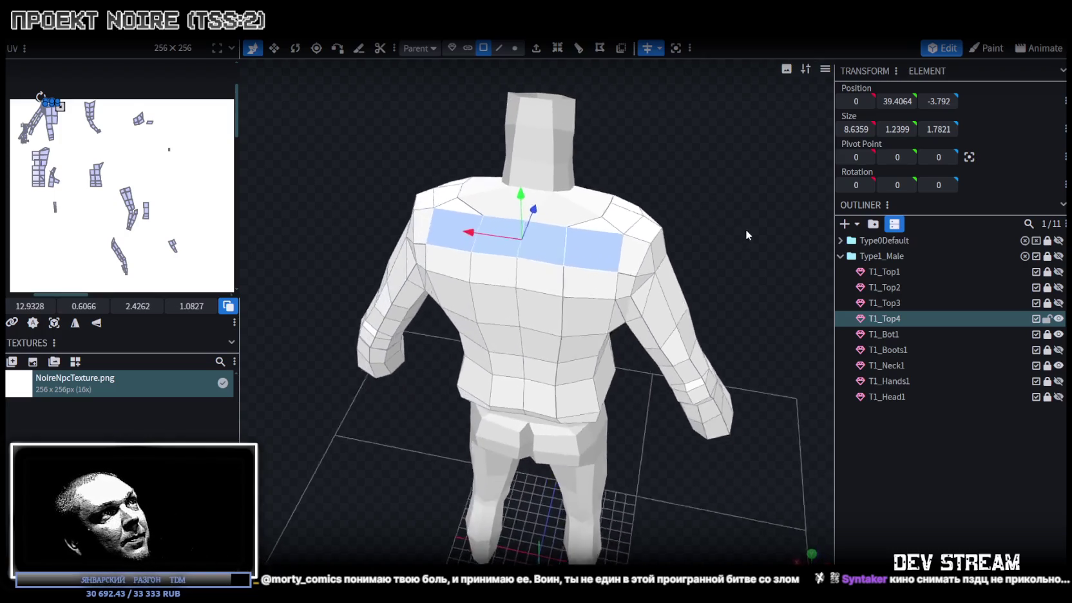
{"action": "left_click", "coordinate": [591, 221], "text": "shift"}
{"action": "left_click", "coordinate": [461, 221], "text": "shift"}
{"action": "mouse_move", "coordinate": [461, 220]}
{"action": "left_mouse_down"}
{"action": "mouse_move", "coordinate": [475, 150]}
{"action": "mouse_move", "coordinate": [595, 69]}
{"action": "left_mouse_up"}
Extrude the selected shoulder and upper-back faces outward by 0.5.
{"action": "left_click", "coordinate": [535, 49]}
{"action": "left_click_drag", "start_coordinate": [663, 232], "coordinate": [662, 245]}
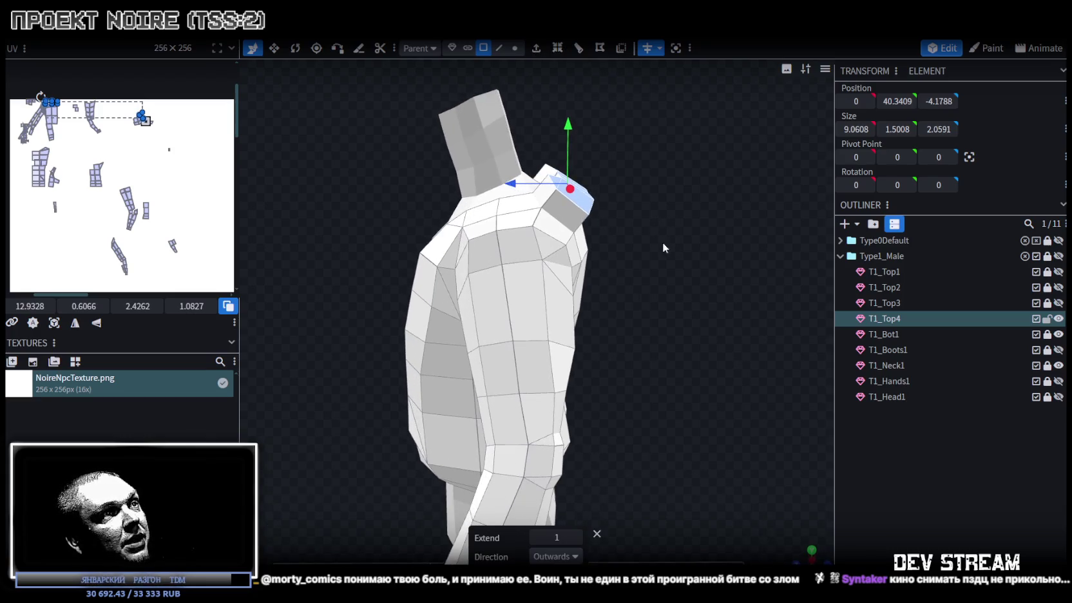
{"action": "left_click", "coordinate": [536, 536]}
{"action": "left_click_drag", "start_coordinate": [633, 293], "coordinate": [582, 371]}
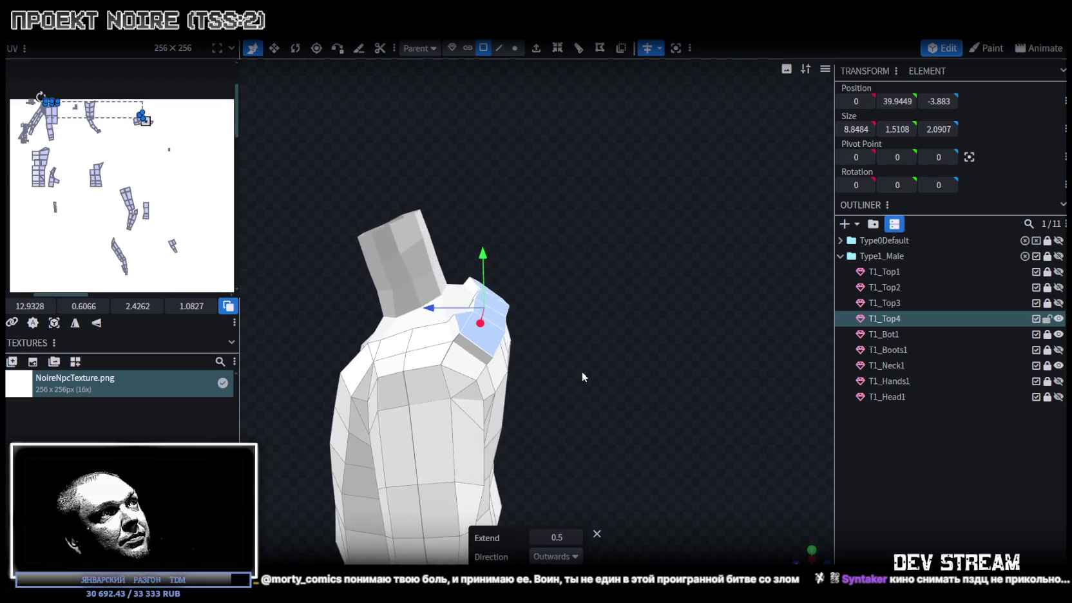
{"action": "scroll", "coordinate": [653, 403], "scroll_direction": "up", "scroll_amount": 3}
{"action": "scroll", "coordinate": [642, 281], "scroll_direction": "up", "scroll_amount": 2}
{"action": "left_click_drag", "start_coordinate": [642, 287], "coordinate": [647, 298]}
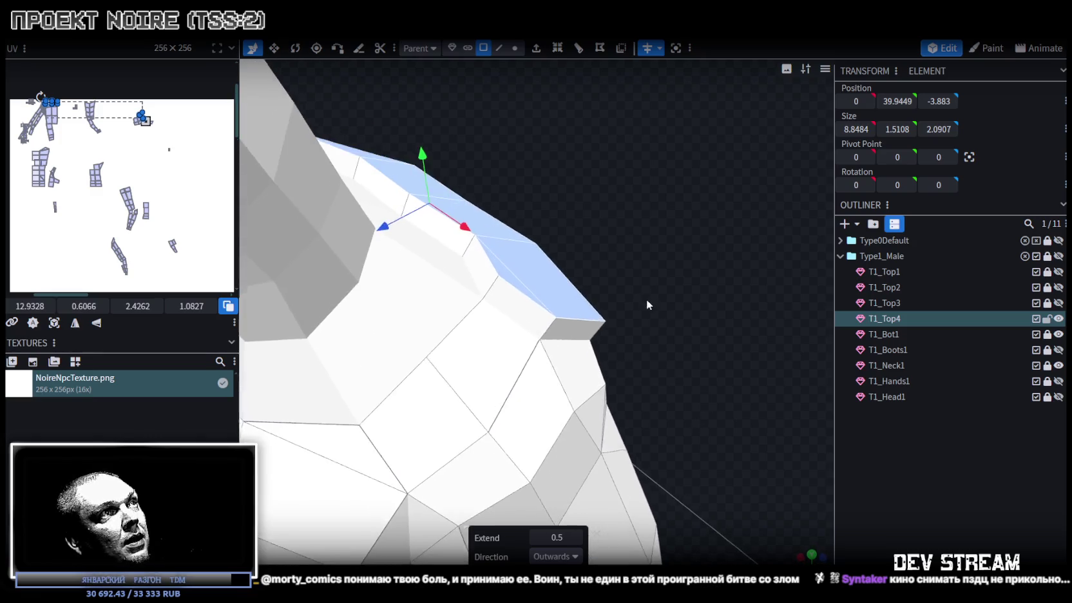
Switch to vertex selection and select two shoulder corner vertices.
{"action": "left_click", "coordinate": [514, 48]}
{"action": "left_click_drag", "start_coordinate": [522, 169], "coordinate": [477, 303]}
{"action": "left_click", "coordinate": [470, 297]}
{"action": "left_click", "coordinate": [489, 266], "text": "shift"}
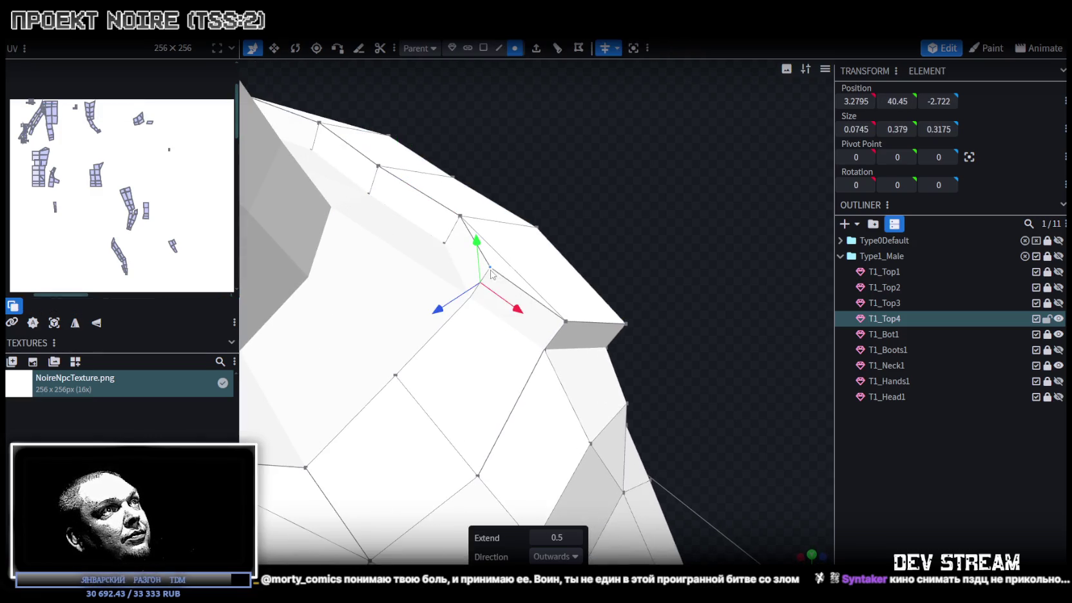
Merge the three pairs of doubled shoulder vertices with Merge Vertices.
{"action": "right_click", "coordinate": [491, 271]}
{"action": "left_click", "coordinate": [663, 295]}
{"action": "left_click_drag", "start_coordinate": [679, 304], "coordinate": [578, 288]}
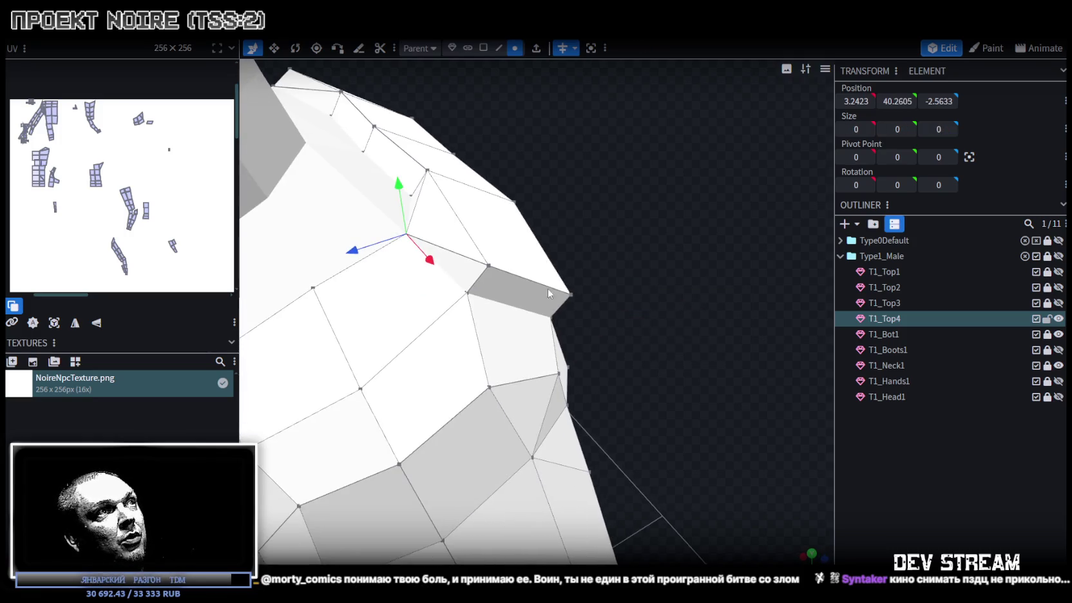
{"action": "right_click", "coordinate": [488, 266]}
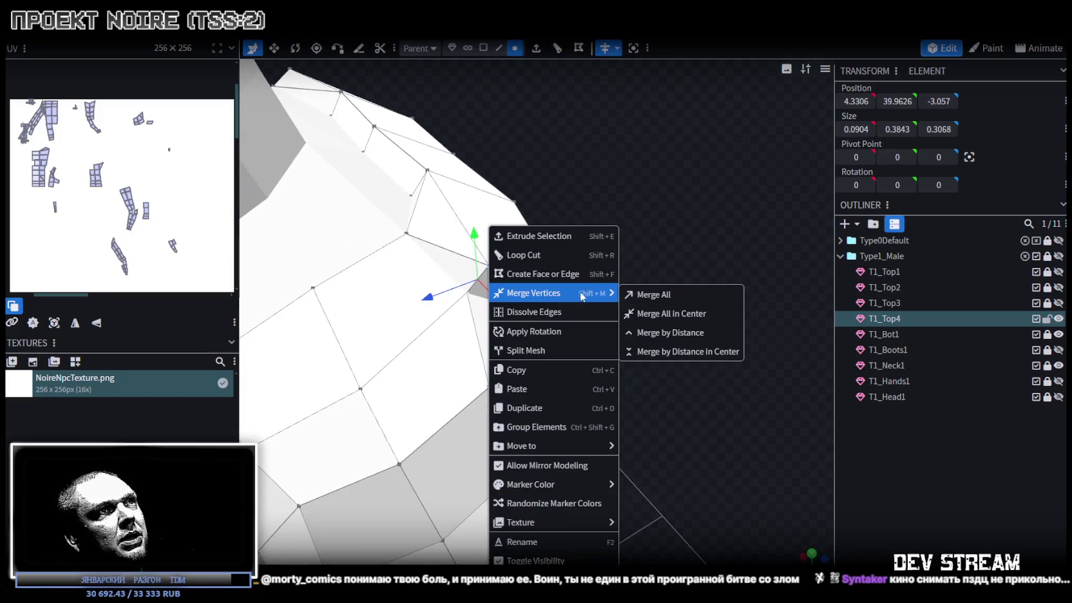
{"action": "left_click", "coordinate": [652, 292]}
{"action": "mouse_move", "coordinate": [652, 292]}
{"action": "left_mouse_down"}
{"action": "mouse_move", "coordinate": [525, 265]}
{"action": "mouse_move", "coordinate": [632, 352]}
{"action": "left_mouse_up"}
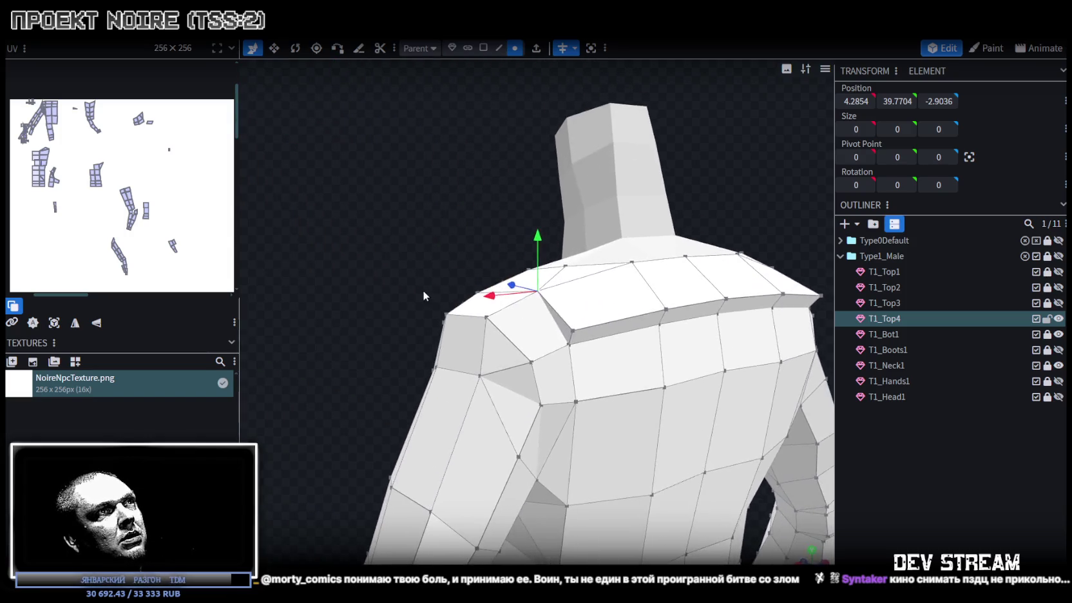
{"action": "left_click", "coordinate": [583, 335], "text": "shift"}
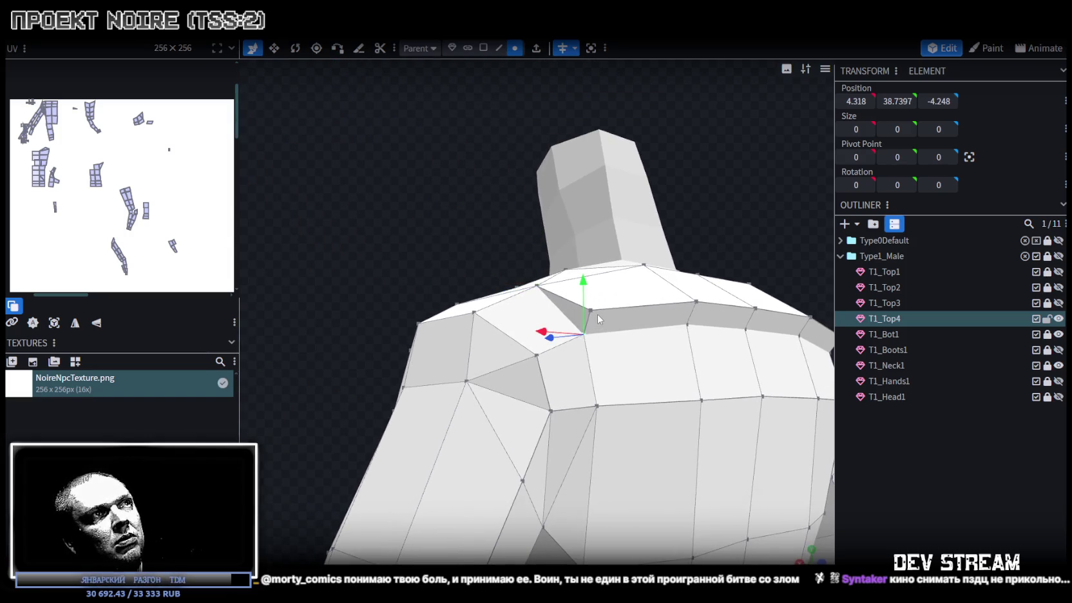
{"action": "right_click", "coordinate": [590, 316]}
{"action": "left_click", "coordinate": [754, 294]}
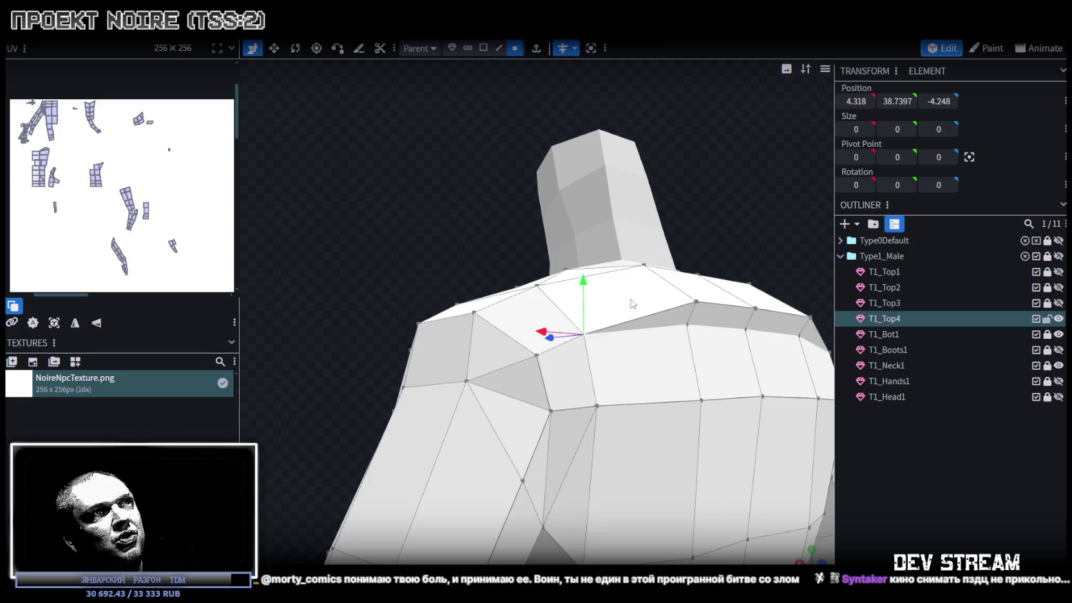
Raise the shoulder-top edge by 0.6 and pull it back by 0.2.
{"action": "mouse_move", "coordinate": [382, 303]}
{"action": "left_mouse_down"}
{"action": "mouse_move", "coordinate": [363, 180]}
{"action": "mouse_move", "coordinate": [485, 43]}
{"action": "left_mouse_up"}
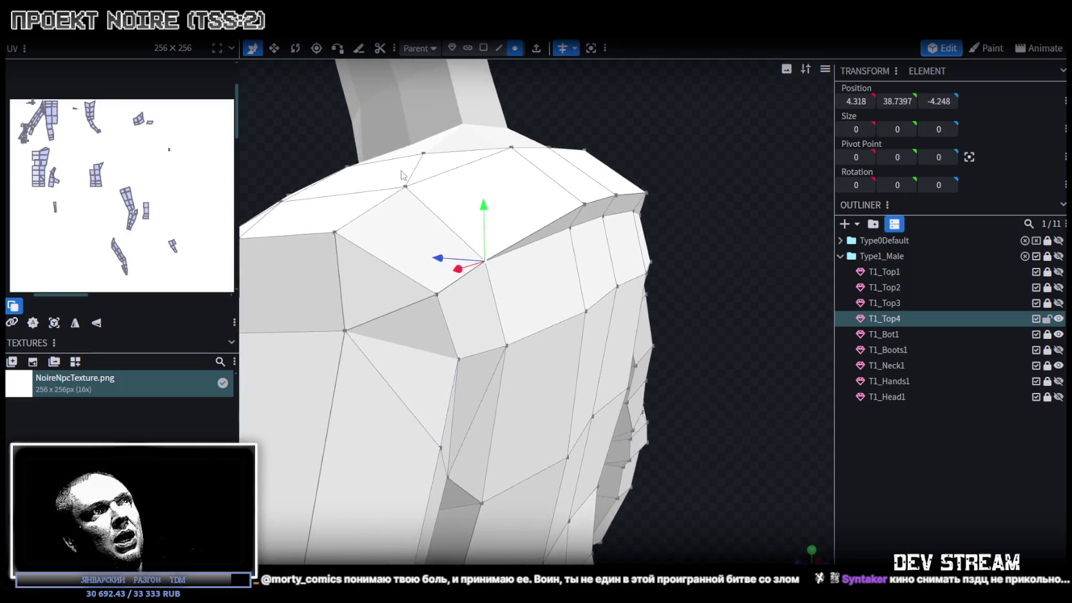
{"action": "left_click", "coordinate": [499, 48]}
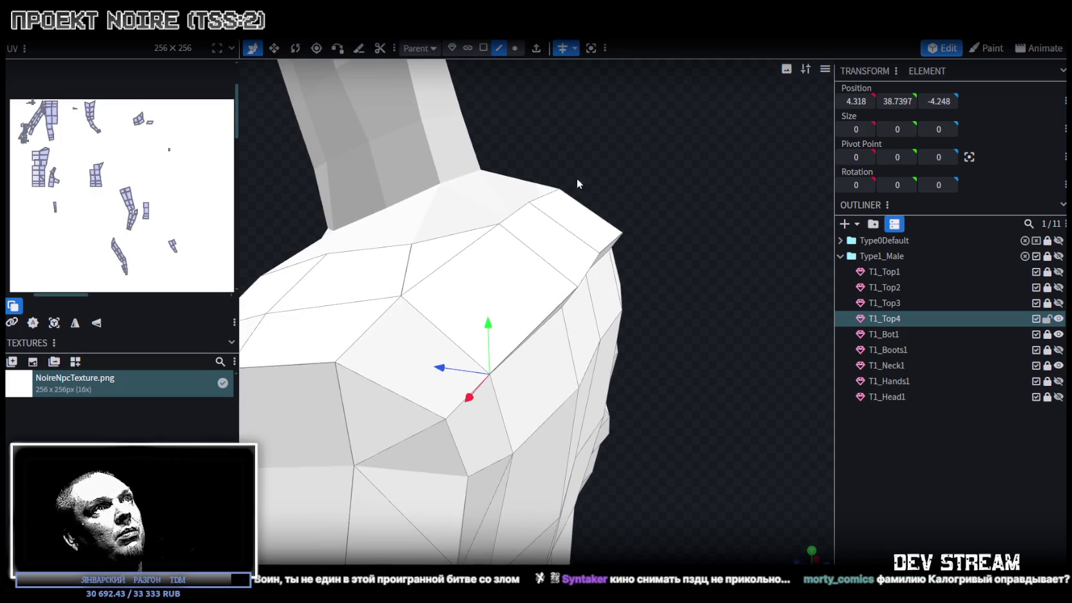
{"action": "left_click", "coordinate": [593, 262]}
{"action": "left_click", "coordinate": [656, 251]}
{"action": "mouse_move", "coordinate": [657, 251]}
{"action": "left_mouse_down"}
{"action": "mouse_move", "coordinate": [615, 278]}
{"action": "mouse_move", "coordinate": [649, 164]}
{"action": "mouse_move", "coordinate": [753, 167]}
{"action": "mouse_move", "coordinate": [597, 251]}
{"action": "mouse_move", "coordinate": [567, 211]}
{"action": "left_mouse_up"}
{"action": "left_click", "coordinate": [615, 278]}
{"action": "mouse_move", "coordinate": [519, 265]}
{"action": "left_mouse_down"}
{"action": "mouse_move", "coordinate": [502, 284]}
{"action": "mouse_move", "coordinate": [553, 228]}
{"action": "left_mouse_up"}
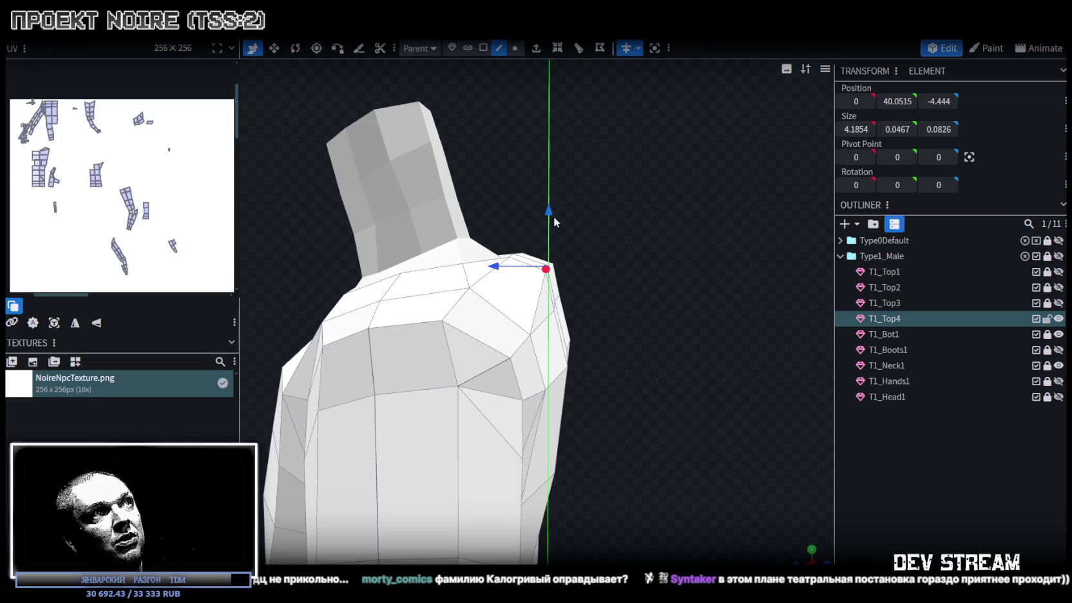
{"action": "left_click_drag", "start_coordinate": [507, 266], "coordinate": [517, 268]}
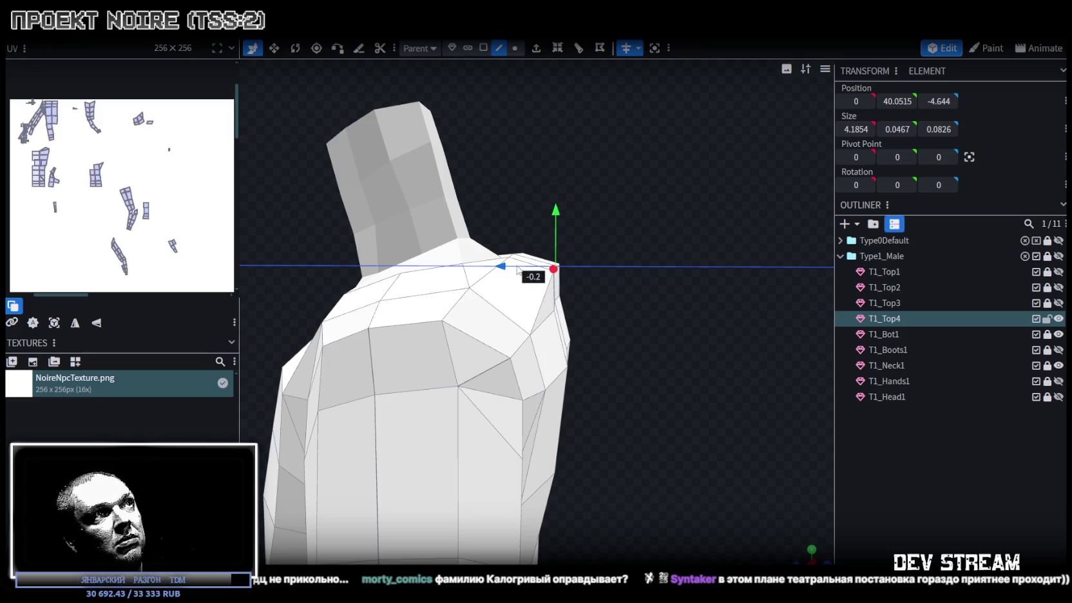
Shift a single shoulder-corner vertex 0.3 along Z to -4.3715.
{"action": "left_click_drag", "start_coordinate": [683, 209], "coordinate": [673, 255]}
{"action": "left_click", "coordinate": [519, 48]}
{"action": "left_click", "coordinate": [463, 333]}
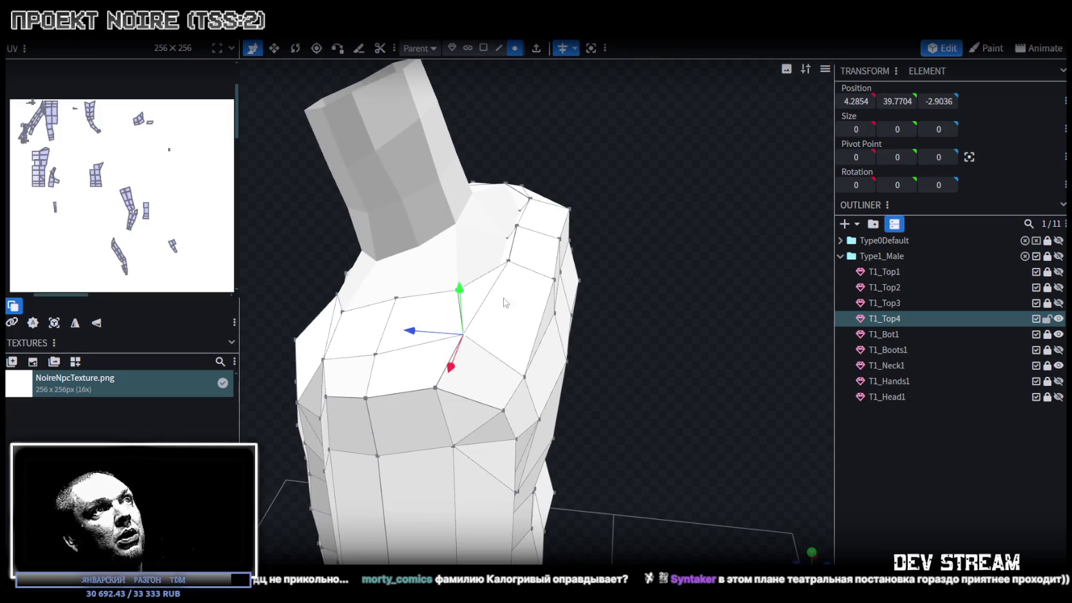
{"action": "left_click", "coordinate": [554, 279], "text": "shift"}
{"action": "mouse_move", "coordinate": [596, 279]}
{"action": "left_mouse_down"}
{"action": "mouse_move", "coordinate": [436, 248]}
{"action": "mouse_move", "coordinate": [463, 277]}
{"action": "mouse_move", "coordinate": [538, 271]}
{"action": "mouse_move", "coordinate": [582, 130]}
{"action": "left_mouse_up"}
{"action": "left_click", "coordinate": [539, 270]}
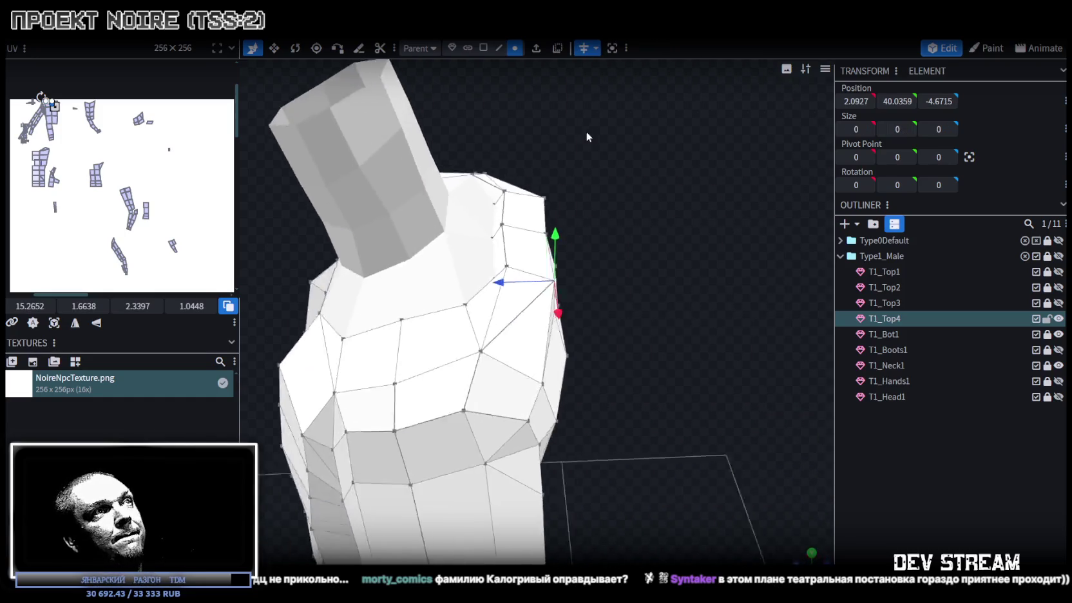
{"action": "mouse_move", "coordinate": [500, 281]}
{"action": "left_mouse_down"}
{"action": "mouse_move", "coordinate": [503, 301]}
{"action": "mouse_move", "coordinate": [584, 253]}
{"action": "mouse_move", "coordinate": [591, 219]}
{"action": "left_mouse_up"}
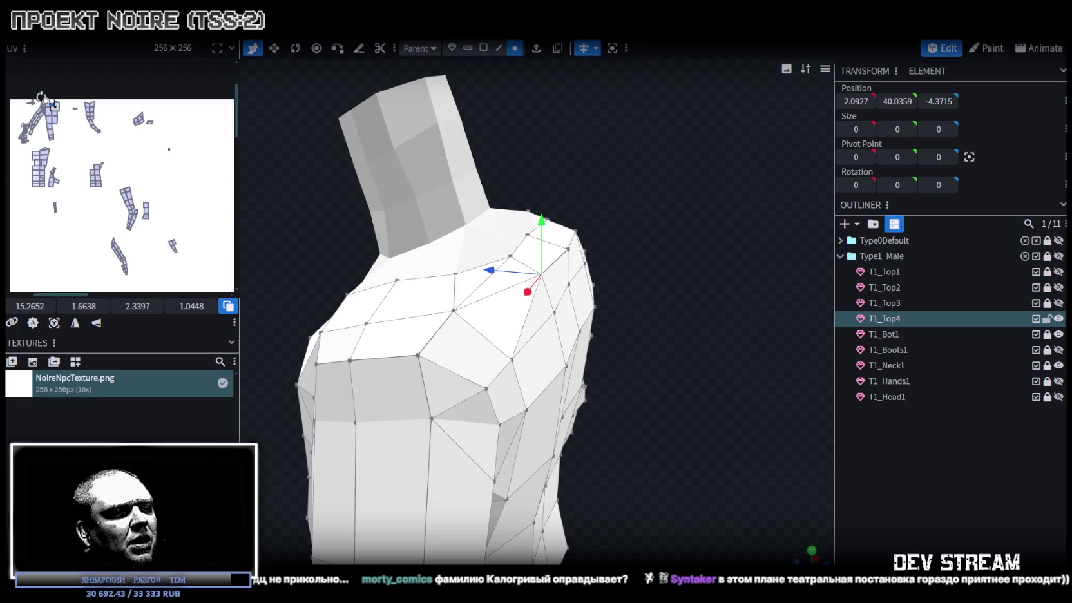
Orbit around the T1_Top4 jacket to inspect the shoulder band from back and front.
{"action": "mouse_move", "coordinate": [646, 410]}
{"action": "left_mouse_down"}
{"action": "mouse_move", "coordinate": [659, 358]}
{"action": "mouse_move", "coordinate": [519, 419]}
{"action": "mouse_move", "coordinate": [542, 384]}
{"action": "left_mouse_up"}
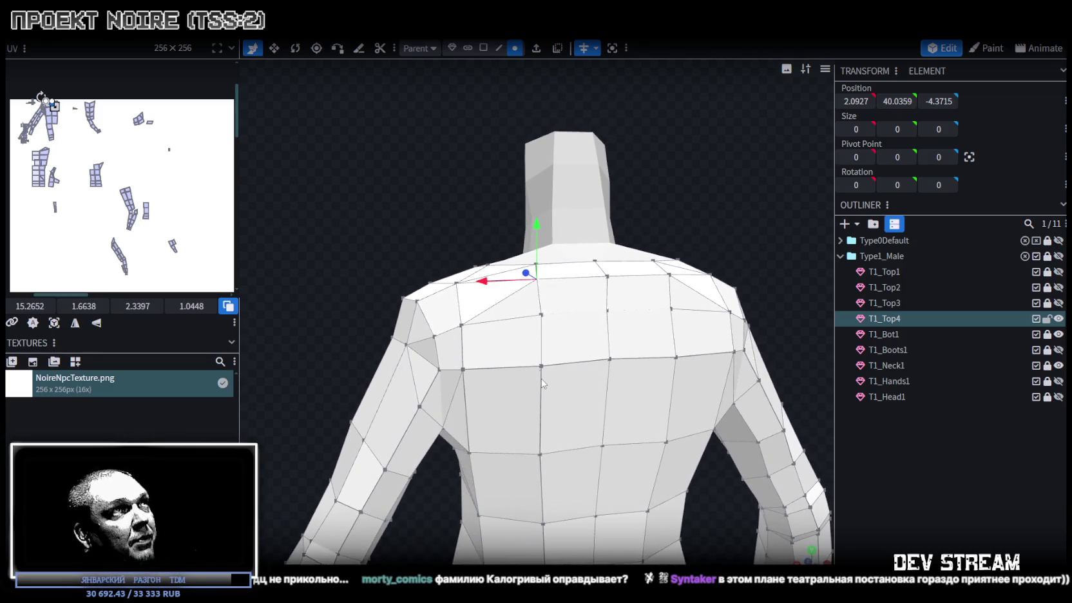
{"action": "left_click", "coordinate": [464, 352]}
{"action": "left_click_drag", "start_coordinate": [398, 216], "coordinate": [399, 237]}
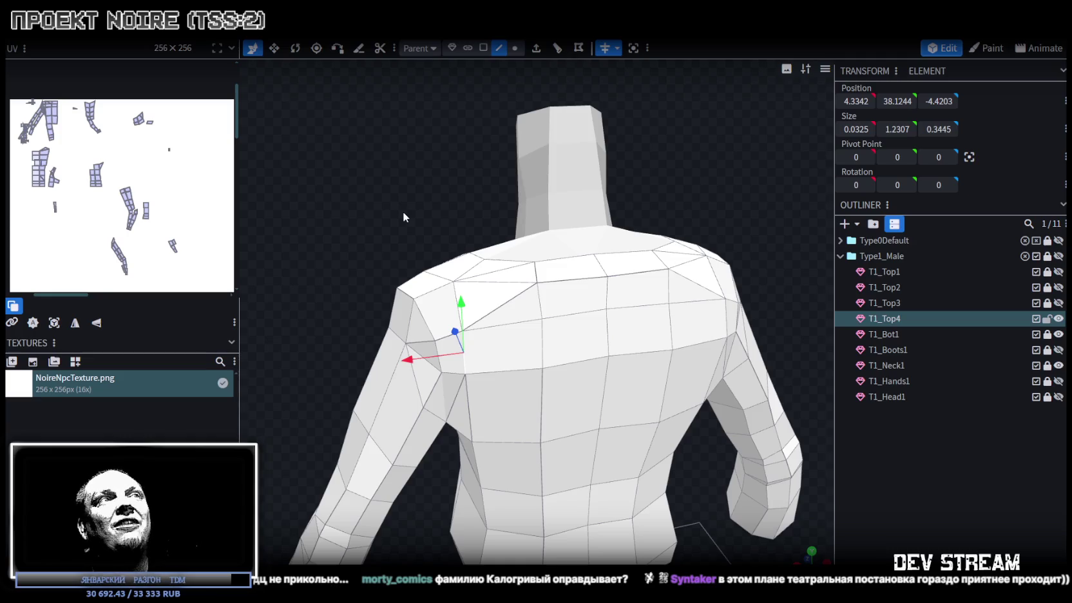
{"action": "mouse_move", "coordinate": [342, 282]}
{"action": "left_mouse_down"}
{"action": "mouse_move", "coordinate": [446, 333]}
{"action": "mouse_move", "coordinate": [453, 326]}
{"action": "left_mouse_up"}
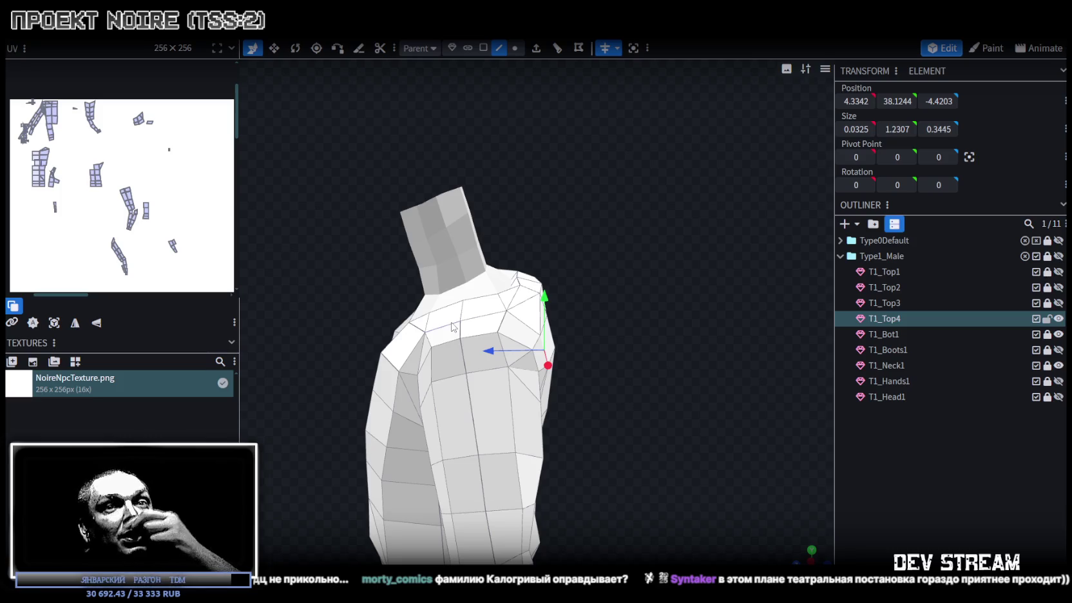
{"action": "left_click_drag", "start_coordinate": [452, 327], "coordinate": [303, 337]}
{"action": "scroll", "coordinate": [304, 302], "scroll_direction": "up", "scroll_amount": 3}
{"action": "mouse_move", "coordinate": [303, 290]}
{"action": "left_mouse_down"}
{"action": "mouse_move", "coordinate": [303, 317]}
{"action": "mouse_move", "coordinate": [317, 307]}
{"action": "mouse_move", "coordinate": [298, 309]}
{"action": "mouse_move", "coordinate": [306, 328]}
{"action": "left_mouse_up"}
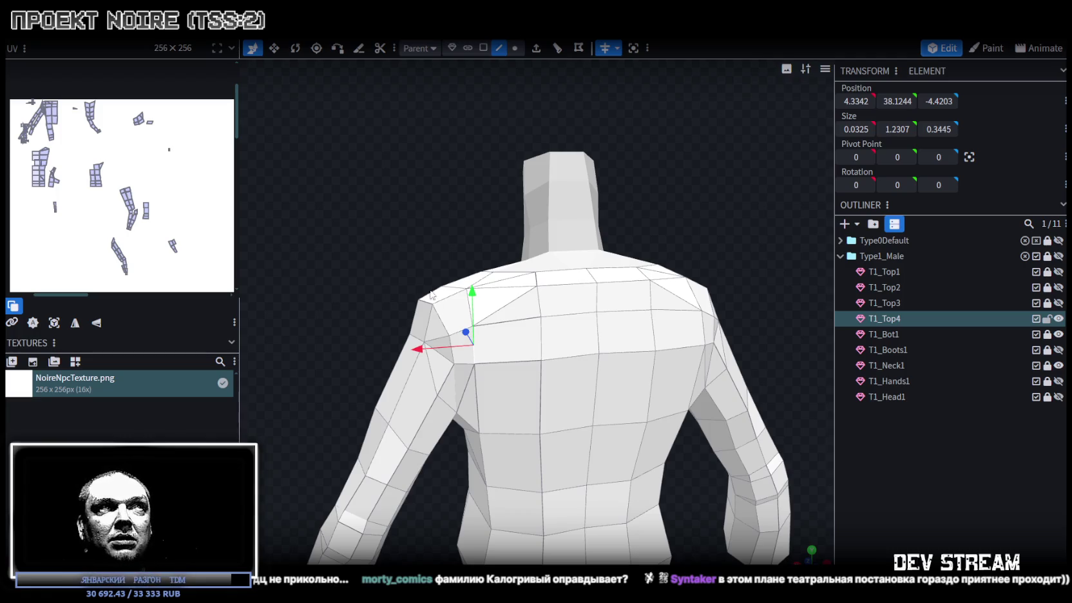
{"action": "mouse_move", "coordinate": [318, 310]}
{"action": "left_mouse_down"}
{"action": "mouse_move", "coordinate": [368, 294]}
{"action": "mouse_move", "coordinate": [354, 299]}
{"action": "mouse_move", "coordinate": [380, 305]}
{"action": "left_mouse_up"}
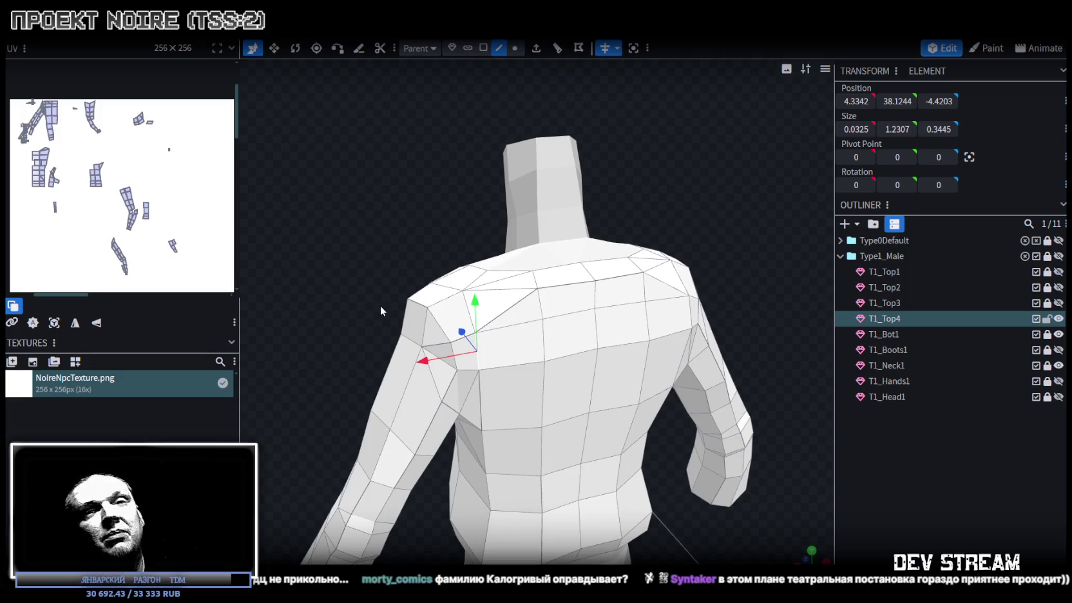
{"action": "left_click_drag", "start_coordinate": [380, 305], "coordinate": [378, 299]}
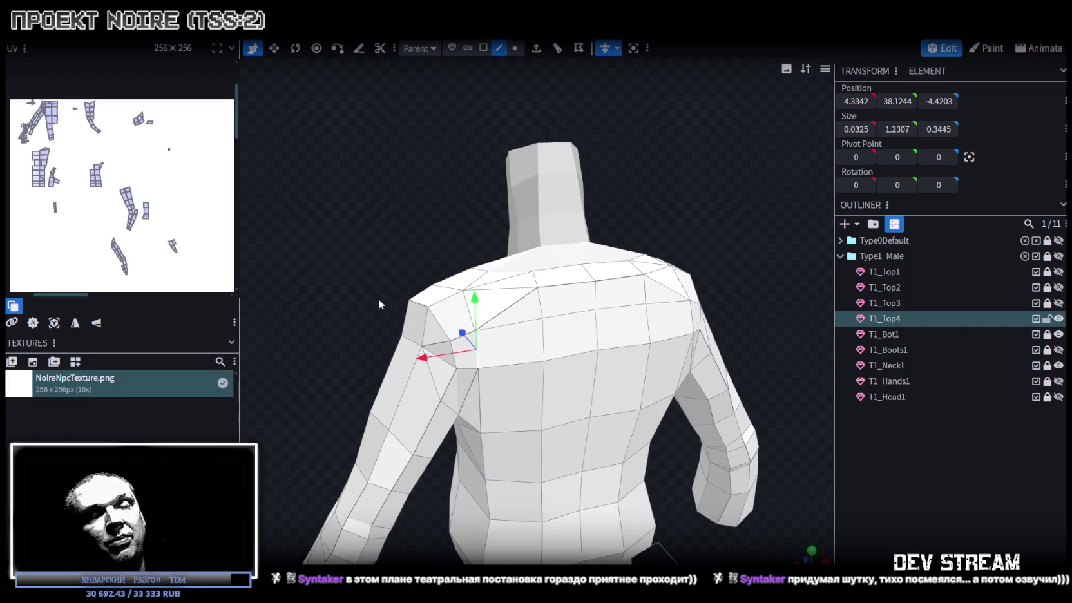
{"action": "mouse_move", "coordinate": [377, 297]}
{"action": "left_mouse_down"}
{"action": "mouse_move", "coordinate": [608, 291]}
{"action": "mouse_move", "coordinate": [640, 262]}
{"action": "left_mouse_up"}
{"action": "scroll", "coordinate": [639, 261], "scroll_direction": "down", "scroll_amount": 3}
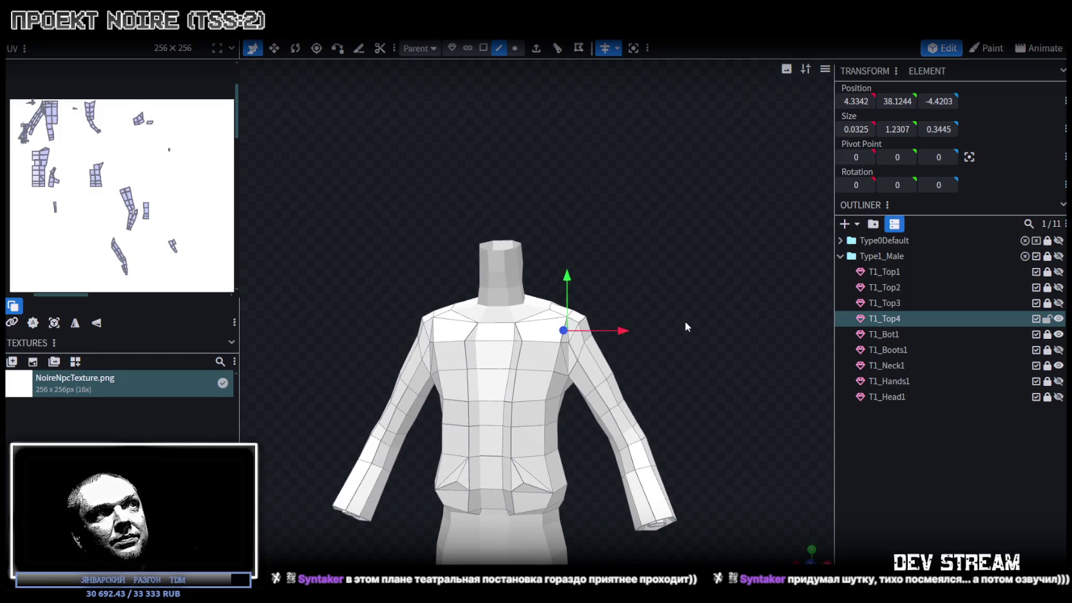
{"action": "left_click_drag", "start_coordinate": [685, 325], "coordinate": [592, 398]}
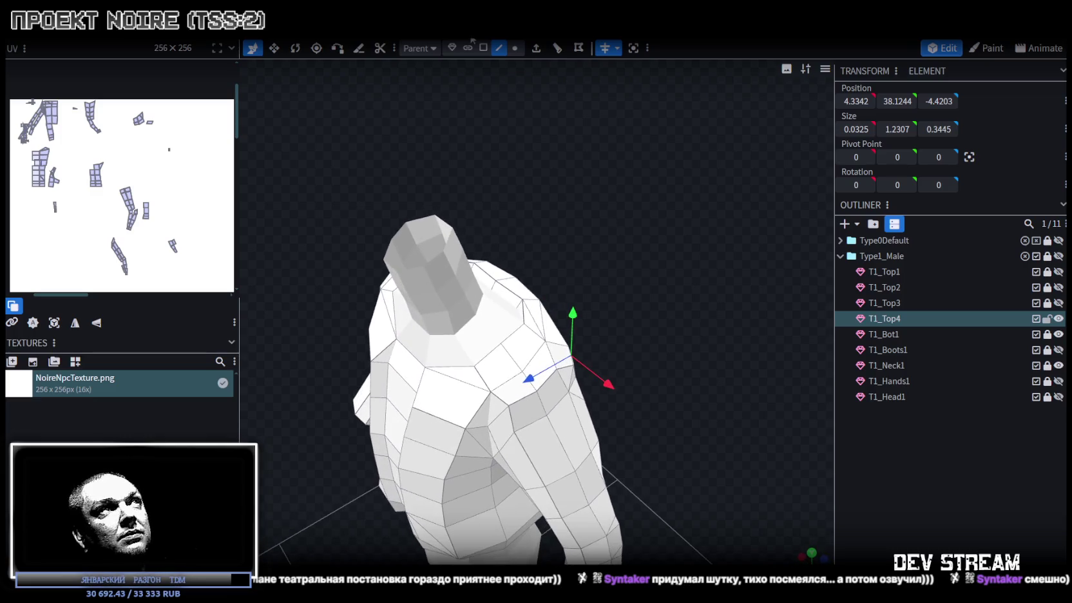
Nudge a shoulder vertex slightly along the depth axis.
{"action": "left_click", "coordinate": [518, 52]}
{"action": "left_click", "coordinate": [465, 428]}
{"action": "left_click_drag", "start_coordinate": [422, 455], "coordinate": [444, 465]}
{"action": "mouse_move", "coordinate": [638, 358]}
{"action": "left_mouse_down"}
{"action": "mouse_move", "coordinate": [703, 282]}
{"action": "mouse_move", "coordinate": [676, 322]}
{"action": "mouse_move", "coordinate": [702, 324]}
{"action": "mouse_move", "coordinate": [735, 278]}
{"action": "left_mouse_up"}
Extrude two shoulder-top faces outward by 0.5.
{"action": "left_click", "coordinate": [484, 49]}
{"action": "left_click", "coordinate": [606, 342]}
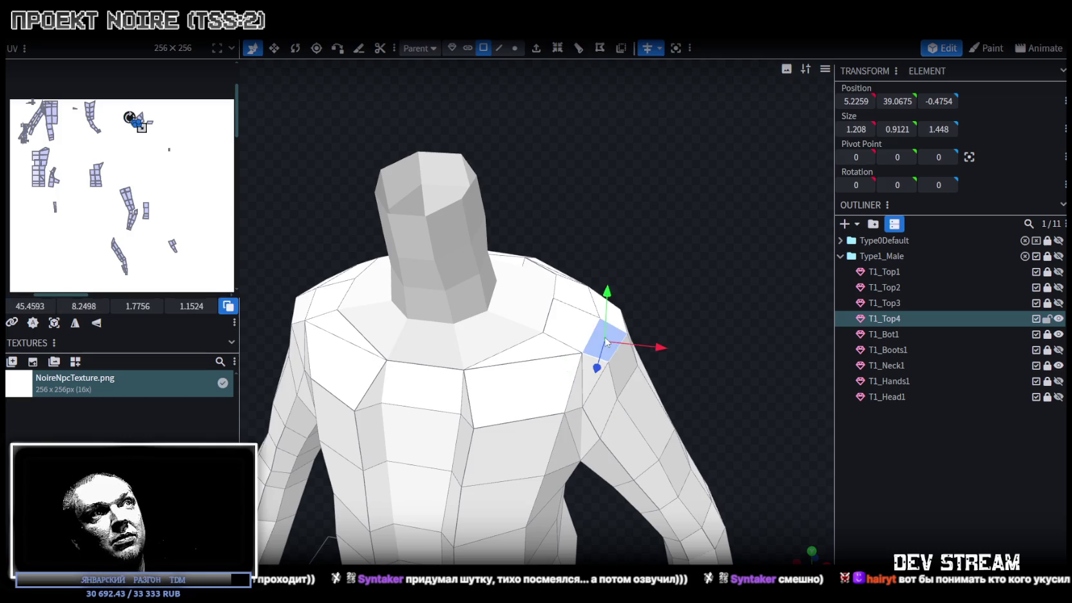
{"action": "left_click", "coordinate": [621, 323], "text": "shift"}
{"action": "mouse_move", "coordinate": [722, 287]}
{"action": "left_mouse_down"}
{"action": "mouse_move", "coordinate": [409, 313]}
{"action": "mouse_move", "coordinate": [717, 302]}
{"action": "left_mouse_up"}
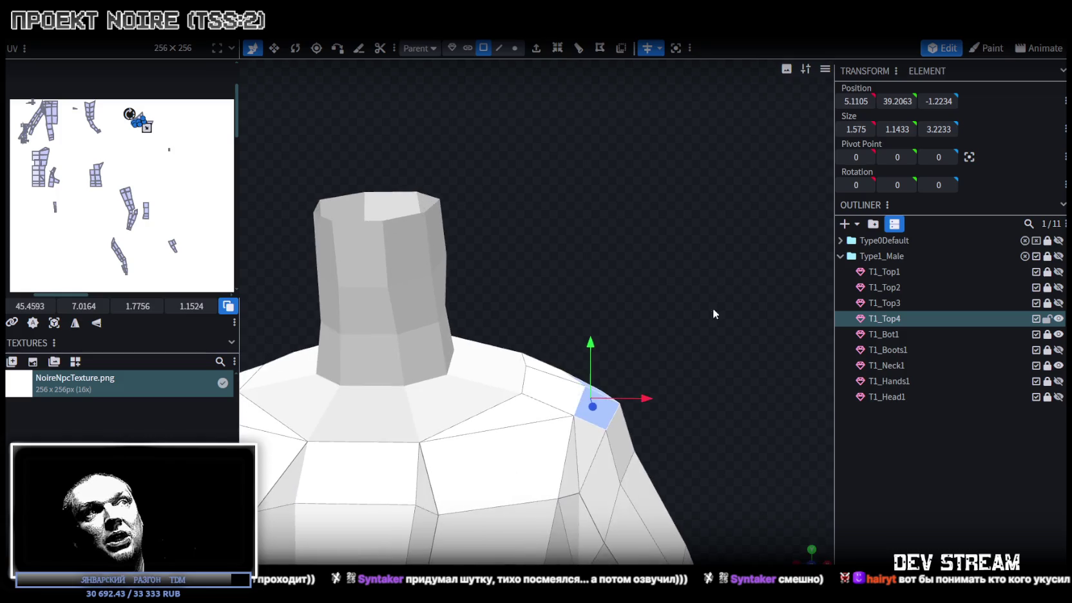
{"action": "left_click", "coordinate": [533, 49]}
{"action": "left_click_drag", "start_coordinate": [682, 371], "coordinate": [707, 310]}
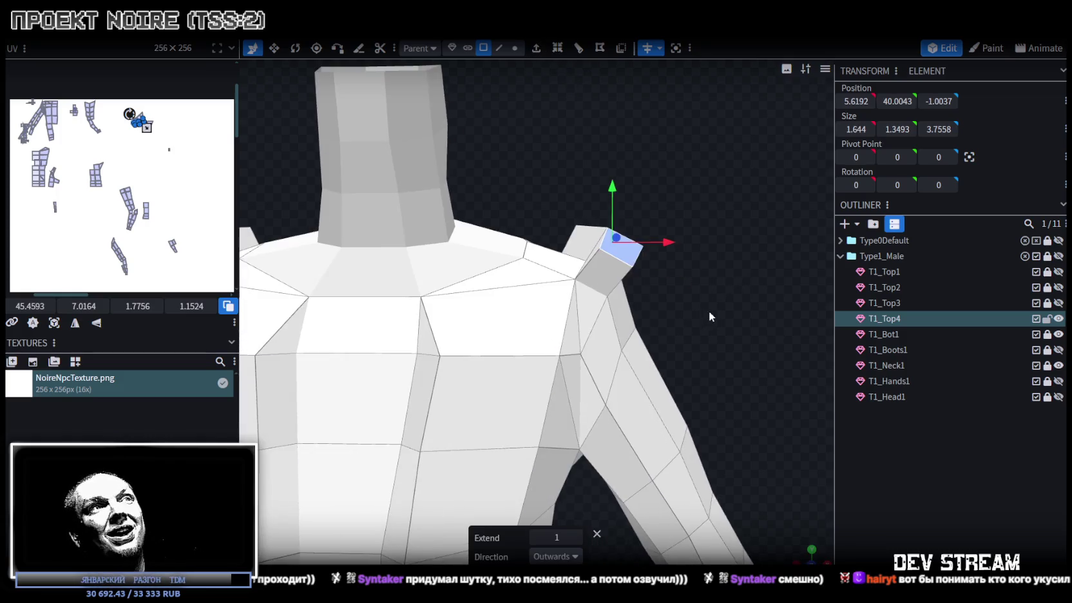
{"action": "left_click", "coordinate": [536, 536]}
Reposition the extruded shoulder face, undoing an outward pull to keep it against the shoulder.
{"action": "mouse_move", "coordinate": [695, 391]}
{"action": "left_mouse_down"}
{"action": "mouse_move", "coordinate": [371, 353]}
{"action": "mouse_move", "coordinate": [419, 381]}
{"action": "left_mouse_up"}
{"action": "scroll", "coordinate": [417, 380], "scroll_direction": "up", "scroll_amount": 3}
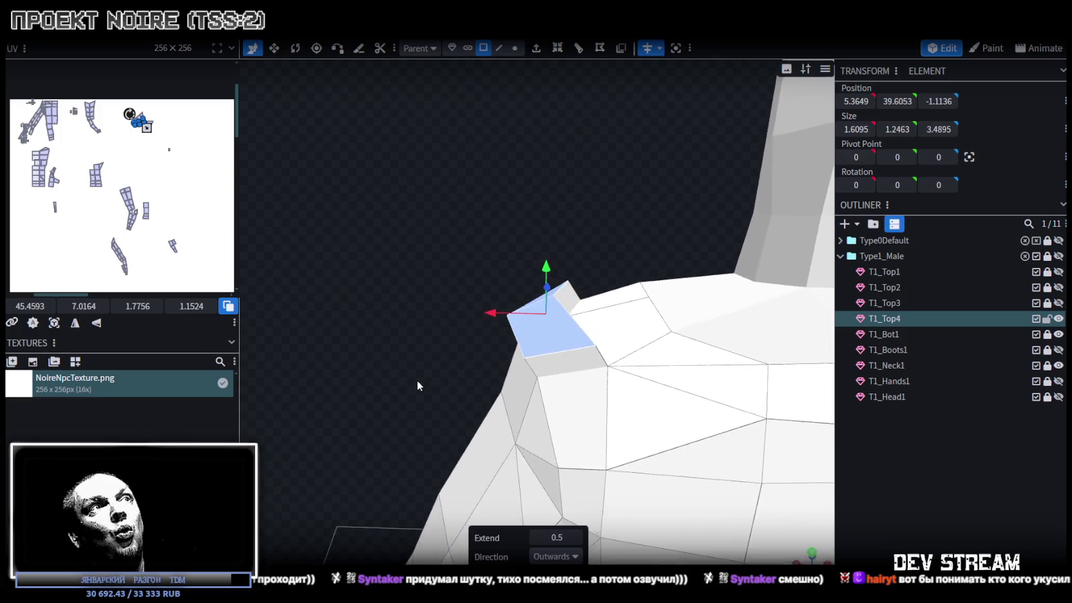
{"action": "key", "text": "v"}
{"action": "mouse_move", "coordinate": [601, 319]}
{"action": "left_mouse_down"}
{"action": "mouse_move", "coordinate": [601, 196]}
{"action": "mouse_move", "coordinate": [623, 241]}
{"action": "left_mouse_up"}
{"action": "left_click", "coordinate": [623, 241]}
{"action": "left_click_drag", "start_coordinate": [381, 272], "coordinate": [573, 305]}
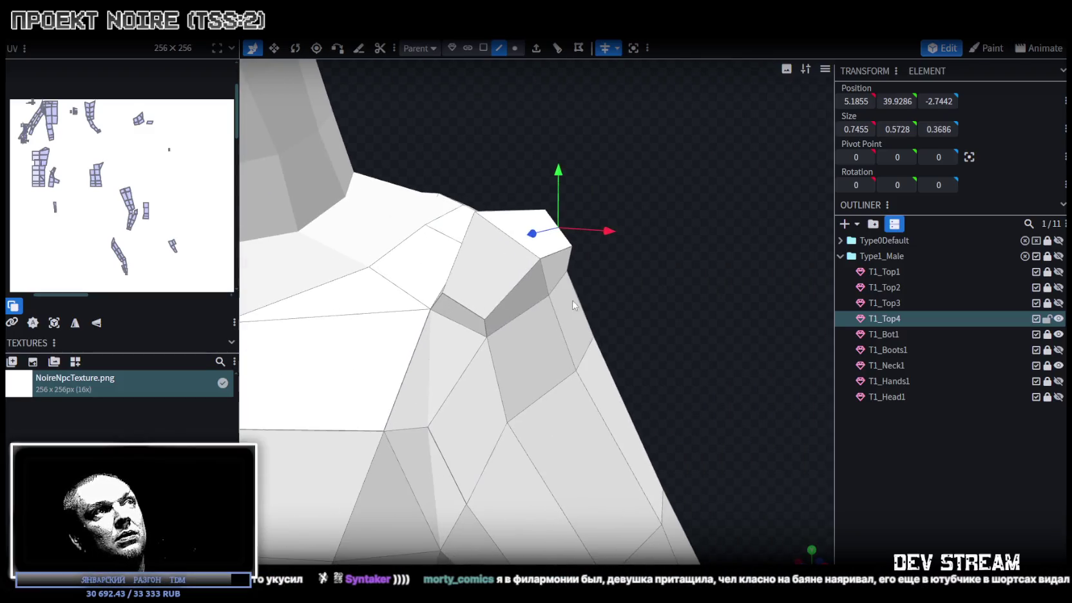
{"action": "left_click_drag", "start_coordinate": [465, 308], "coordinate": [674, 291]}
{"action": "key", "text": "Escape"}
{"action": "key", "text": "ctrl+z"}
{"action": "mouse_move", "coordinate": [773, 335]}
{"action": "left_mouse_down"}
{"action": "mouse_move", "coordinate": [517, 348]}
{"action": "mouse_move", "coordinate": [722, 351]}
{"action": "mouse_move", "coordinate": [716, 280]}
{"action": "mouse_move", "coordinate": [651, 293]}
{"action": "mouse_move", "coordinate": [686, 302]}
{"action": "left_mouse_up"}
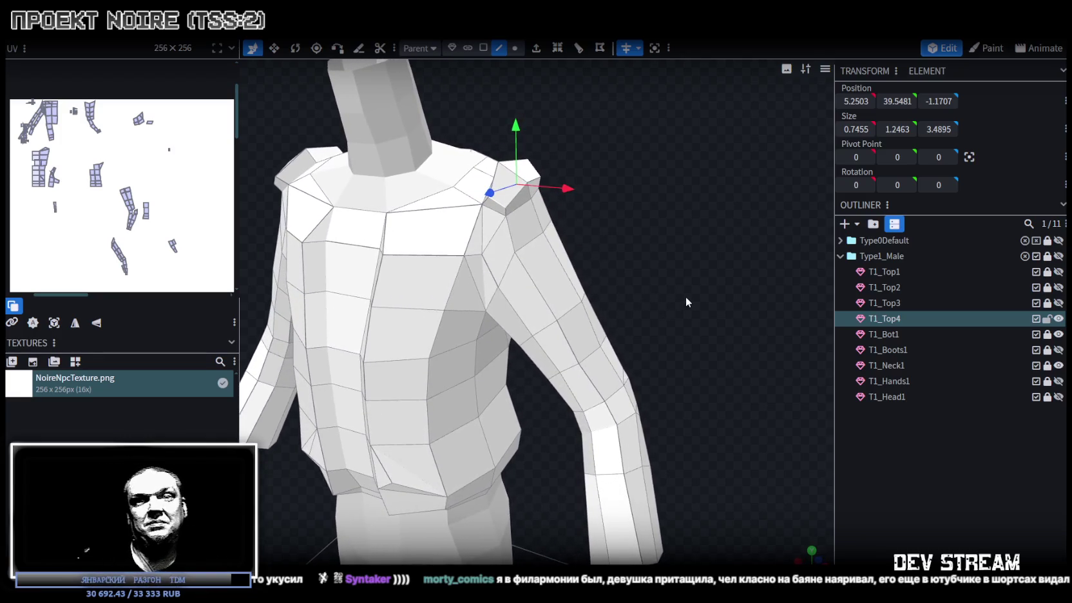
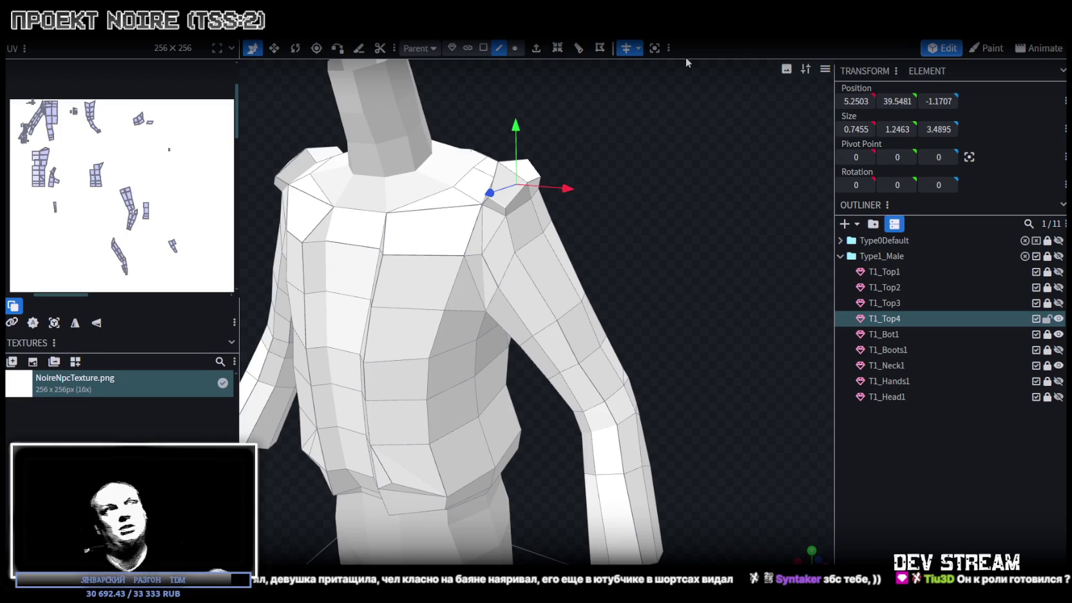
In vertex mode, merge the loose shoulder-corner vertex pairs into single points.
{"action": "mouse_move", "coordinate": [617, 151]}
{"action": "left_mouse_down"}
{"action": "mouse_move", "coordinate": [640, 188]}
{"action": "mouse_move", "coordinate": [638, 152]}
{"action": "mouse_move", "coordinate": [641, 220]}
{"action": "mouse_move", "coordinate": [584, 198]}
{"action": "mouse_move", "coordinate": [582, 187]}
{"action": "mouse_move", "coordinate": [253, 237]}
{"action": "mouse_move", "coordinate": [343, 253]}
{"action": "mouse_move", "coordinate": [449, 304]}
{"action": "mouse_move", "coordinate": [394, 318]}
{"action": "mouse_move", "coordinate": [438, 265]}
{"action": "mouse_move", "coordinate": [445, 214]}
{"action": "left_mouse_up"}
{"action": "left_click", "coordinate": [514, 48]}
{"action": "left_click", "coordinate": [554, 353]}
{"action": "left_click", "coordinate": [609, 312], "text": "shift"}
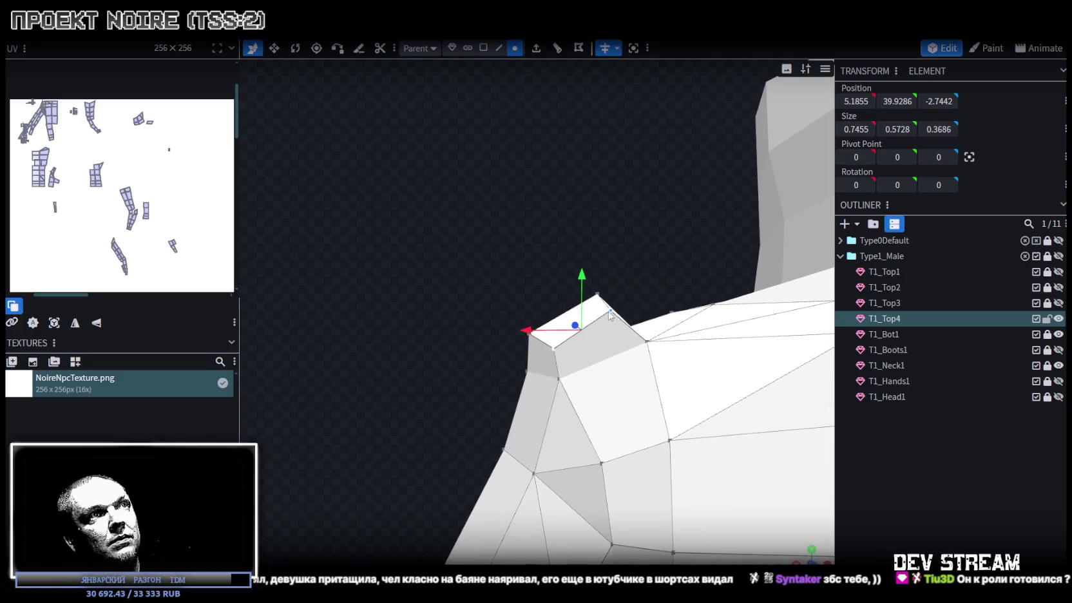
{"action": "right_click", "coordinate": [610, 312]}
{"action": "left_click", "coordinate": [779, 313]}
{"action": "left_click_drag", "start_coordinate": [383, 244], "coordinate": [690, 335]}
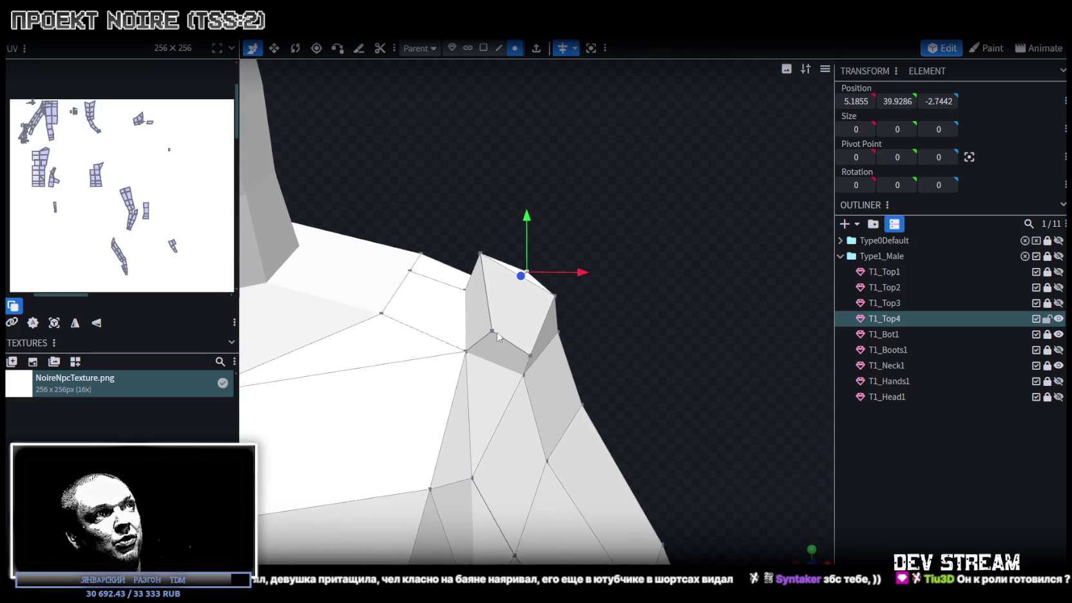
{"action": "left_click", "coordinate": [492, 331]}
{"action": "left_click", "coordinate": [529, 356], "text": "shift"}
{"action": "right_click", "coordinate": [529, 360]}
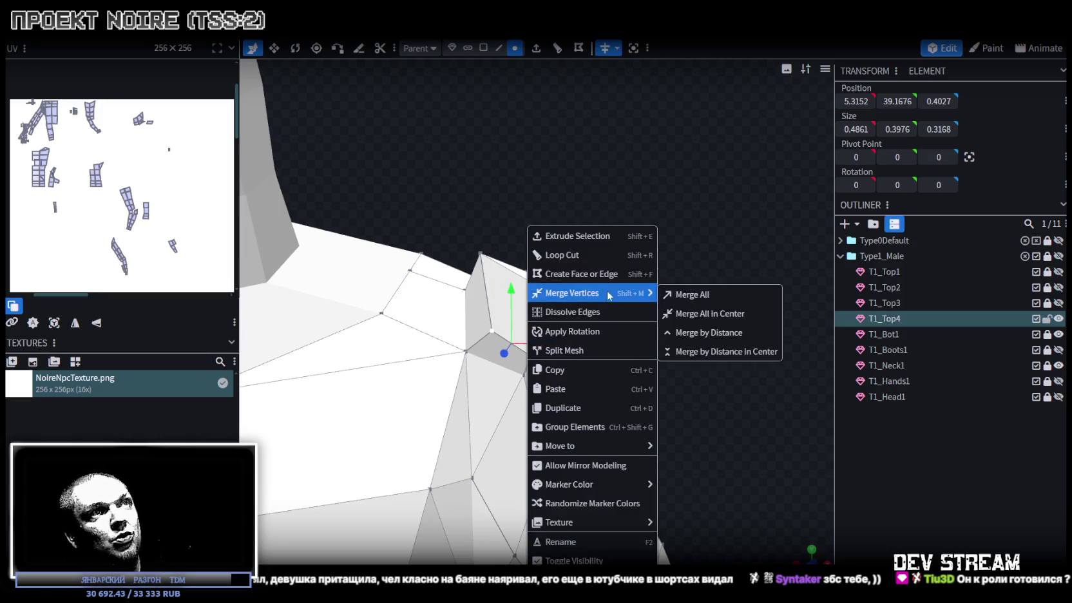
{"action": "left_click", "coordinate": [686, 294]}
Raise the merged top shoulder vertex 0.1 to Y 39.2676.
{"action": "mouse_move", "coordinate": [689, 338]}
{"action": "left_mouse_down"}
{"action": "mouse_move", "coordinate": [468, 370]}
{"action": "mouse_move", "coordinate": [674, 364]}
{"action": "mouse_move", "coordinate": [650, 357]}
{"action": "mouse_move", "coordinate": [636, 321]}
{"action": "mouse_move", "coordinate": [509, 254]}
{"action": "left_mouse_up"}
{"action": "scroll", "coordinate": [674, 365], "scroll_direction": "up", "scroll_amount": 3}
{"action": "left_click", "coordinate": [495, 290]}
{"action": "mouse_move", "coordinate": [555, 308]}
{"action": "left_mouse_down"}
{"action": "mouse_move", "coordinate": [664, 332]}
{"action": "mouse_move", "coordinate": [539, 358]}
{"action": "left_mouse_up"}
{"action": "left_click", "coordinate": [525, 356]}
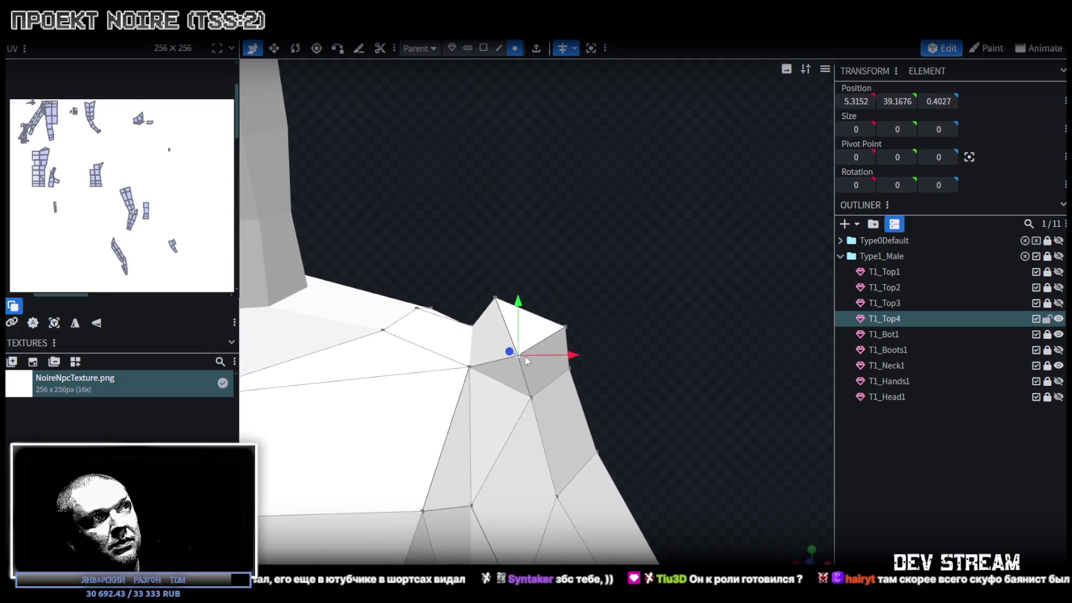
{"action": "left_click_drag", "start_coordinate": [520, 311], "coordinate": [519, 301]}
{"action": "mouse_move", "coordinate": [656, 326]}
{"action": "left_mouse_down"}
{"action": "mouse_move", "coordinate": [456, 329]}
{"action": "mouse_move", "coordinate": [510, 333]}
{"action": "mouse_move", "coordinate": [560, 412]}
{"action": "mouse_move", "coordinate": [683, 341]}
{"action": "mouse_move", "coordinate": [701, 316]}
{"action": "mouse_move", "coordinate": [533, 394]}
{"action": "mouse_move", "coordinate": [606, 401]}
{"action": "left_mouse_up"}
{"action": "scroll", "coordinate": [700, 316], "scroll_direction": "down", "scroll_amount": 2}
{"action": "scroll", "coordinate": [701, 315], "scroll_direction": "down", "scroll_amount": 3}
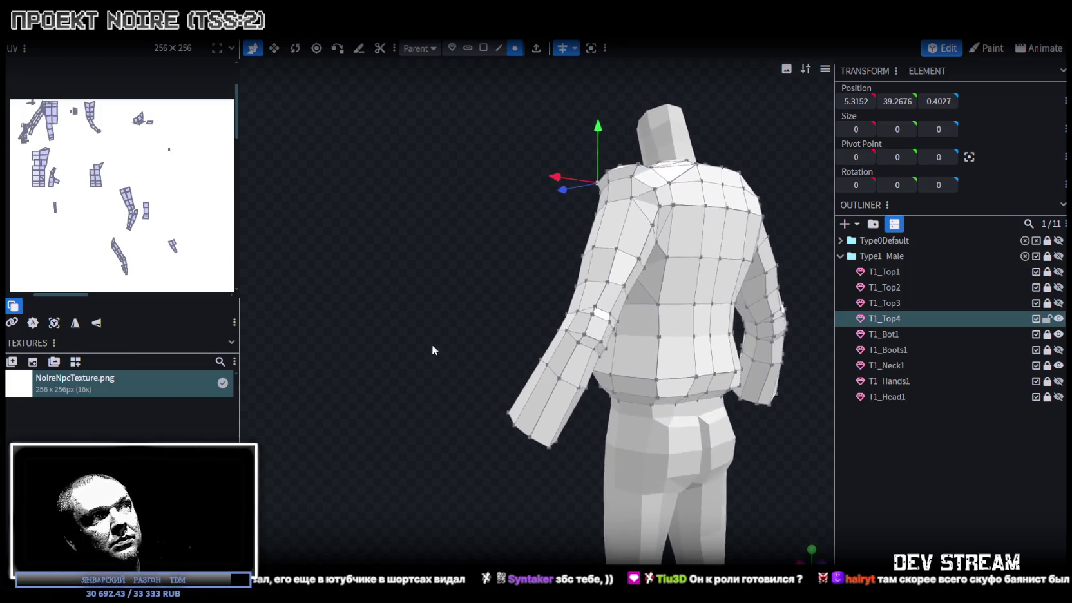
Loop cut the lower sleeve with 4 cuts.
{"action": "scroll", "coordinate": [605, 401], "scroll_direction": "up", "scroll_amount": 3}
{"action": "left_click", "coordinate": [499, 48]}
{"action": "scroll", "coordinate": [611, 348], "scroll_direction": "up", "scroll_amount": 2}
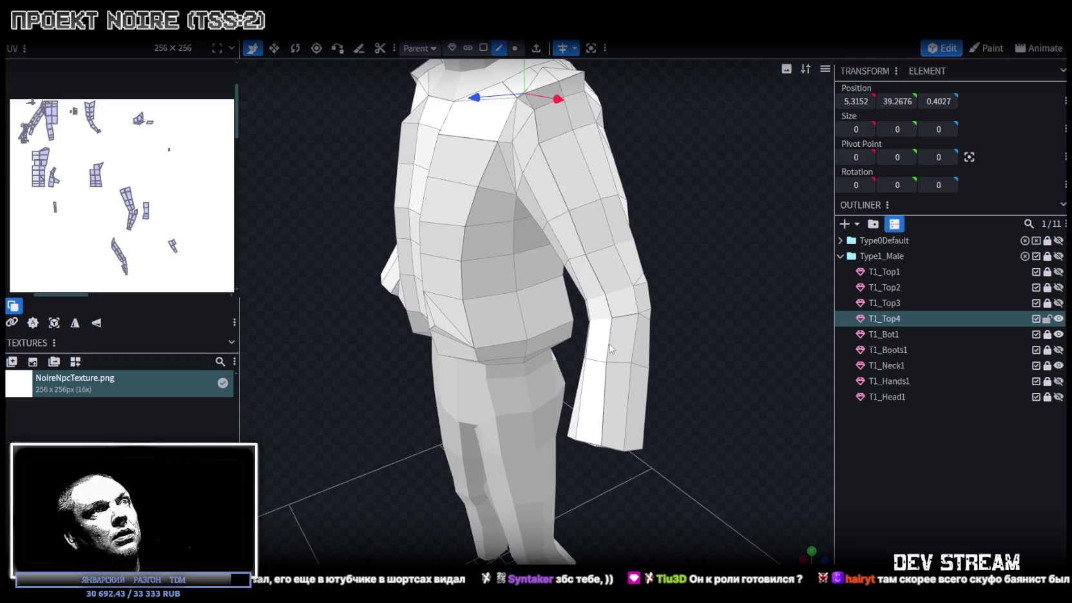
{"action": "left_click", "coordinate": [635, 402]}
{"action": "left_click", "coordinate": [557, 49]}
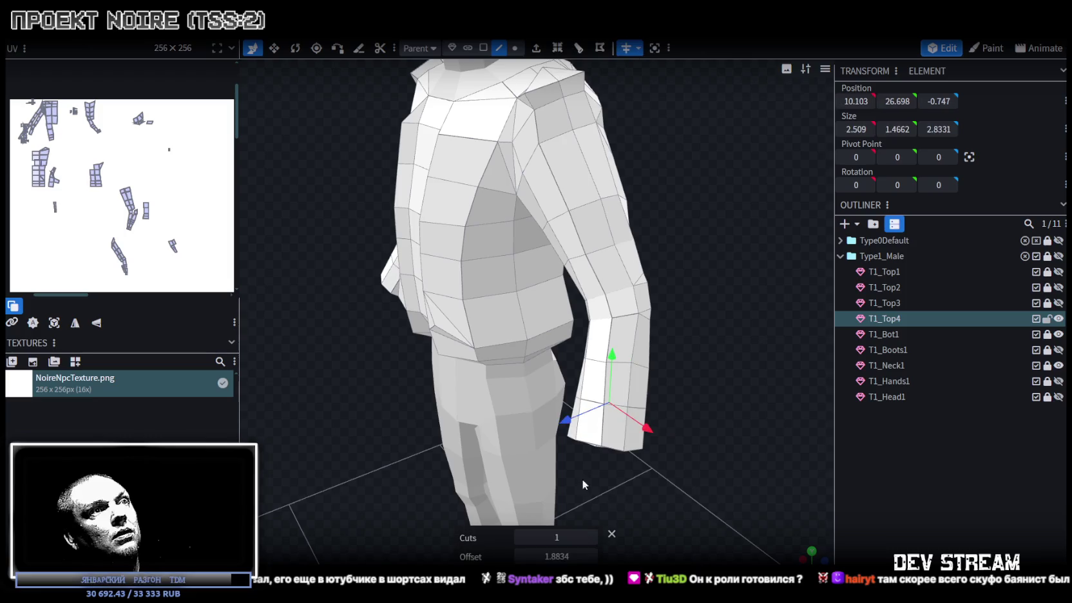
{"action": "left_click", "coordinate": [589, 539]}
{"action": "left_click", "coordinate": [593, 537]}
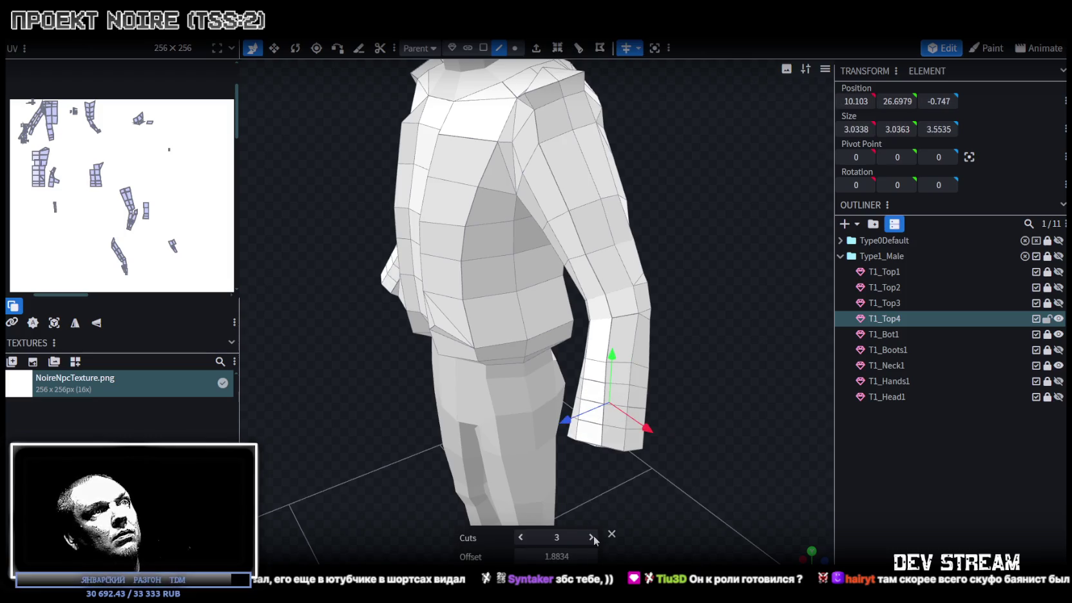
{"action": "left_click", "coordinate": [591, 537]}
Add a single loop cut across the chest and slide it sideways along X.
{"action": "mouse_move", "coordinate": [677, 361]}
{"action": "left_mouse_down"}
{"action": "mouse_move", "coordinate": [546, 368]}
{"action": "mouse_move", "coordinate": [371, 264]}
{"action": "mouse_move", "coordinate": [686, 285]}
{"action": "mouse_move", "coordinate": [594, 258]}
{"action": "mouse_move", "coordinate": [608, 107]}
{"action": "left_mouse_up"}
{"action": "left_click", "coordinate": [567, 238]}
{"action": "scroll", "coordinate": [615, 132], "scroll_direction": "up", "scroll_amount": 2}
{"action": "scroll", "coordinate": [673, 203], "scroll_direction": "up", "scroll_amount": 3}
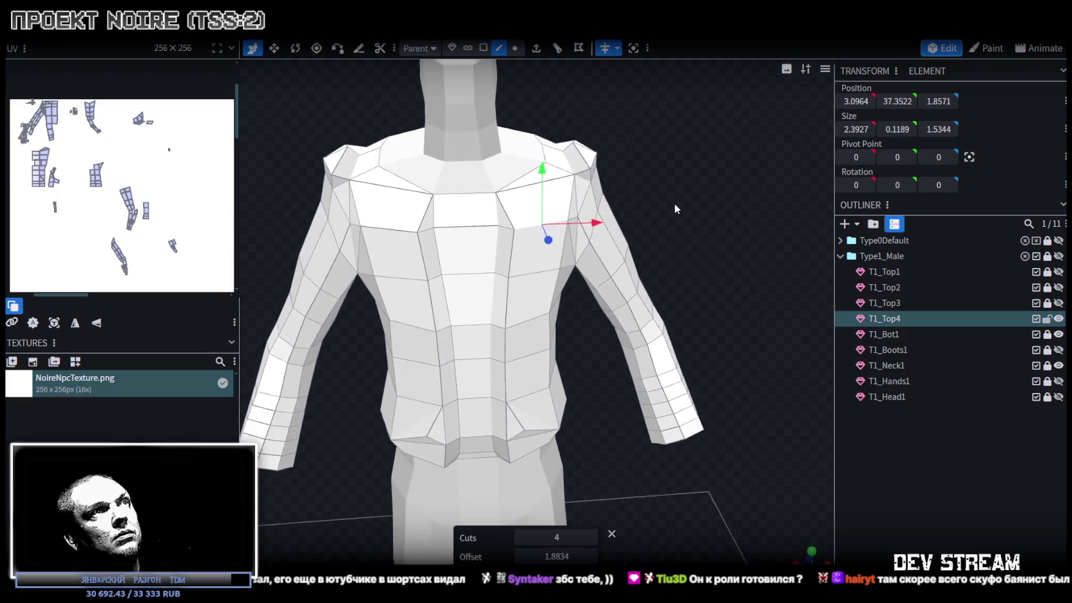
{"action": "left_click", "coordinate": [557, 54]}
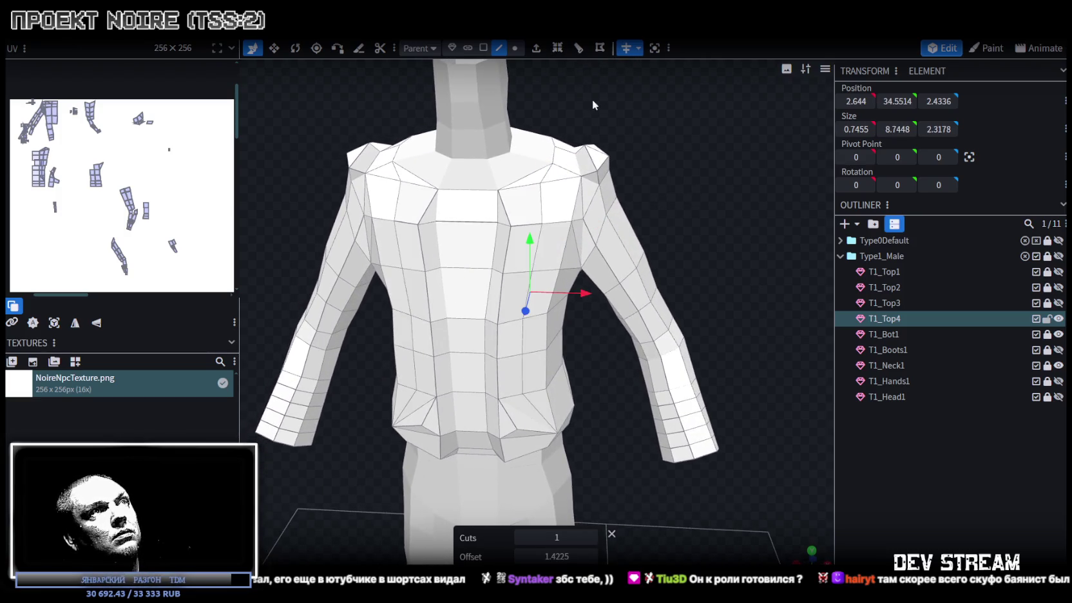
{"action": "mouse_move", "coordinate": [693, 187]}
{"action": "left_mouse_down"}
{"action": "mouse_move", "coordinate": [659, 119]}
{"action": "mouse_move", "coordinate": [634, 108]}
{"action": "mouse_move", "coordinate": [598, 145]}
{"action": "mouse_move", "coordinate": [671, 170]}
{"action": "mouse_move", "coordinate": [624, 207]}
{"action": "mouse_move", "coordinate": [682, 194]}
{"action": "left_mouse_up"}
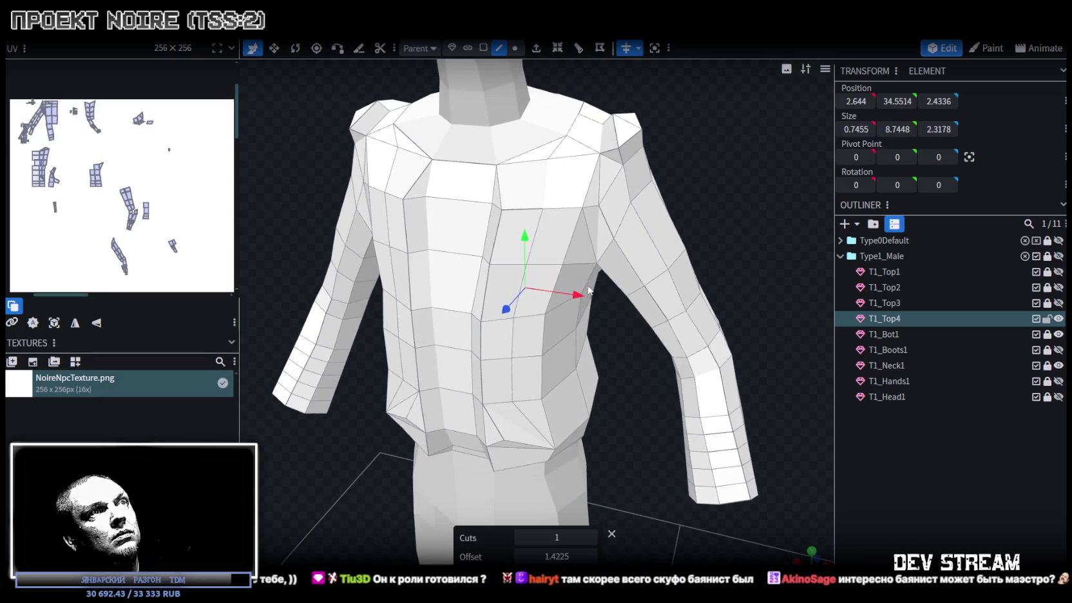
{"action": "left_click_drag", "start_coordinate": [575, 299], "coordinate": [589, 303]}
{"action": "mouse_move", "coordinate": [642, 269]}
{"action": "left_mouse_down"}
{"action": "mouse_move", "coordinate": [631, 160]}
{"action": "mouse_move", "coordinate": [663, 173]}
{"action": "mouse_move", "coordinate": [644, 155]}
{"action": "mouse_move", "coordinate": [565, 164]}
{"action": "mouse_move", "coordinate": [417, 281]}
{"action": "mouse_move", "coordinate": [385, 221]}
{"action": "mouse_move", "coordinate": [371, 206]}
{"action": "mouse_move", "coordinate": [365, 214]}
{"action": "left_mouse_up"}
{"action": "left_click", "coordinate": [609, 163]}
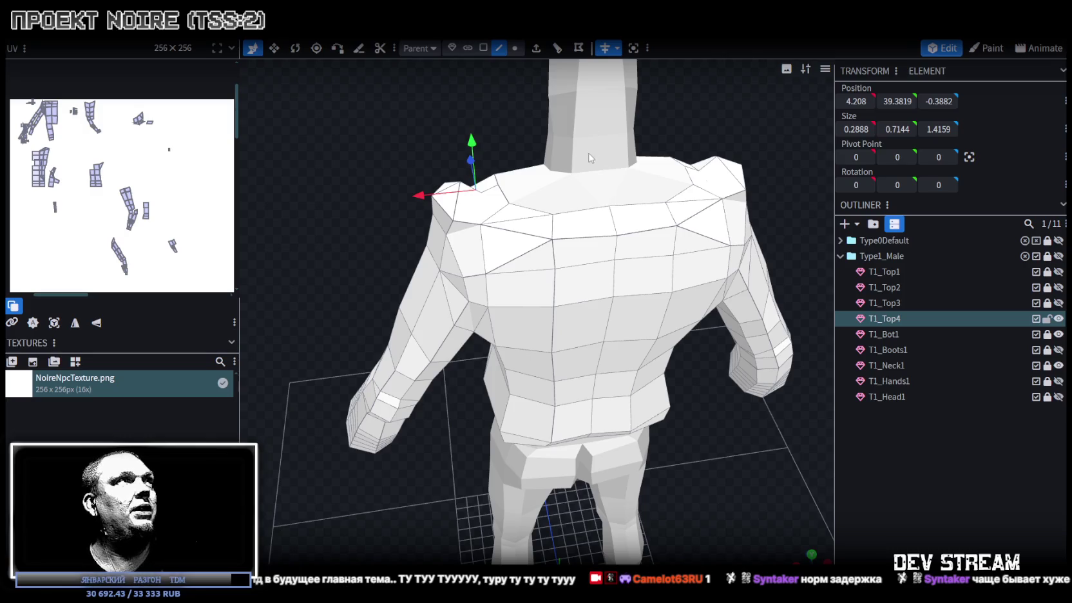
Save NoireNPC.bbmodel with Ctrl+S and check the model's front.
{"action": "key", "text": "ctrl+s"}
{"action": "mouse_move", "coordinate": [324, 219]}
{"action": "left_mouse_down"}
{"action": "mouse_move", "coordinate": [599, 215]}
{"action": "mouse_move", "coordinate": [604, 327]}
{"action": "left_mouse_up"}
{"action": "scroll", "coordinate": [599, 214], "scroll_direction": "down", "scroll_amount": 3}
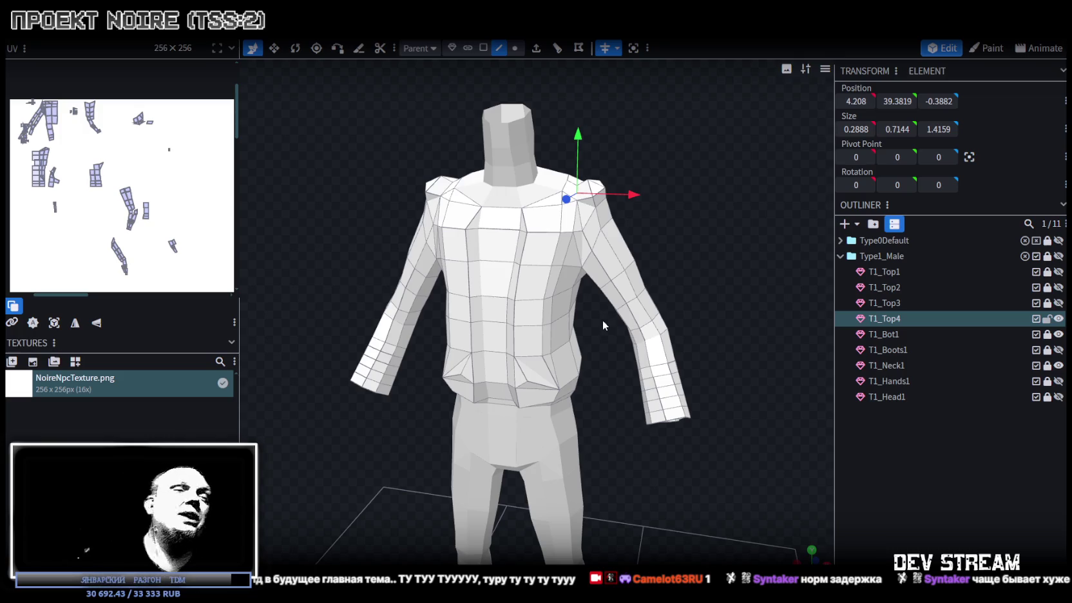
{"action": "key", "text": "alt+Tab"}
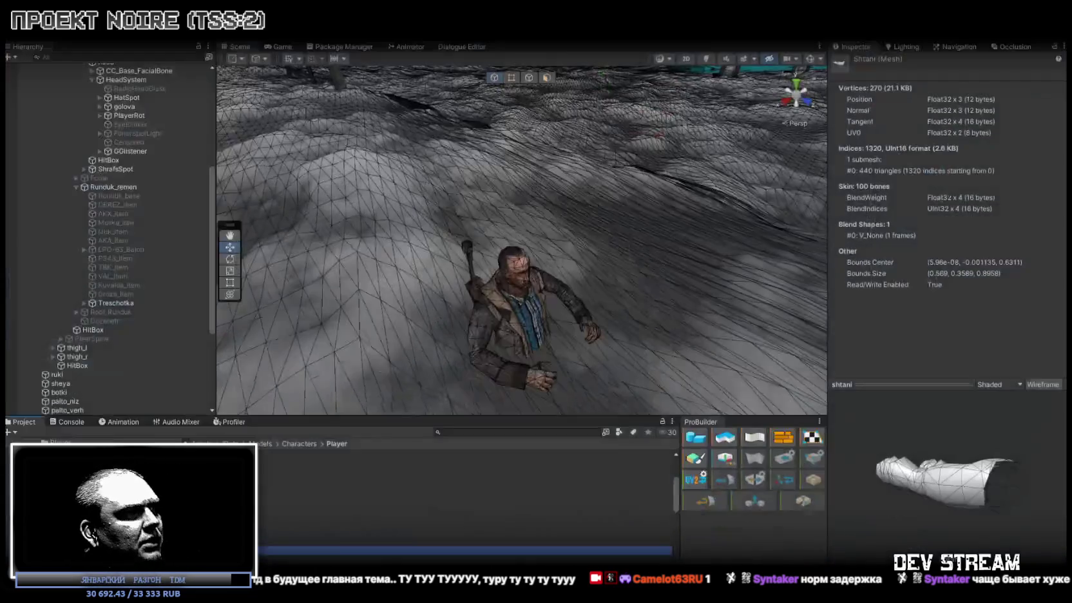
Fly the scene camera across the map, then maximise the Game view.
{"action": "right_click_drag", "start_coordinate": [551, 259], "coordinate": [783, 193]}
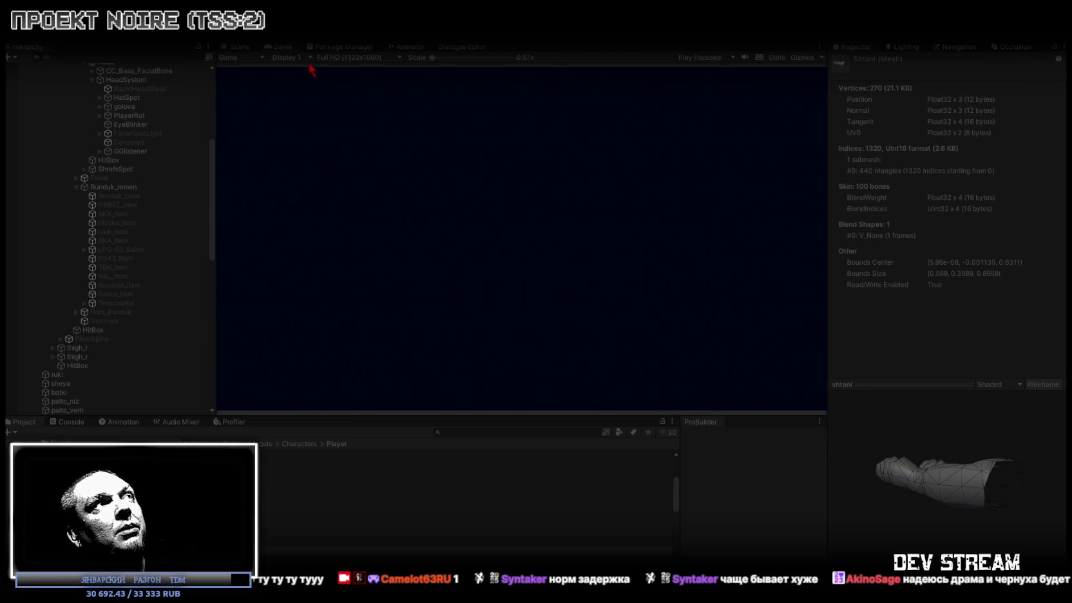
{"action": "double_click", "coordinate": [279, 45]}
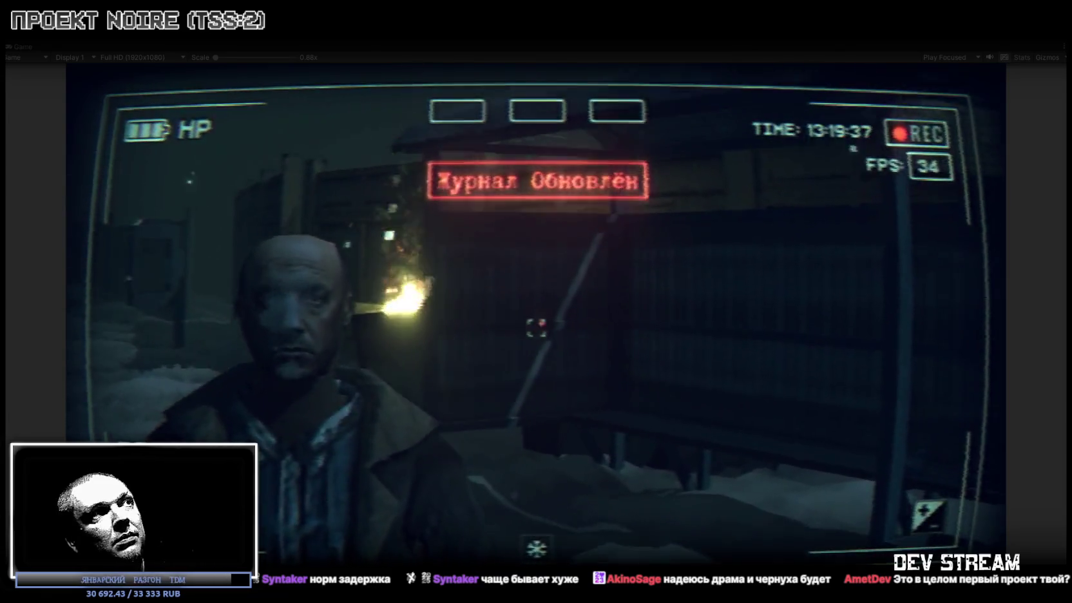
Equip the ushanka hat and rifle from the BAG page, then walk toward the bus stop.
{"action": "key", "text": "Tab"}
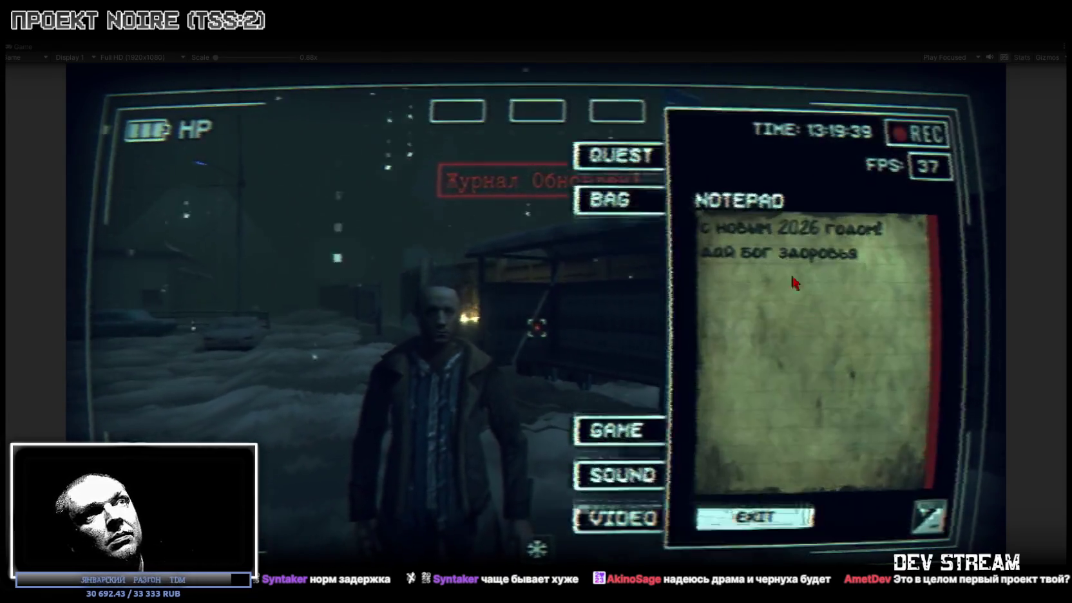
{"action": "left_click", "coordinate": [617, 199]}
{"action": "left_click_drag", "start_coordinate": [878, 276], "coordinate": [806, 220]}
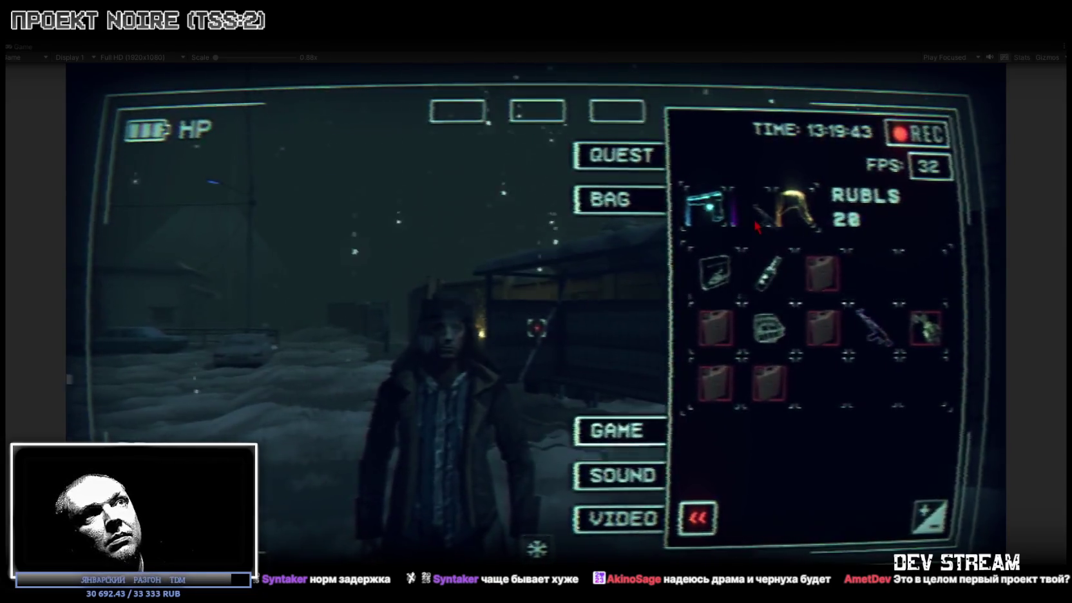
{"action": "left_click_drag", "start_coordinate": [757, 225], "coordinate": [753, 219]}
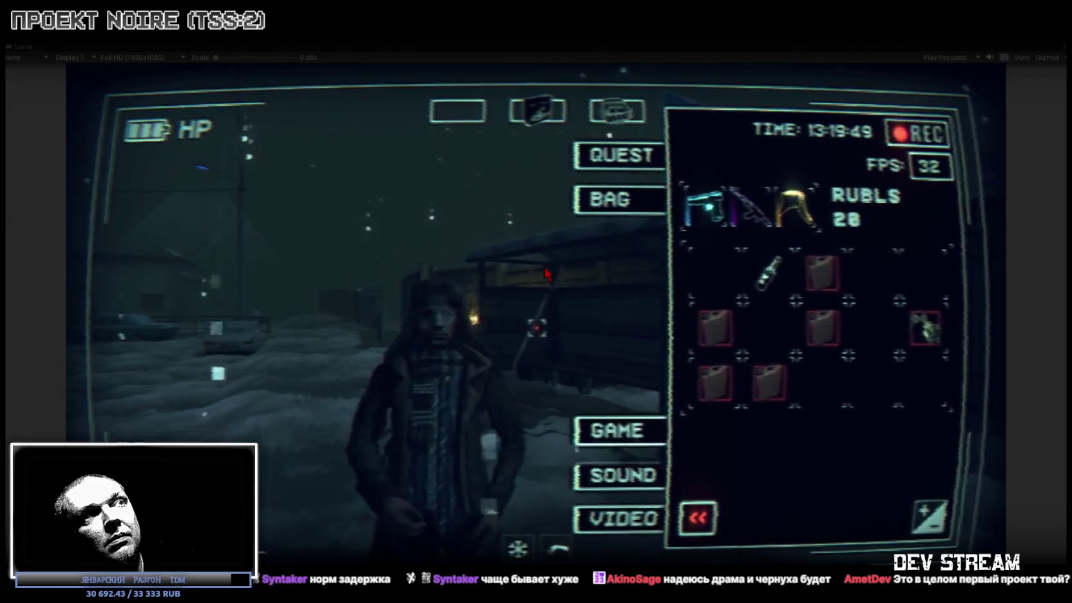
{"action": "key", "text": "Tab"}
{"action": "key", "text": "w"}
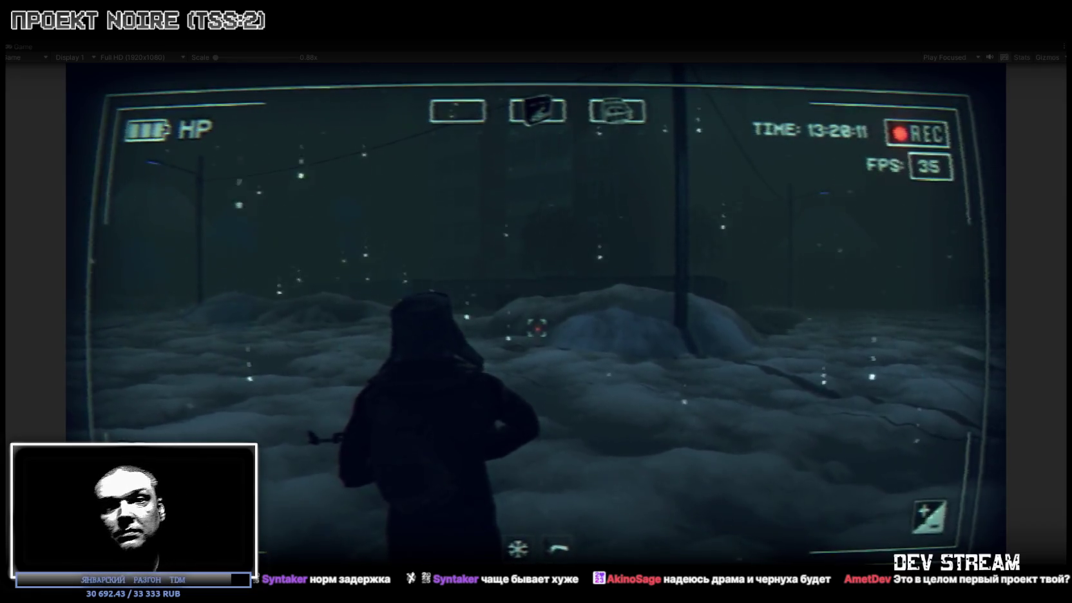
Bring up the in-game menu with Escape, play briefly, then return to Blockbench.
{"action": "key", "text": "Escape"}
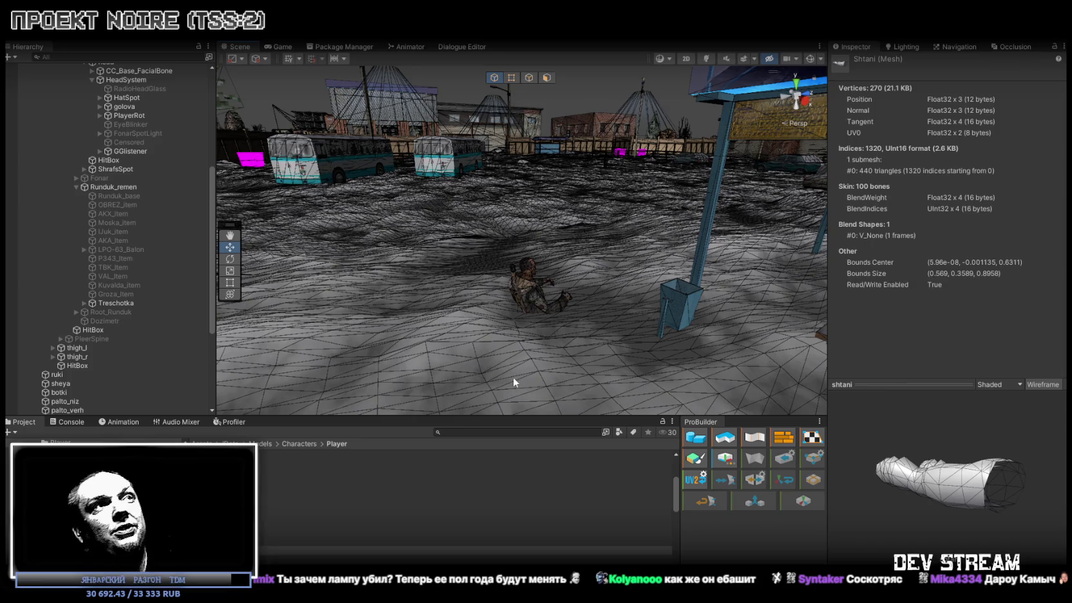
{"action": "key", "text": "alt+Tab"}
Orbit and zoom around the jacket from side, front and back, selecting a waist element.
{"action": "scroll", "coordinate": [716, 261], "scroll_direction": "down", "scroll_amount": 2}
{"action": "mouse_move", "coordinate": [716, 261]}
{"action": "left_mouse_down"}
{"action": "mouse_move", "coordinate": [676, 245]}
{"action": "mouse_move", "coordinate": [718, 211]}
{"action": "mouse_move", "coordinate": [646, 509]}
{"action": "left_mouse_up"}
{"action": "scroll", "coordinate": [655, 229], "scroll_direction": "up", "scroll_amount": 3}
{"action": "scroll", "coordinate": [572, 422], "scroll_direction": "up", "scroll_amount": 2}
{"action": "scroll", "coordinate": [573, 422], "scroll_direction": "down", "scroll_amount": 3}
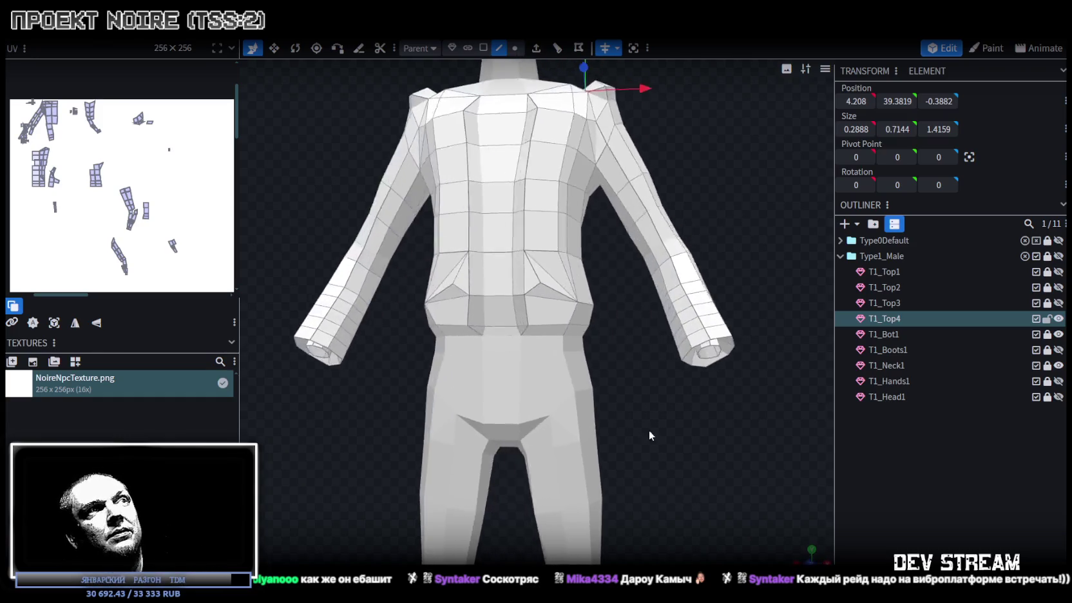
{"action": "left_click_drag", "start_coordinate": [649, 429], "coordinate": [673, 455]}
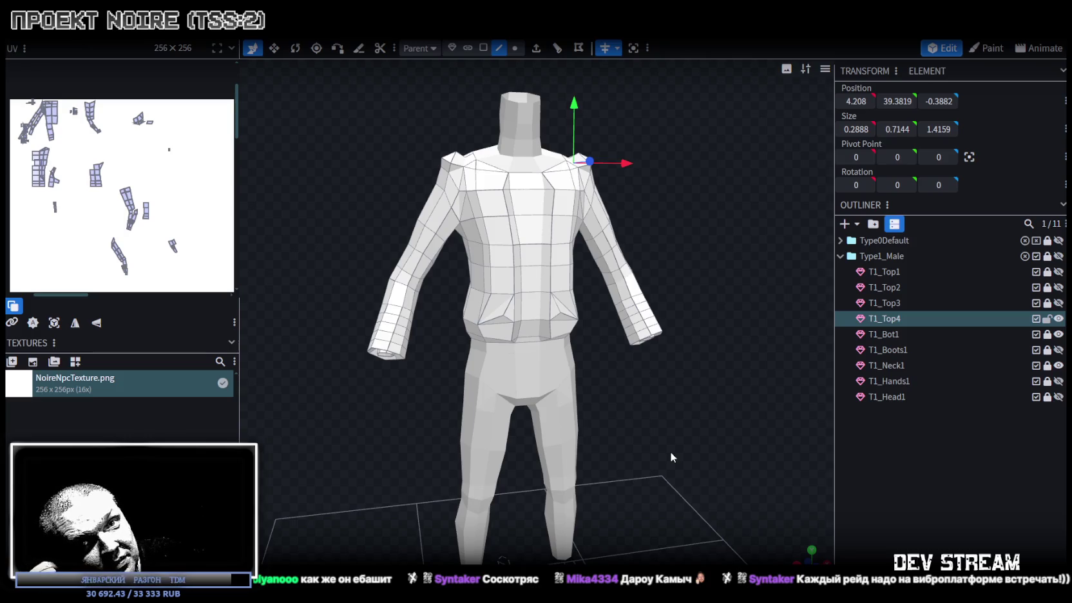
{"action": "scroll", "coordinate": [670, 452], "scroll_direction": "up", "scroll_amount": 2}
{"action": "left_click_drag", "start_coordinate": [666, 442], "coordinate": [602, 365]}
{"action": "scroll", "coordinate": [603, 360], "scroll_direction": "up", "scroll_amount": 3}
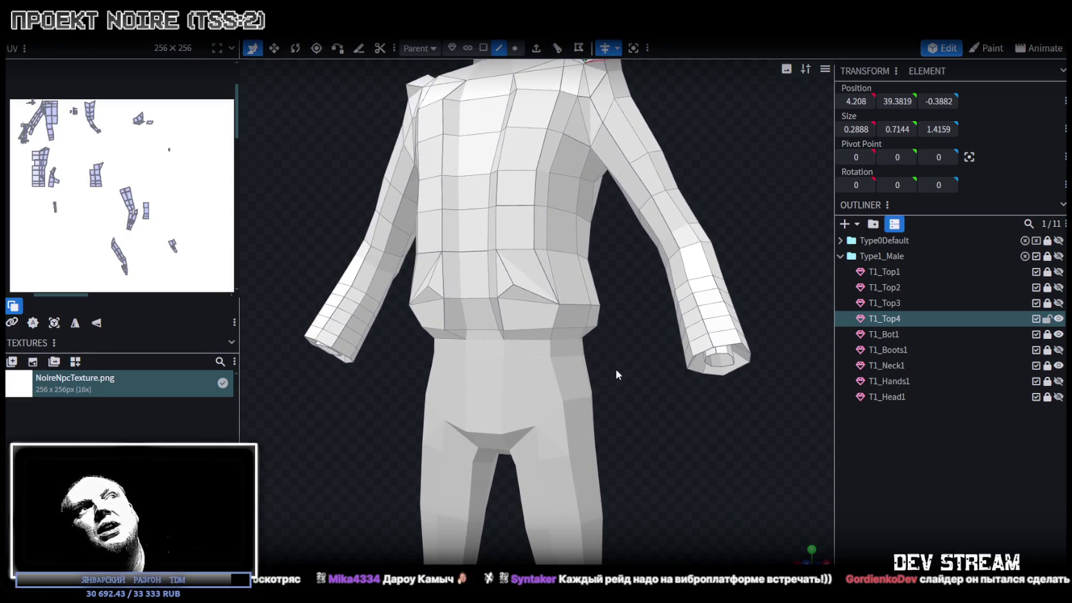
{"action": "left_click", "coordinate": [576, 303]}
{"action": "scroll", "coordinate": [649, 398], "scroll_direction": "down", "scroll_amount": 2}
{"action": "scroll", "coordinate": [642, 377], "scroll_direction": "down", "scroll_amount": 2}
{"action": "mouse_move", "coordinate": [642, 377]}
{"action": "left_mouse_down"}
{"action": "mouse_move", "coordinate": [410, 437]}
{"action": "mouse_move", "coordinate": [676, 346]}
{"action": "mouse_move", "coordinate": [542, 91]}
{"action": "left_mouse_up"}
{"action": "scroll", "coordinate": [422, 437], "scroll_direction": "up", "scroll_amount": 3}
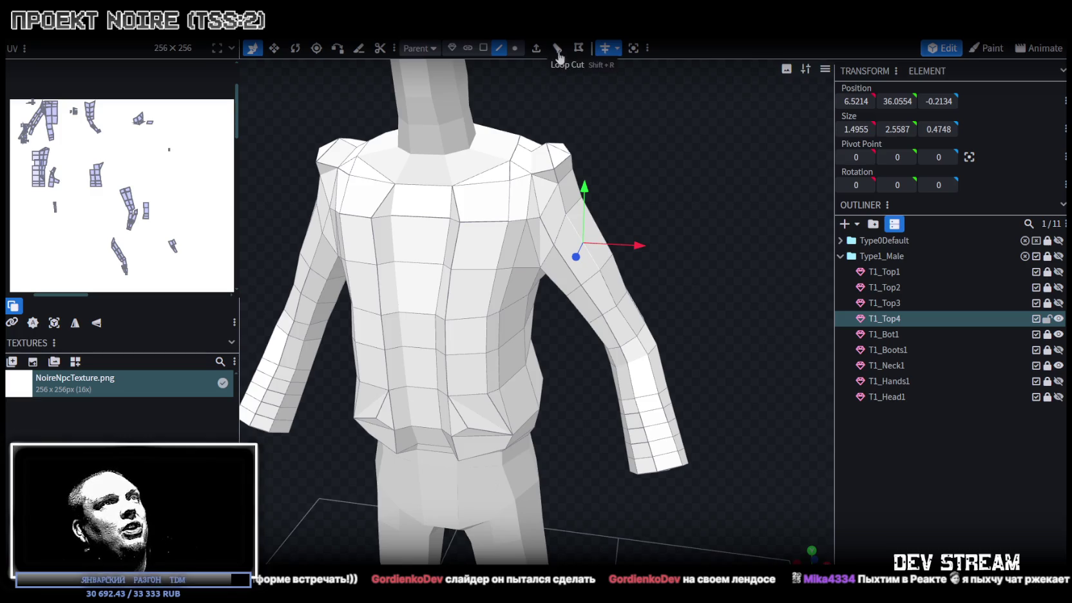
{"action": "left_click", "coordinate": [558, 52]}
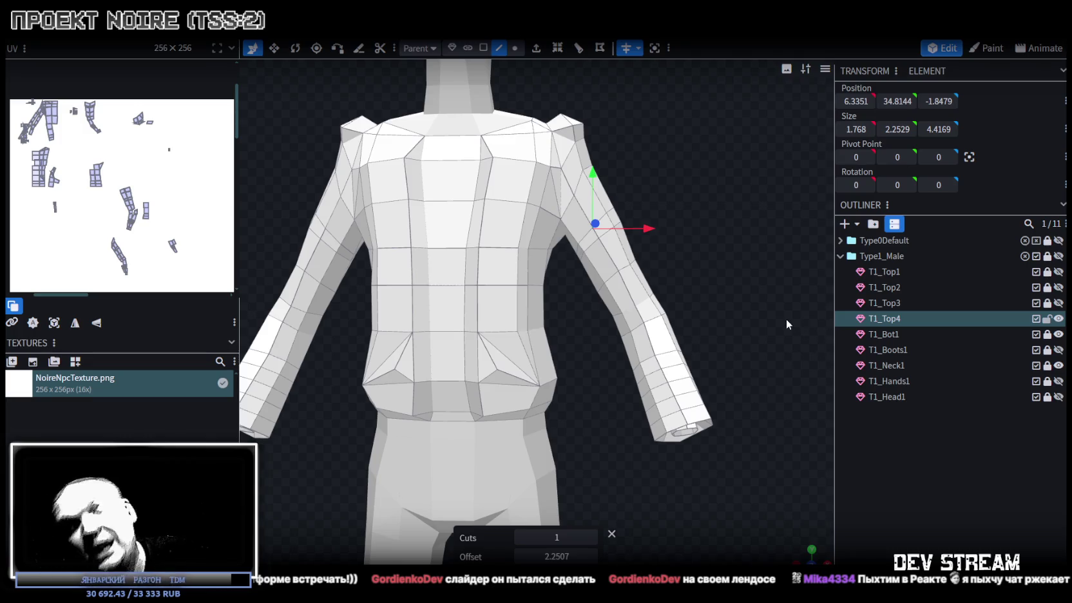
{"action": "scroll", "coordinate": [762, 331], "scroll_direction": "down", "scroll_amount": 2}
{"action": "scroll", "coordinate": [729, 305], "scroll_direction": "down", "scroll_amount": 3}
{"action": "mouse_move", "coordinate": [728, 305]}
{"action": "left_mouse_down"}
{"action": "mouse_move", "coordinate": [596, 333]}
{"action": "mouse_move", "coordinate": [728, 338]}
{"action": "left_mouse_up"}
{"action": "scroll", "coordinate": [727, 338], "scroll_direction": "up", "scroll_amount": 5}
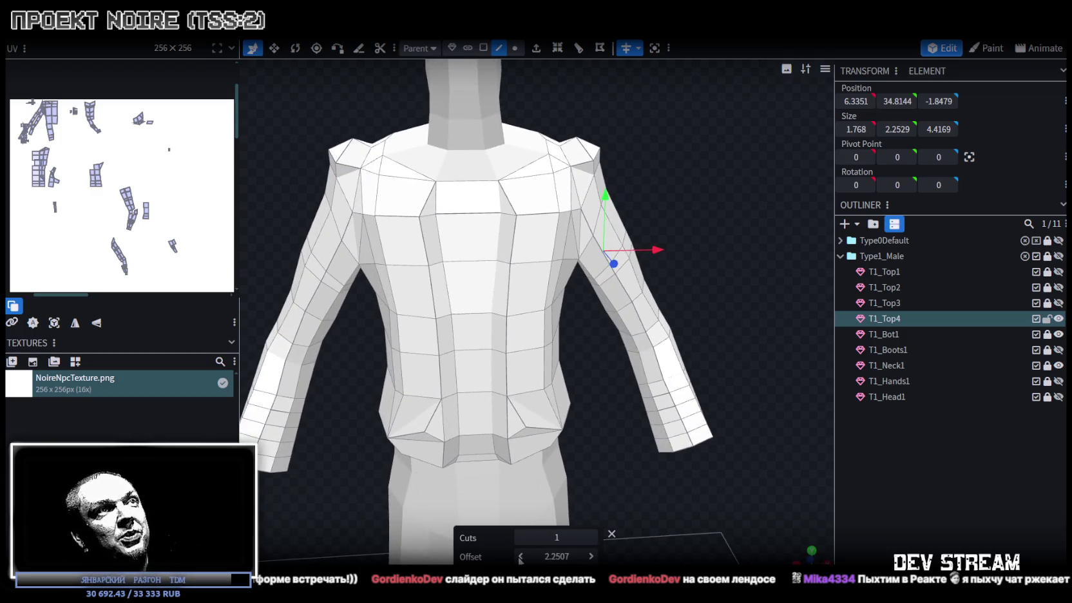
{"action": "scroll", "coordinate": [712, 460], "scroll_direction": "down", "scroll_amount": 2}
{"action": "scroll", "coordinate": [683, 444], "scroll_direction": "down", "scroll_amount": 2}
{"action": "mouse_move", "coordinate": [677, 438]}
{"action": "left_mouse_down"}
{"action": "mouse_move", "coordinate": [500, 477]}
{"action": "mouse_move", "coordinate": [515, 480]}
{"action": "mouse_move", "coordinate": [712, 367]}
{"action": "mouse_move", "coordinate": [735, 379]}
{"action": "mouse_move", "coordinate": [692, 364]}
{"action": "mouse_move", "coordinate": [599, 415]}
{"action": "mouse_move", "coordinate": [387, 418]}
{"action": "mouse_move", "coordinate": [384, 352]}
{"action": "left_mouse_up"}
{"action": "scroll", "coordinate": [524, 481], "scroll_direction": "up", "scroll_amount": 3}
{"action": "scroll", "coordinate": [425, 381], "scroll_direction": "up", "scroll_amount": 2}
{"action": "left_click_drag", "start_coordinate": [649, 149], "coordinate": [618, 174]}
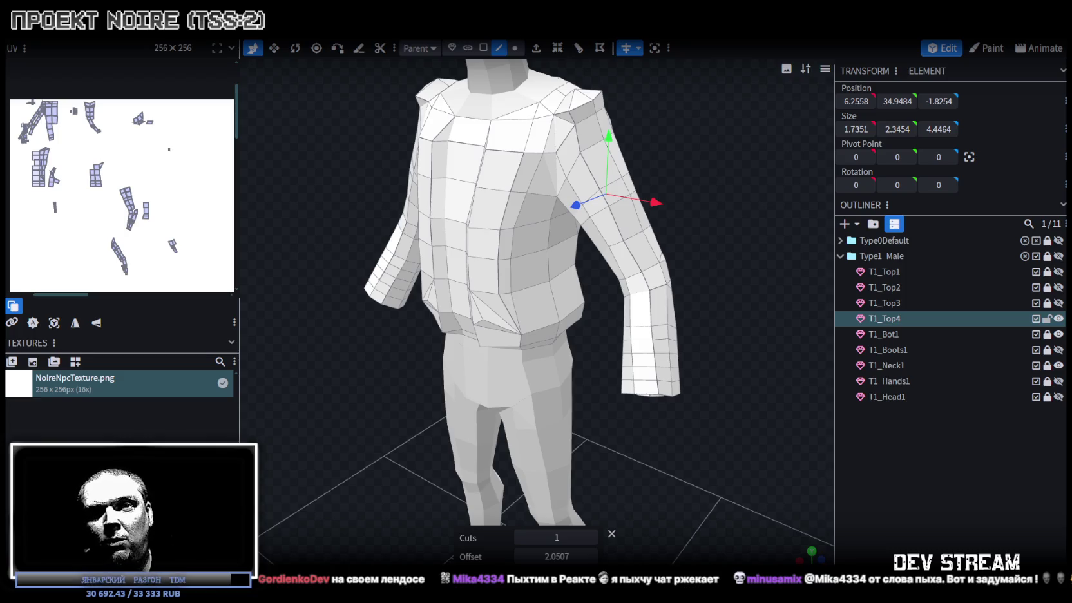
{"action": "mouse_move", "coordinate": [530, 200]}
{"action": "left_mouse_down"}
{"action": "mouse_move", "coordinate": [636, 253]}
{"action": "mouse_move", "coordinate": [633, 313]}
{"action": "mouse_move", "coordinate": [710, 321]}
{"action": "mouse_move", "coordinate": [716, 349]}
{"action": "mouse_move", "coordinate": [630, 348]}
{"action": "mouse_move", "coordinate": [638, 377]}
{"action": "mouse_move", "coordinate": [649, 330]}
{"action": "mouse_move", "coordinate": [726, 249]}
{"action": "mouse_move", "coordinate": [639, 299]}
{"action": "mouse_move", "coordinate": [715, 299]}
{"action": "mouse_move", "coordinate": [446, 307]}
{"action": "mouse_move", "coordinate": [646, 280]}
{"action": "left_mouse_up"}
{"action": "scroll", "coordinate": [646, 280], "scroll_direction": "up", "scroll_amount": 3}
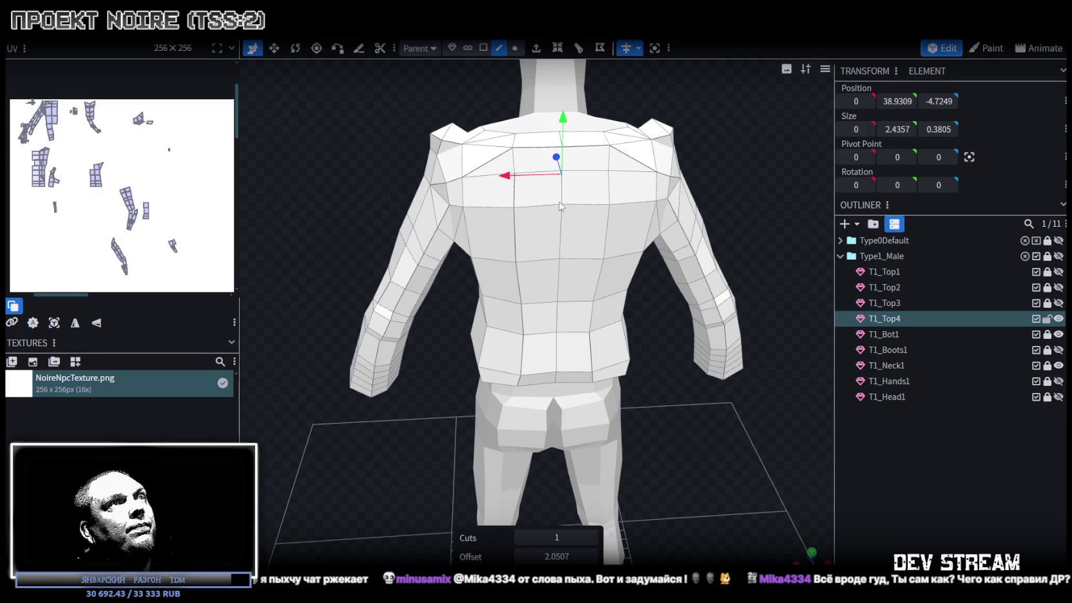
Revert the concave-face edit, then move the jacket's back seam strip to X 0.4.
{"action": "left_click", "coordinate": [558, 286]}
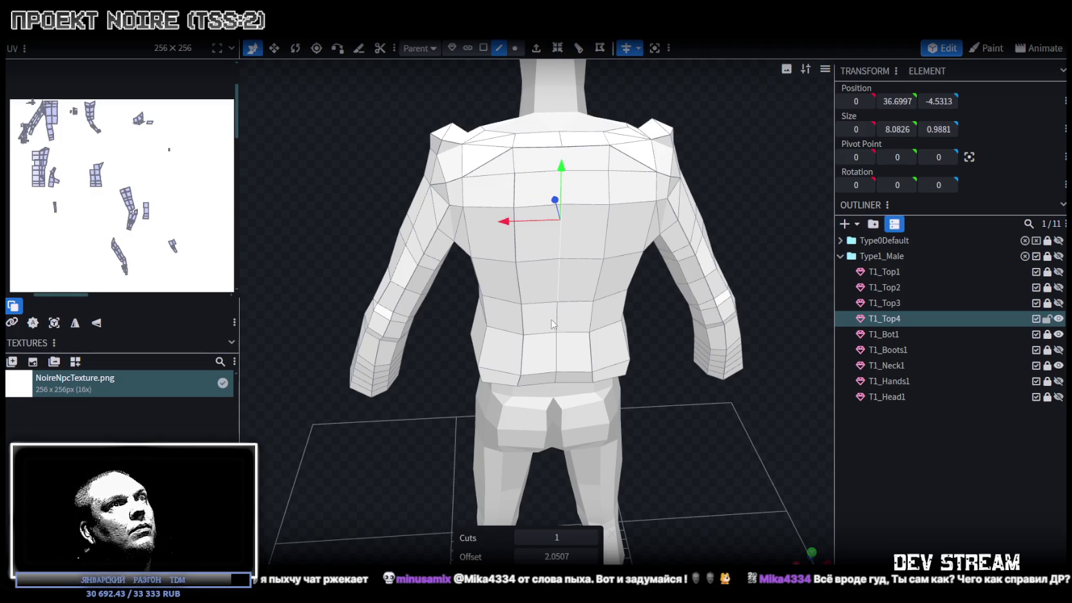
{"action": "mouse_move", "coordinate": [582, 319]}
{"action": "left_mouse_down"}
{"action": "mouse_move", "coordinate": [672, 348]}
{"action": "mouse_move", "coordinate": [688, 382]}
{"action": "mouse_move", "coordinate": [549, 245]}
{"action": "mouse_move", "coordinate": [508, 240]}
{"action": "left_mouse_up"}
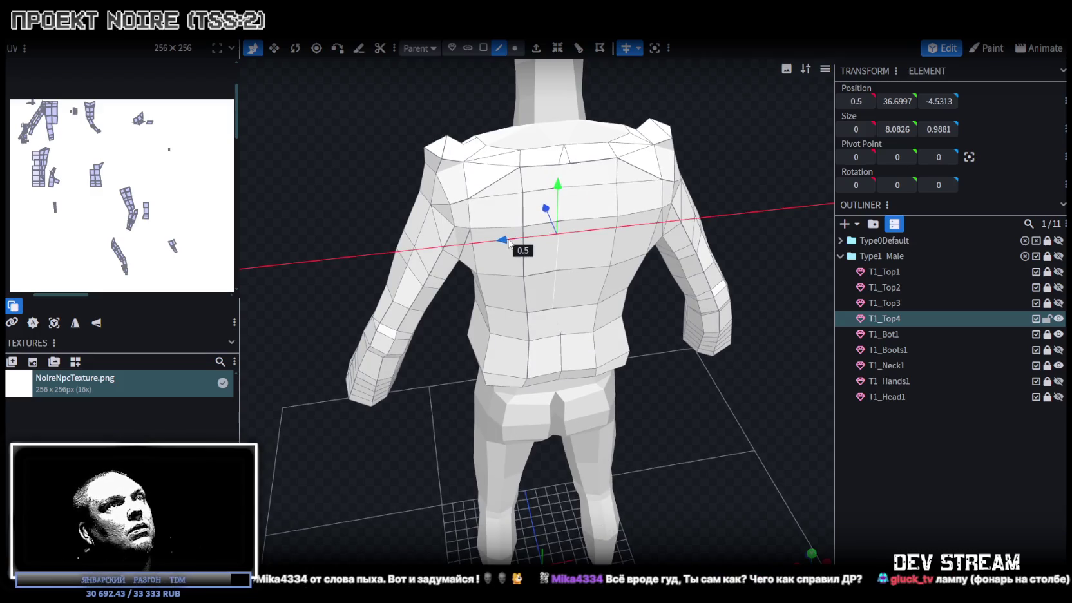
{"action": "left_click", "coordinate": [564, 177]}
{"action": "mouse_move", "coordinate": [603, 222]}
{"action": "left_mouse_down"}
{"action": "mouse_move", "coordinate": [647, 391]}
{"action": "mouse_move", "coordinate": [662, 396]}
{"action": "left_mouse_up"}
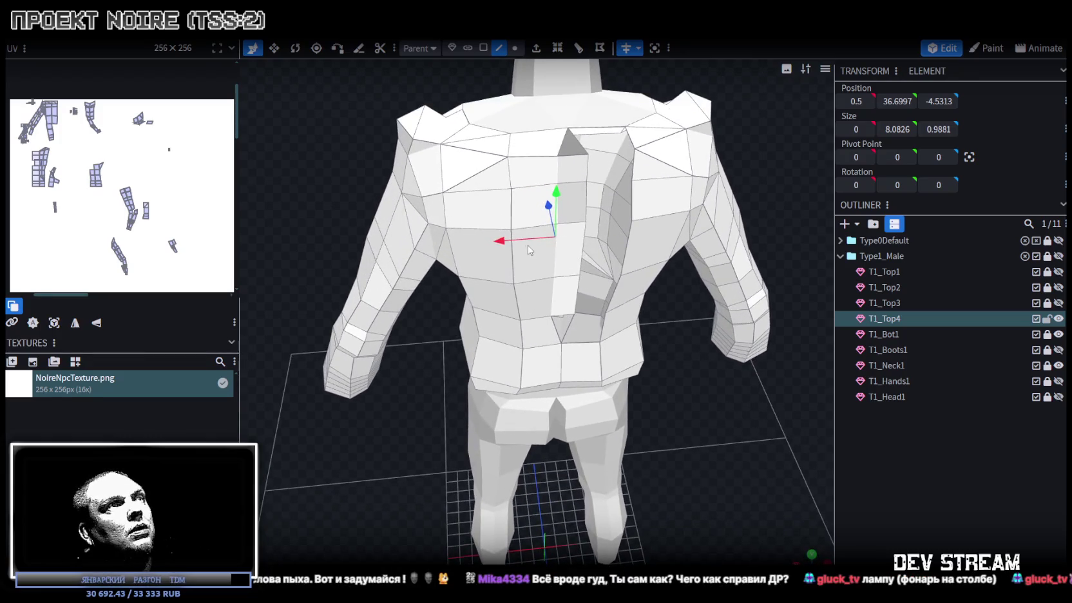
{"action": "left_click_drag", "start_coordinate": [505, 243], "coordinate": [509, 247]}
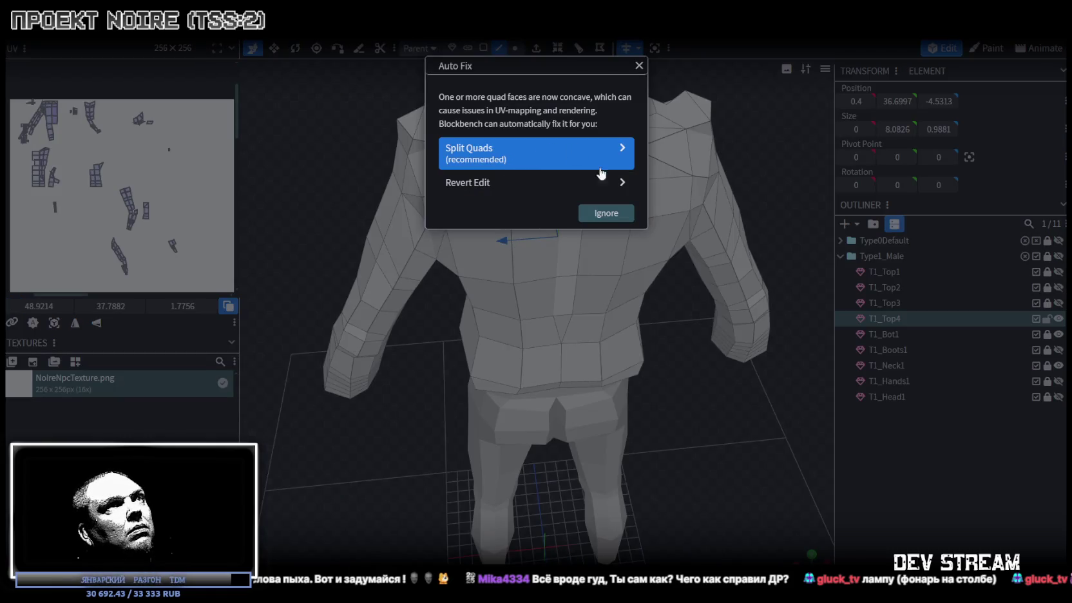
Ignore the concave-faces warning, keep the seam at X 0.4, and save the project.
{"action": "left_click", "coordinate": [604, 214]}
{"action": "scroll", "coordinate": [655, 367], "scroll_direction": "down", "scroll_amount": 3}
{"action": "left_click_drag", "start_coordinate": [656, 362], "coordinate": [739, 362]}
{"action": "scroll", "coordinate": [702, 351], "scroll_direction": "up", "scroll_amount": 3}
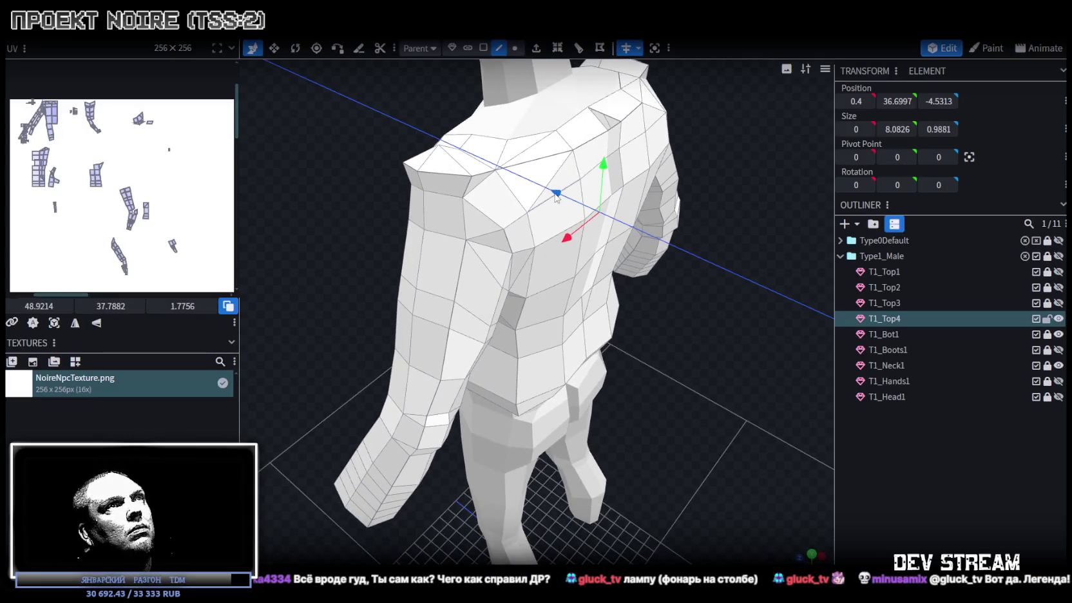
{"action": "mouse_move", "coordinate": [721, 244]}
{"action": "left_mouse_down"}
{"action": "mouse_move", "coordinate": [752, 252]}
{"action": "mouse_move", "coordinate": [683, 257]}
{"action": "left_mouse_up"}
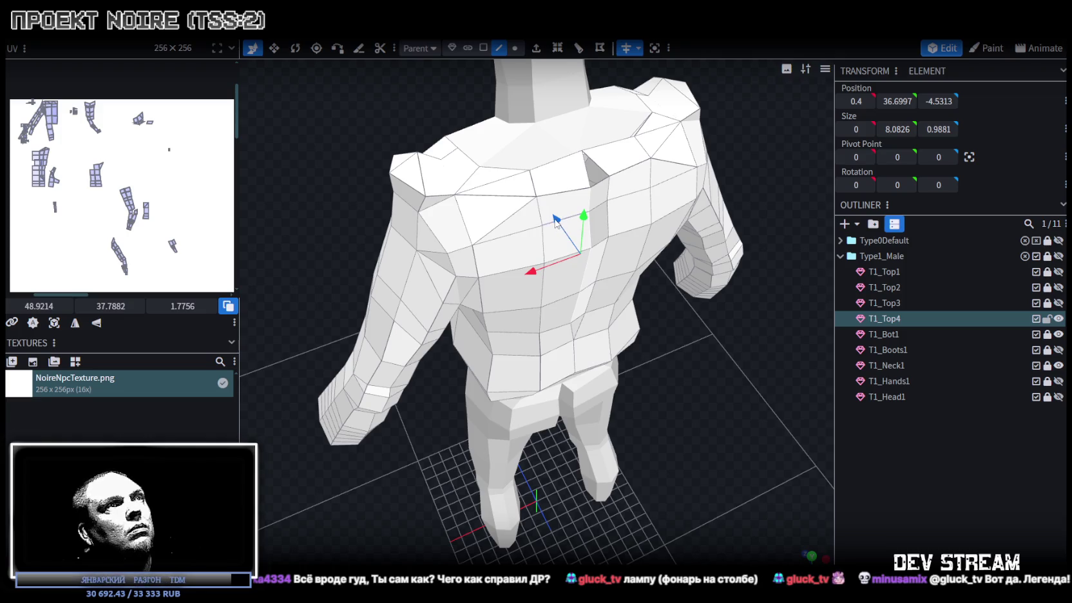
{"action": "left_click_drag", "start_coordinate": [569, 299], "coordinate": [627, 302]}
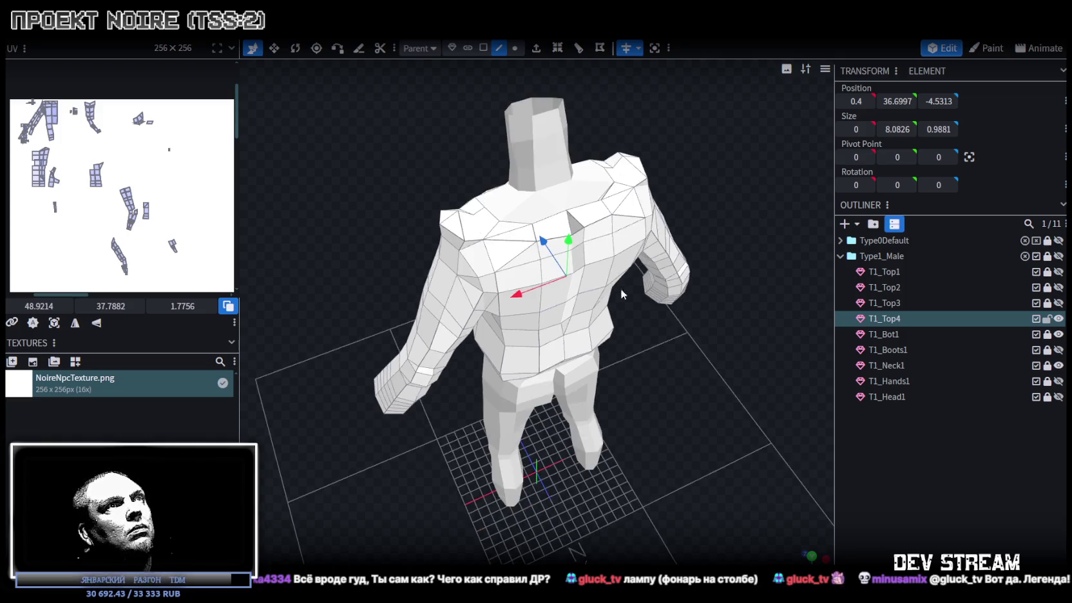
{"action": "key", "text": "ctrl+s"}
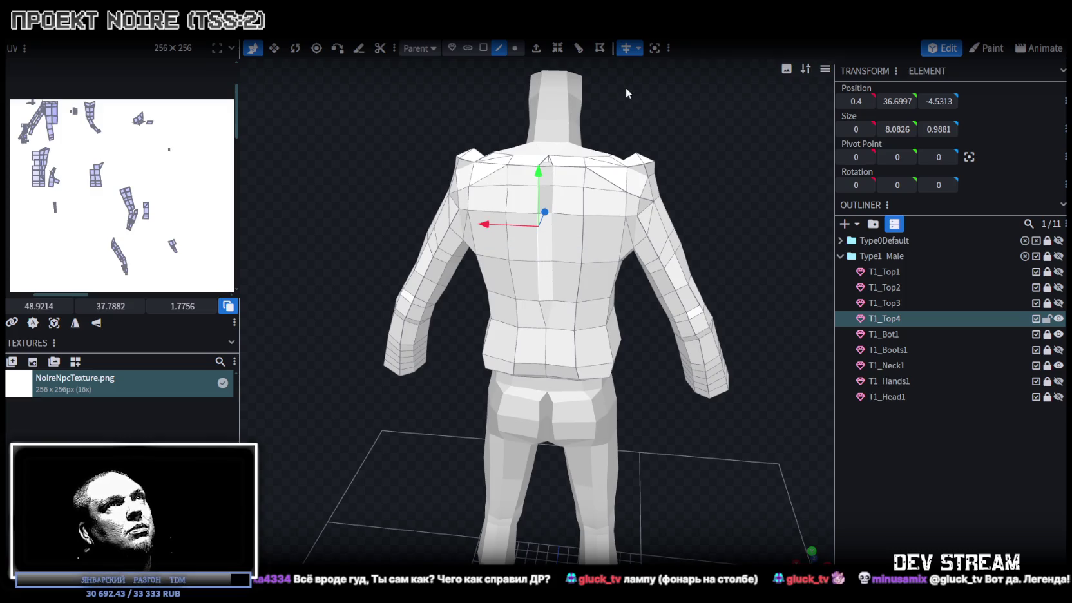
Close the project, reopen NoireNPC.bbmodel from Recent, and select the T1_Top4 jacket.
{"action": "left_click", "coordinate": [483, 48]}
{"action": "left_click", "coordinate": [500, 49]}
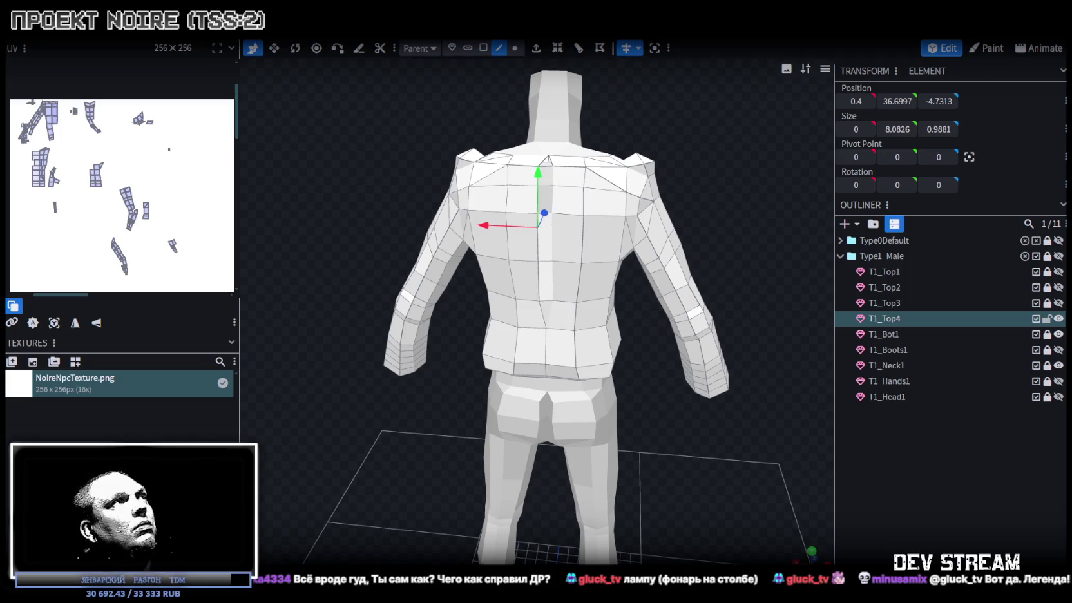
{"action": "key", "text": "ctrl+w"}
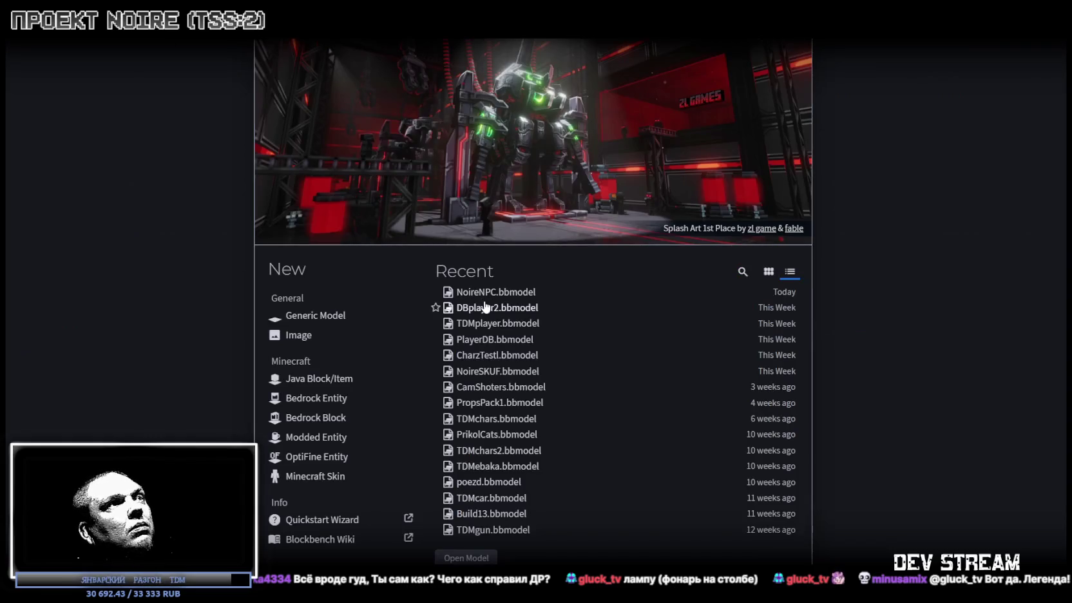
{"action": "left_click", "coordinate": [478, 293]}
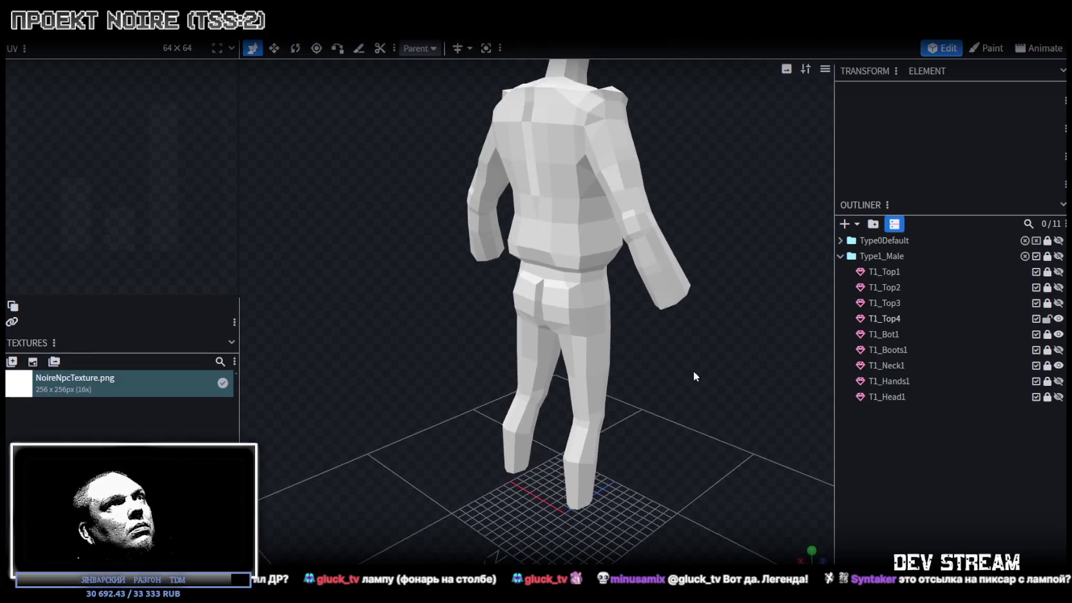
{"action": "left_click_drag", "start_coordinate": [686, 255], "coordinate": [765, 398]}
{"action": "left_click", "coordinate": [647, 207]}
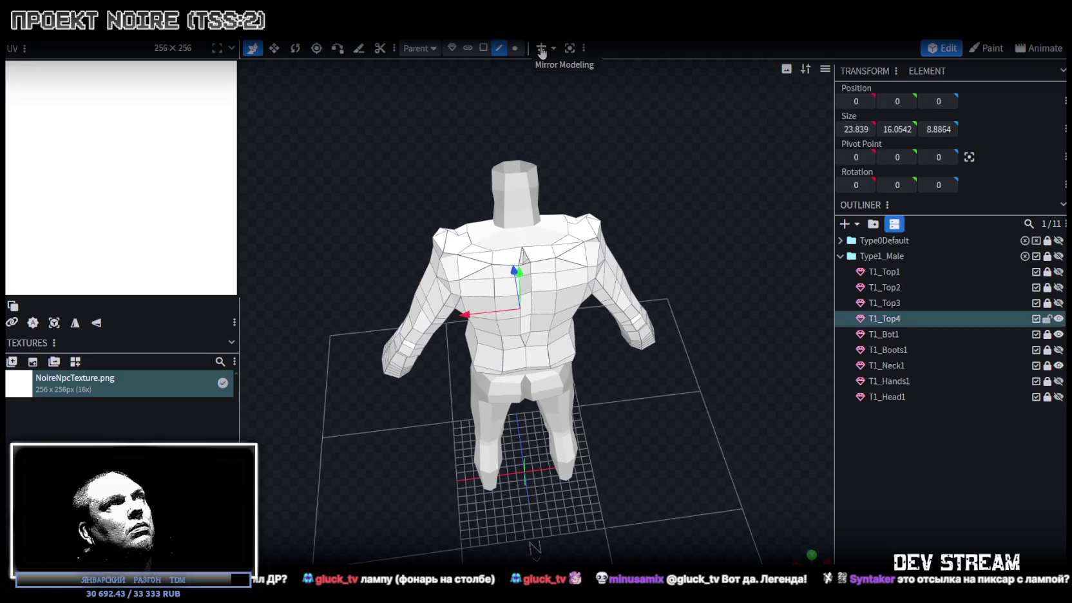
With Mirror Modeling on, move the shoulder edge back 0.1 and split the resulting concave quads.
{"action": "left_click", "coordinate": [541, 48]}
{"action": "scroll", "coordinate": [528, 229], "scroll_direction": "up", "scroll_amount": 2}
{"action": "left_click", "coordinate": [506, 241]}
{"action": "left_click_drag", "start_coordinate": [509, 239], "coordinate": [604, 183]}
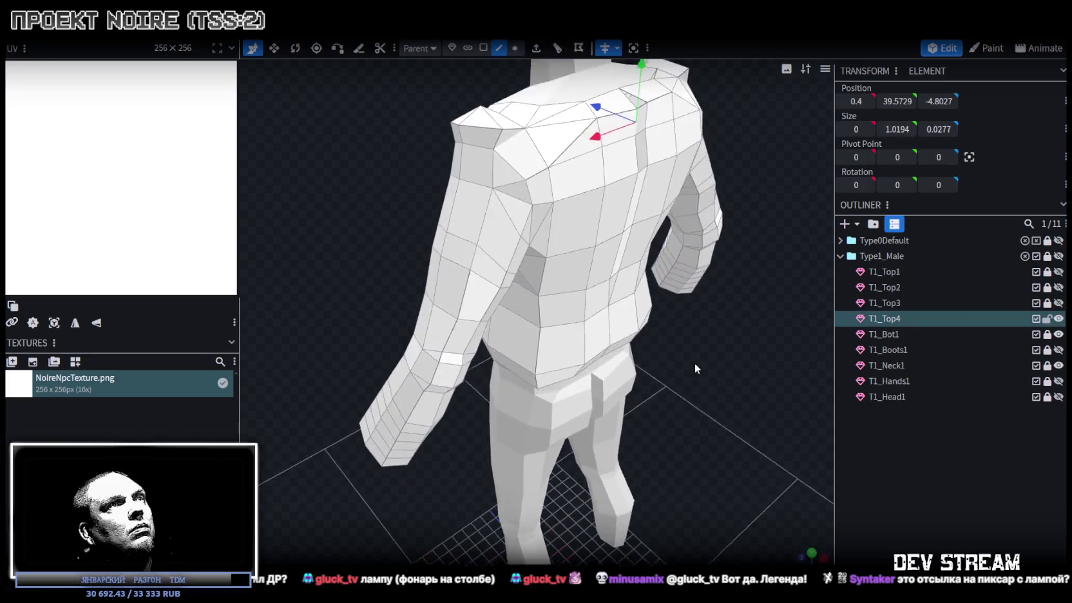
{"action": "left_click_drag", "start_coordinate": [585, 137], "coordinate": [598, 143]}
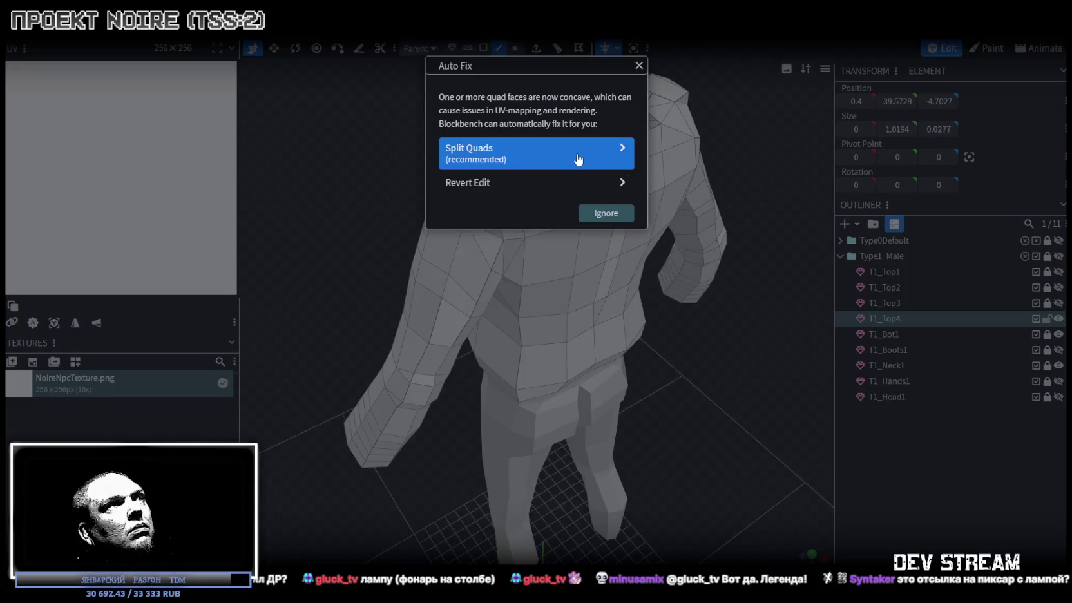
{"action": "left_click", "coordinate": [561, 158]}
Select a collar part and switch shading to face orientation to inspect the jacket's back.
{"action": "mouse_move", "coordinate": [737, 286]}
{"action": "left_mouse_down"}
{"action": "mouse_move", "coordinate": [692, 255]}
{"action": "mouse_move", "coordinate": [499, 348]}
{"action": "left_mouse_up"}
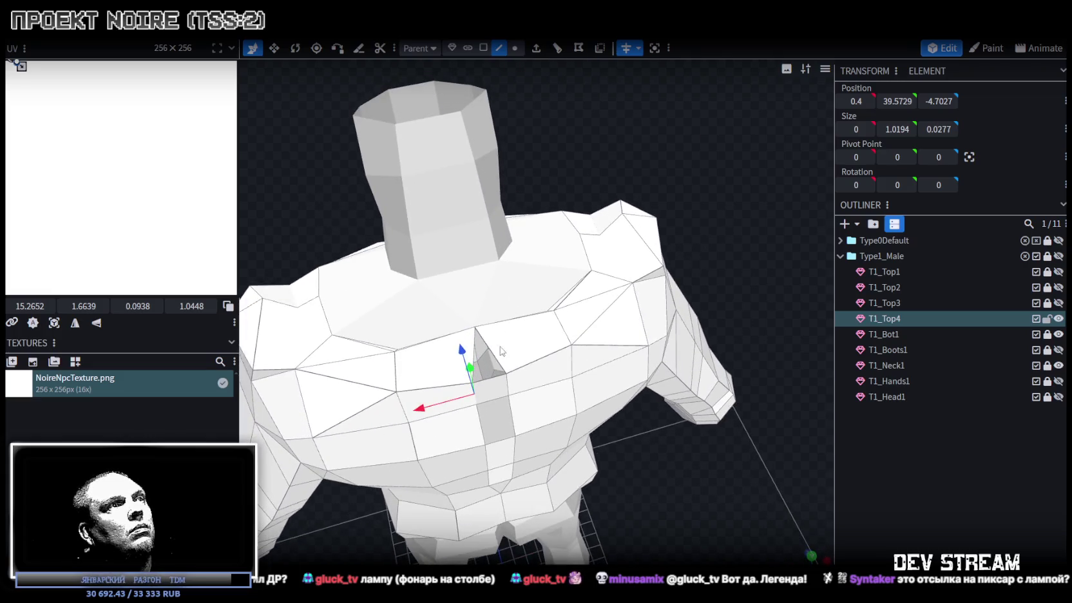
{"action": "left_click", "coordinate": [470, 304]}
{"action": "mouse_move", "coordinate": [467, 309]}
{"action": "left_mouse_down"}
{"action": "mouse_move", "coordinate": [664, 355]}
{"action": "mouse_move", "coordinate": [672, 343]}
{"action": "left_mouse_up"}
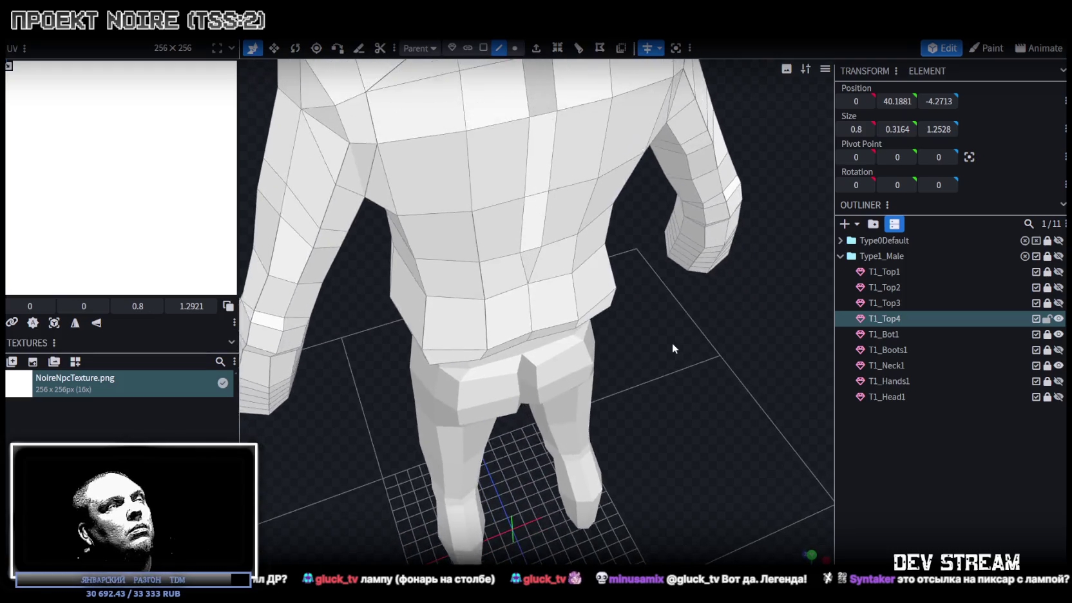
{"action": "key", "text": "z"}
{"action": "key", "text": "z"}
{"action": "key", "text": "z"}
{"action": "mouse_move", "coordinate": [724, 443]}
{"action": "left_mouse_down"}
{"action": "mouse_move", "coordinate": [684, 431]}
{"action": "mouse_move", "coordinate": [774, 505]}
{"action": "mouse_move", "coordinate": [934, 332]}
{"action": "mouse_move", "coordinate": [690, 408]}
{"action": "mouse_move", "coordinate": [615, 137]}
{"action": "left_mouse_up"}
{"action": "scroll", "coordinate": [690, 408], "scroll_direction": "up", "scroll_amount": 3}
Select the column of back faces and a single shoulder edge on T1_Top4.
{"action": "key", "text": "3"}
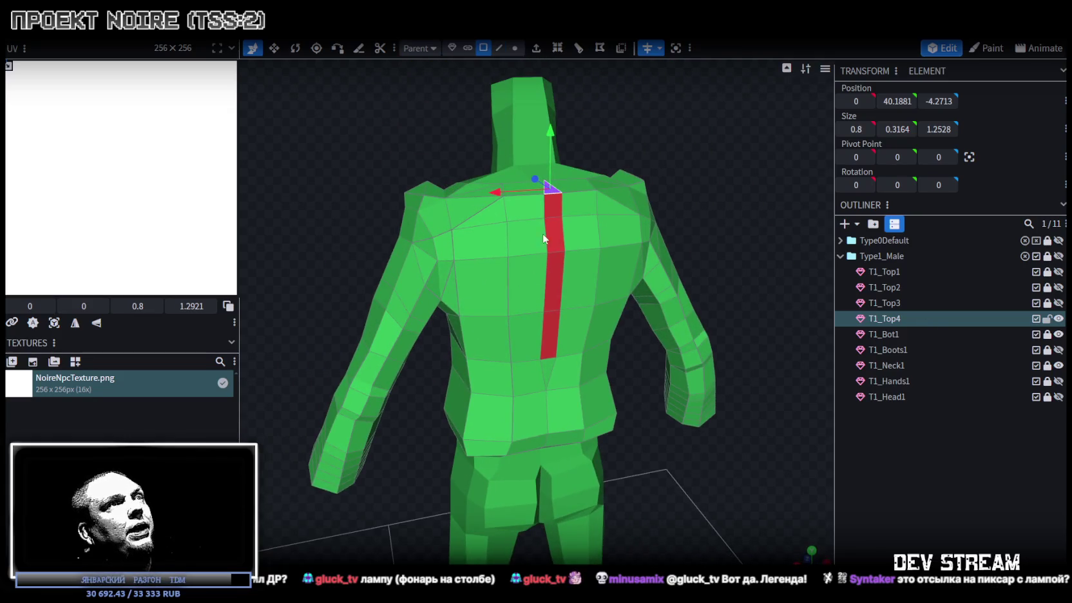
{"action": "left_click", "coordinate": [550, 338], "text": "shift"}
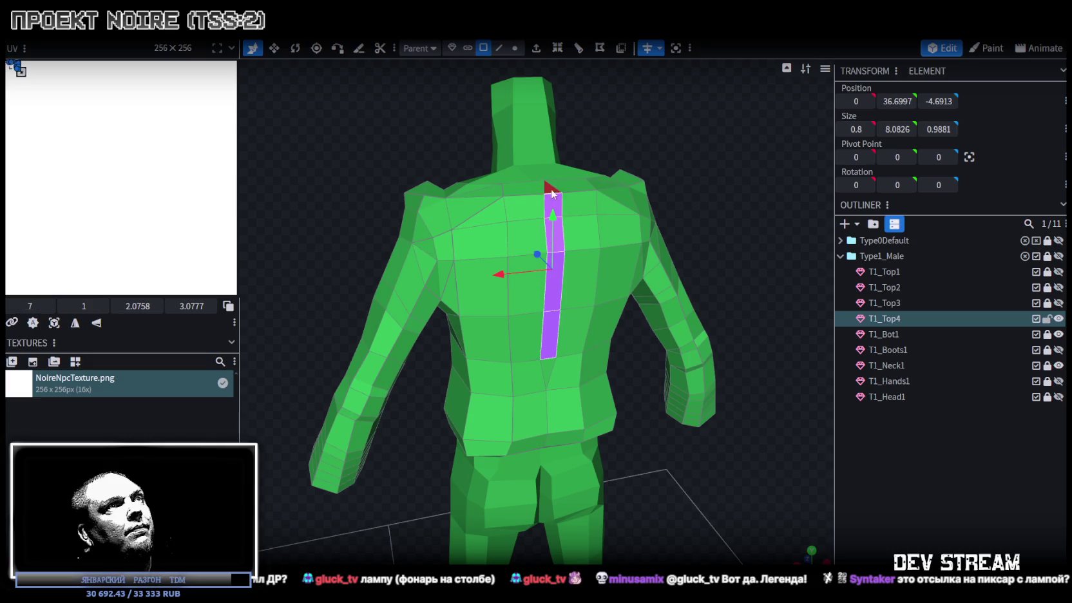
{"action": "left_click_drag", "start_coordinate": [672, 244], "coordinate": [730, 263]}
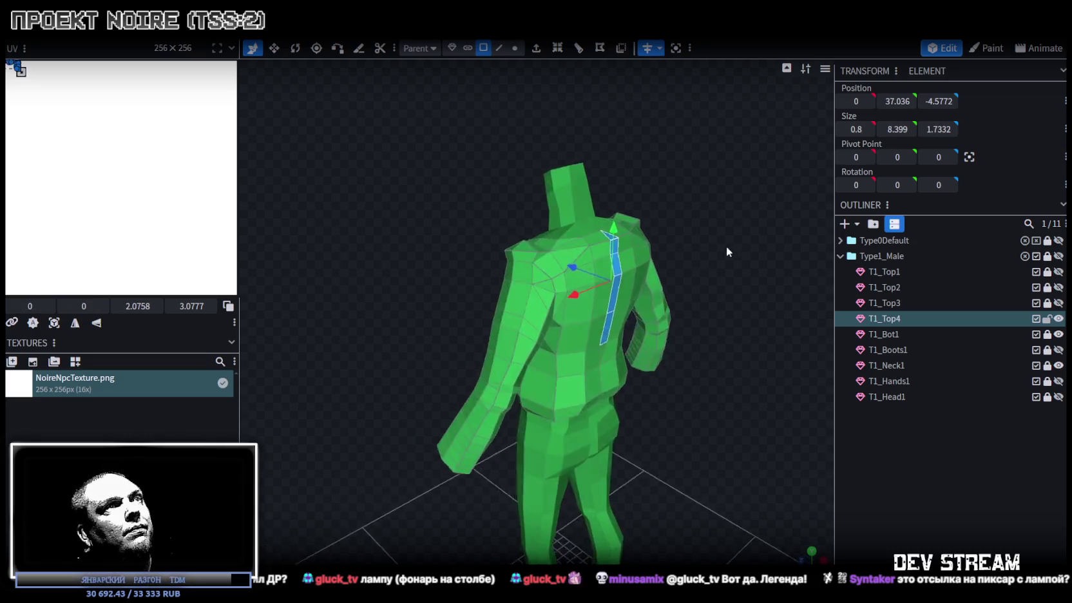
{"action": "scroll", "coordinate": [731, 263], "scroll_direction": "up", "scroll_amount": 3}
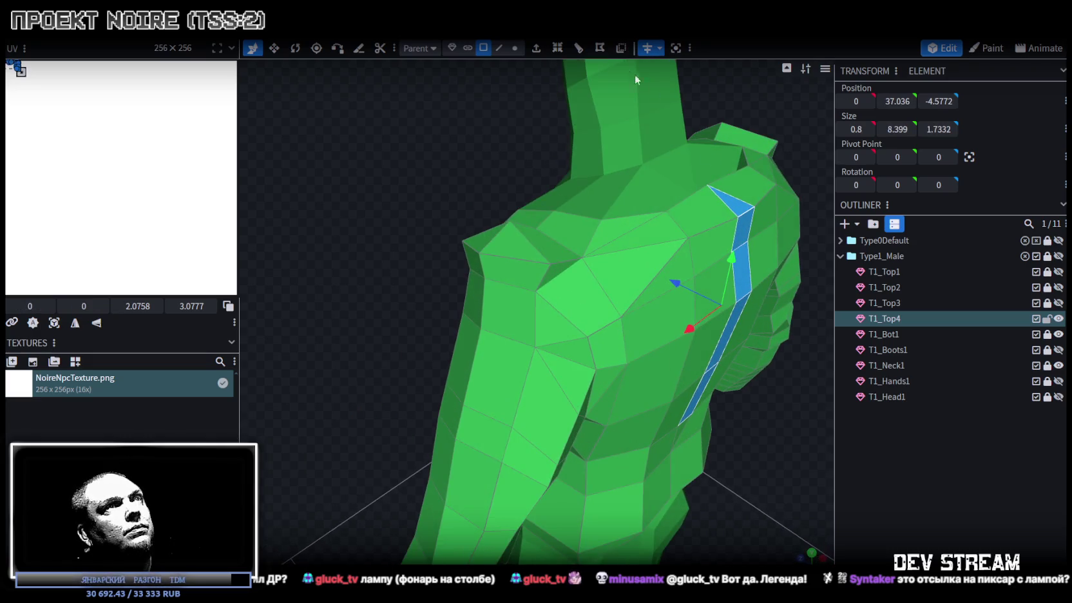
{"action": "left_click", "coordinate": [498, 47]}
{"action": "left_click", "coordinate": [744, 208]}
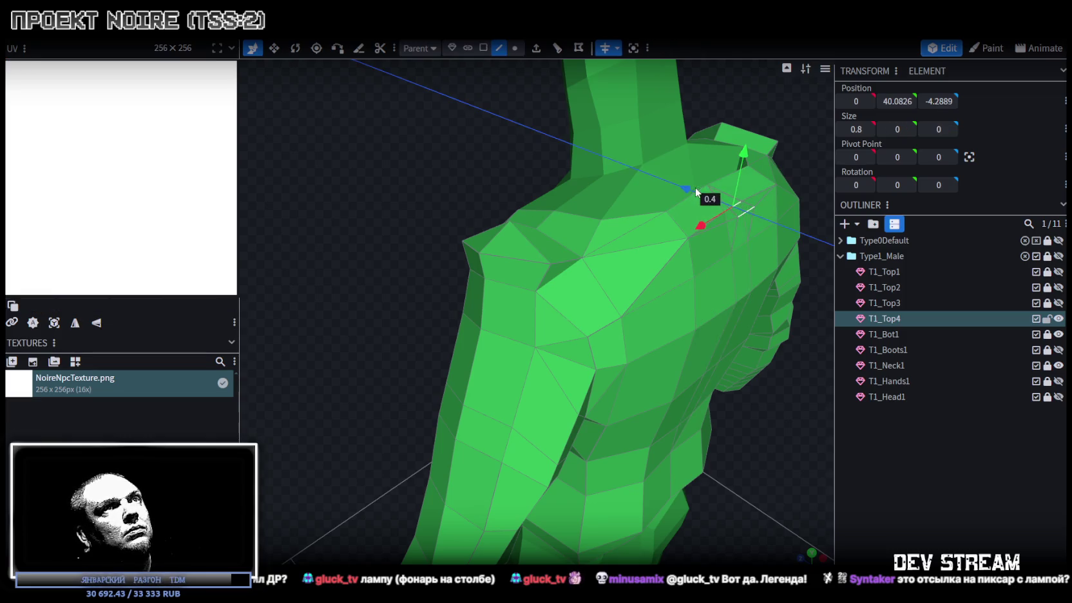
{"action": "mouse_move", "coordinate": [734, 317]}
{"action": "left_mouse_down"}
{"action": "mouse_move", "coordinate": [748, 233]}
{"action": "mouse_move", "coordinate": [733, 209]}
{"action": "mouse_move", "coordinate": [736, 254]}
{"action": "left_mouse_up"}
Select the strip of six faces running over the shoulder and down the back.
{"action": "left_click", "coordinate": [483, 48]}
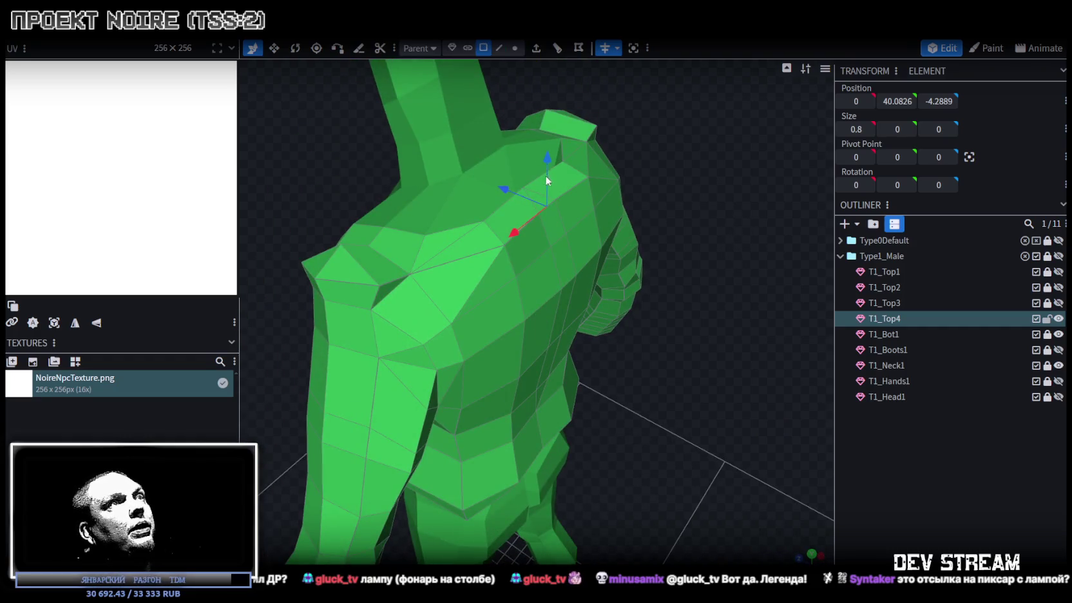
{"action": "left_click", "coordinate": [550, 204]}
{"action": "left_click", "coordinate": [558, 232], "text": "shift"}
{"action": "left_click", "coordinate": [565, 269], "text": "shift"}
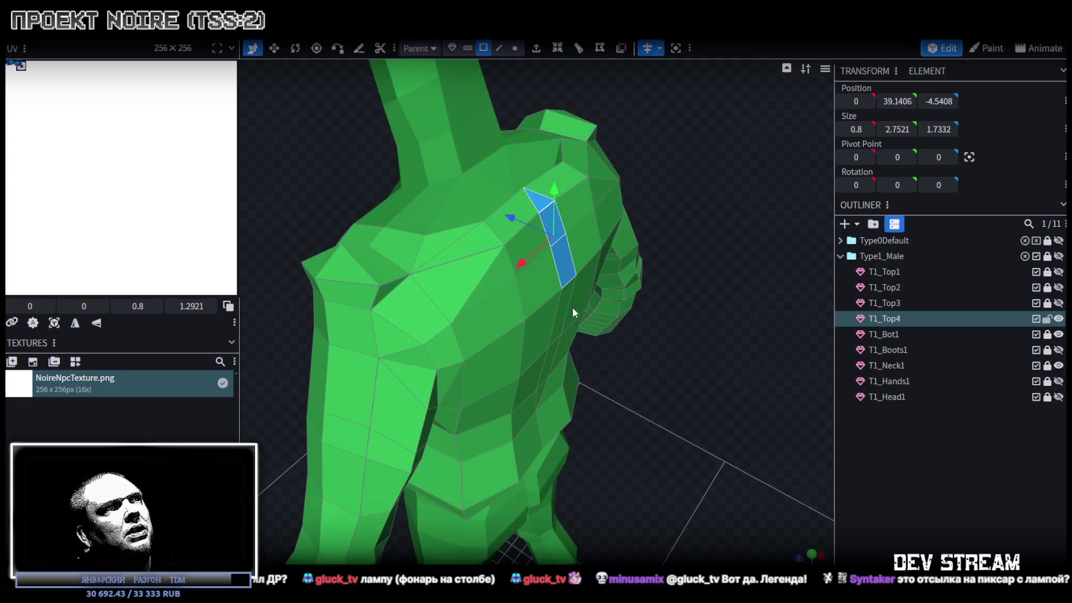
{"action": "left_click", "coordinate": [559, 316], "text": "shift"}
{"action": "left_click", "coordinate": [550, 367], "text": "shift"}
{"action": "left_click", "coordinate": [542, 391], "text": "shift"}
{"action": "mouse_move", "coordinate": [683, 351]}
{"action": "left_mouse_down"}
{"action": "mouse_move", "coordinate": [711, 338]}
{"action": "mouse_move", "coordinate": [713, 349]}
{"action": "left_mouse_up"}
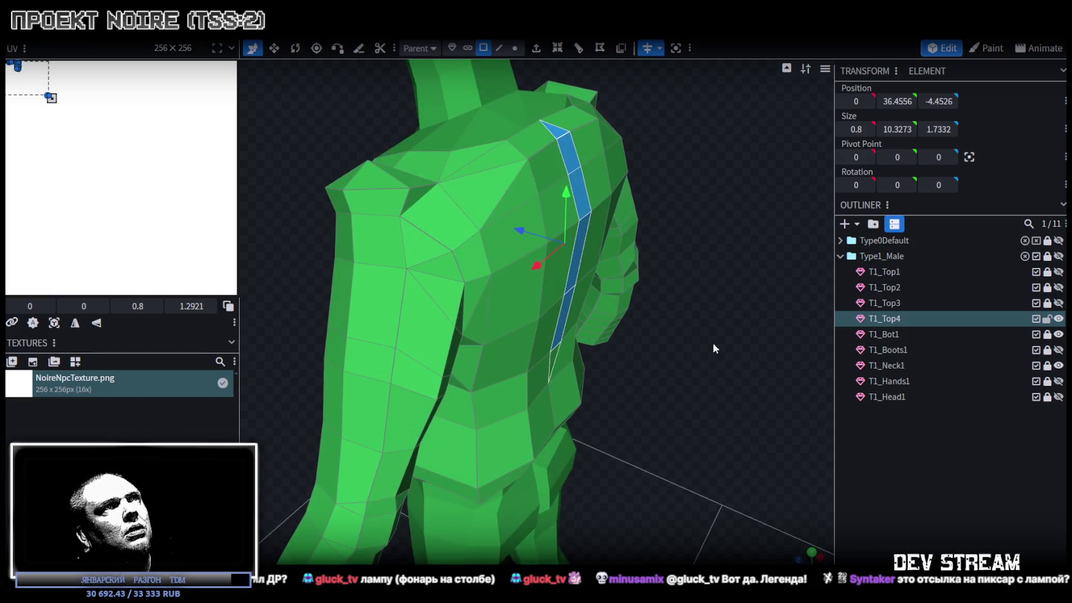
Extrude the face strip outward with an extend distance of 0.5.
{"action": "left_click", "coordinate": [536, 47]}
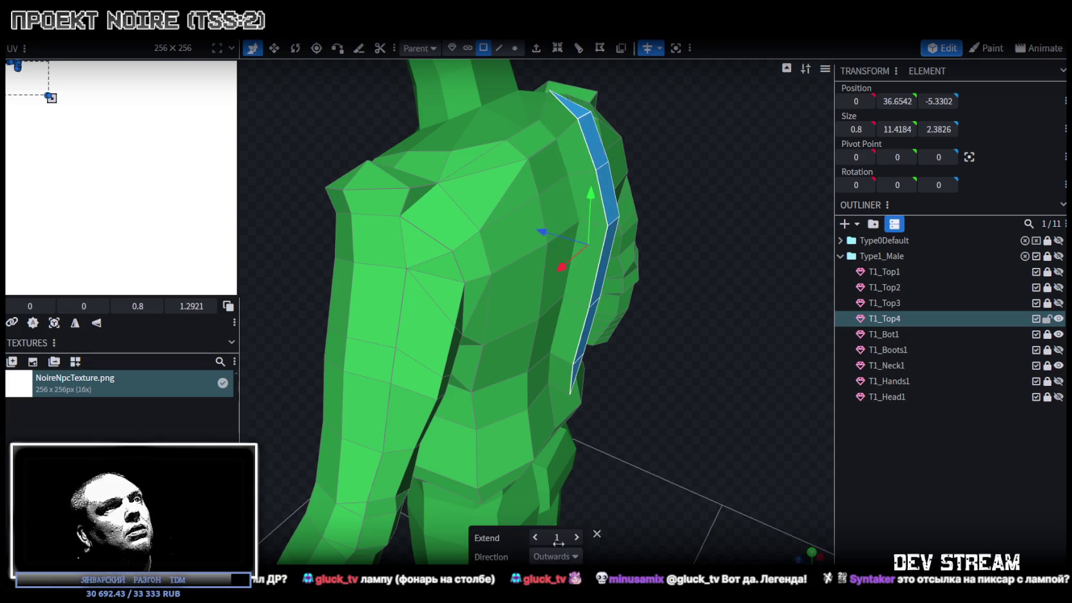
{"action": "left_click", "coordinate": [537, 537]}
{"action": "left_click", "coordinate": [537, 537]}
{"action": "left_click_drag", "start_coordinate": [689, 444], "coordinate": [699, 474]}
{"action": "scroll", "coordinate": [692, 465], "scroll_direction": "up", "scroll_amount": 3}
Select two vertices at the top end of the extruded strip and bring up their actions.
{"action": "left_click", "coordinate": [515, 48]}
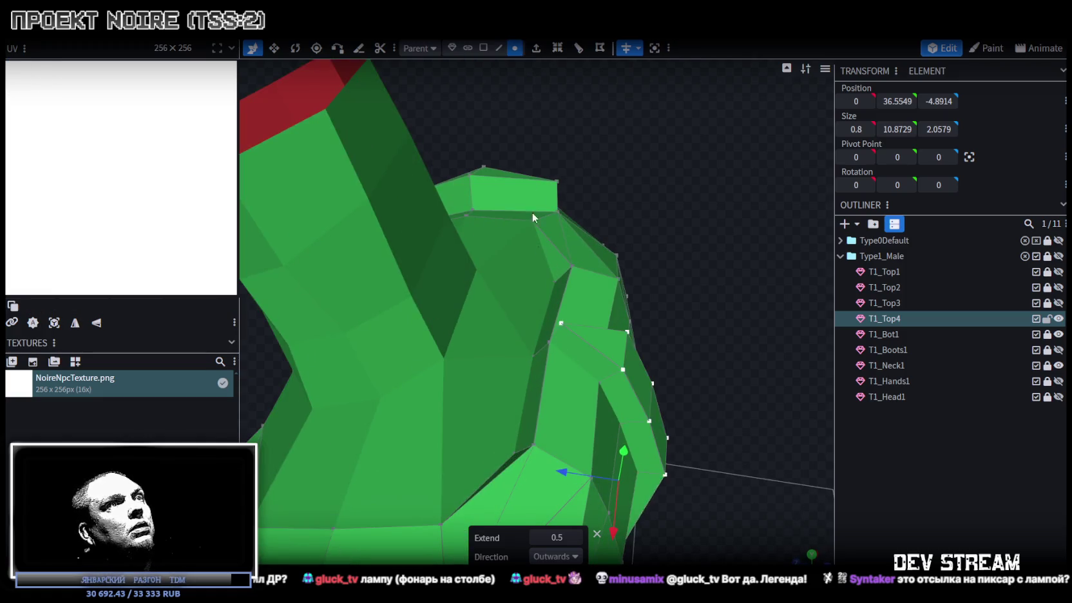
{"action": "left_click_drag", "start_coordinate": [532, 212], "coordinate": [556, 348]}
{"action": "left_click", "coordinate": [555, 350]}
{"action": "left_click", "coordinate": [573, 323], "text": "shift"}
{"action": "right_click", "coordinate": [573, 324]}
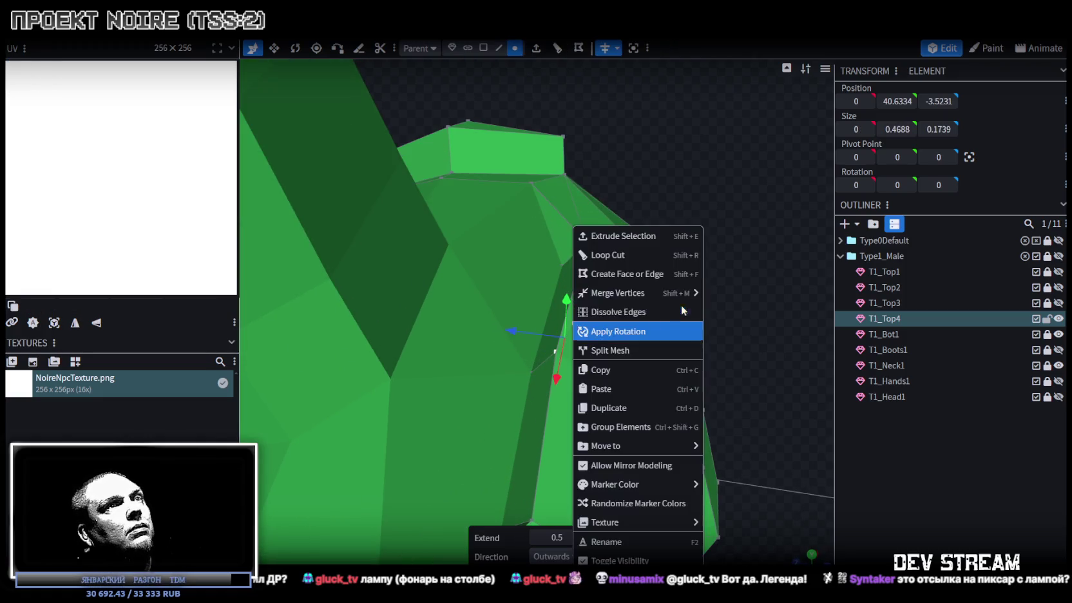
Merge the two vertices at the strip's top into one point with Merge All, then review the torso.
{"action": "left_click", "coordinate": [734, 293]}
{"action": "left_click_drag", "start_coordinate": [747, 303], "coordinate": [723, 266]}
{"action": "scroll", "coordinate": [715, 284], "scroll_direction": "down", "scroll_amount": 5}
{"action": "left_click_drag", "start_coordinate": [700, 302], "coordinate": [734, 279]}
{"action": "key", "text": "ctrl+a"}
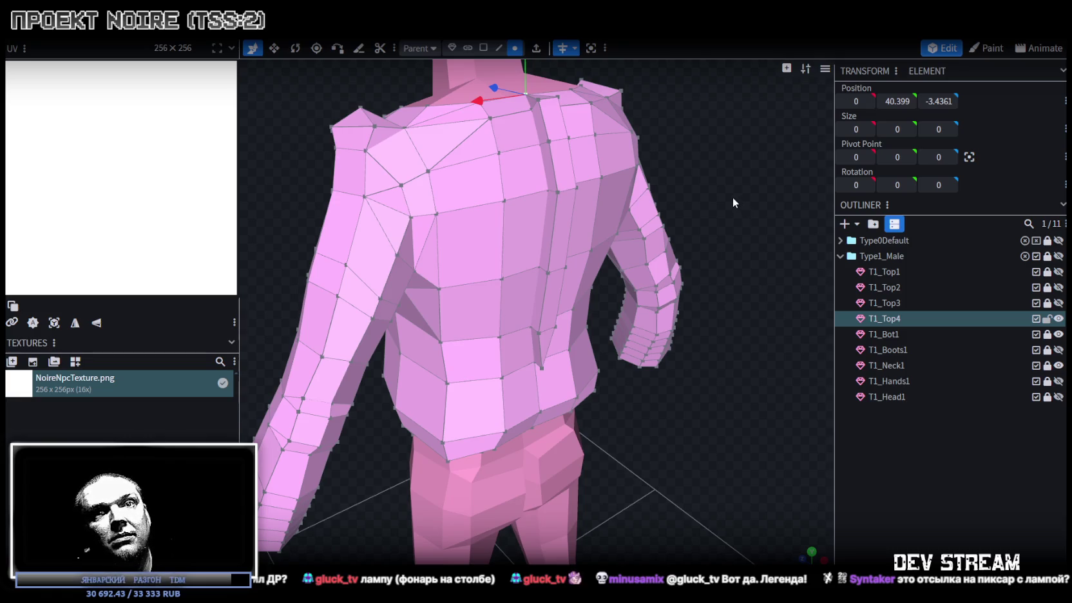
Select the back face strip and narrow it toward zero width.
{"action": "left_click_drag", "start_coordinate": [727, 197], "coordinate": [710, 335]}
{"action": "left_click", "coordinate": [483, 47]}
{"action": "left_click_drag", "start_coordinate": [528, 264], "coordinate": [535, 420]}
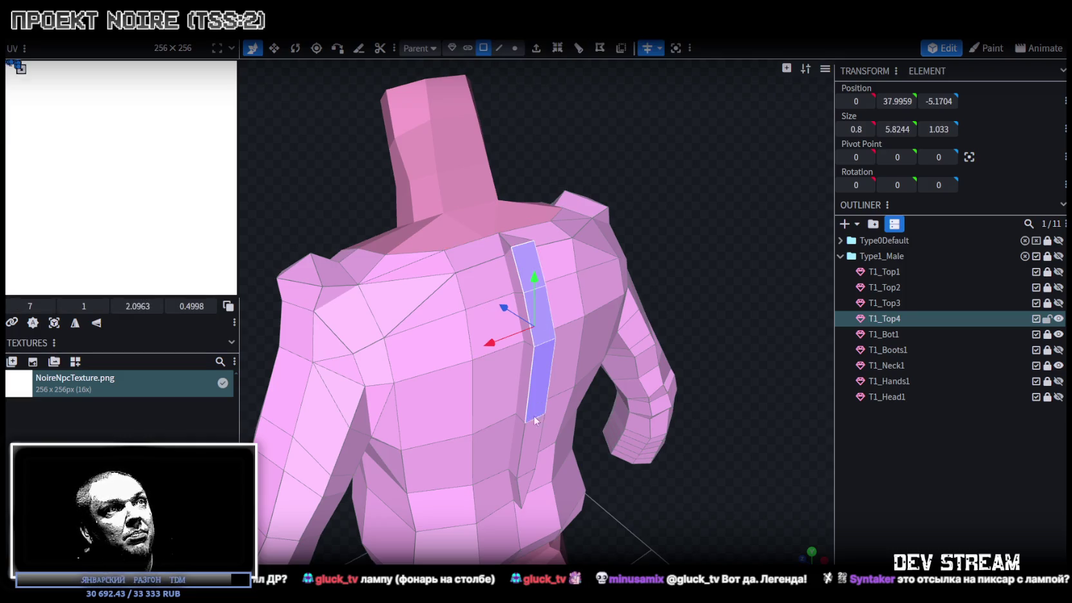
{"action": "left_click_drag", "start_coordinate": [753, 462], "coordinate": [647, 293]}
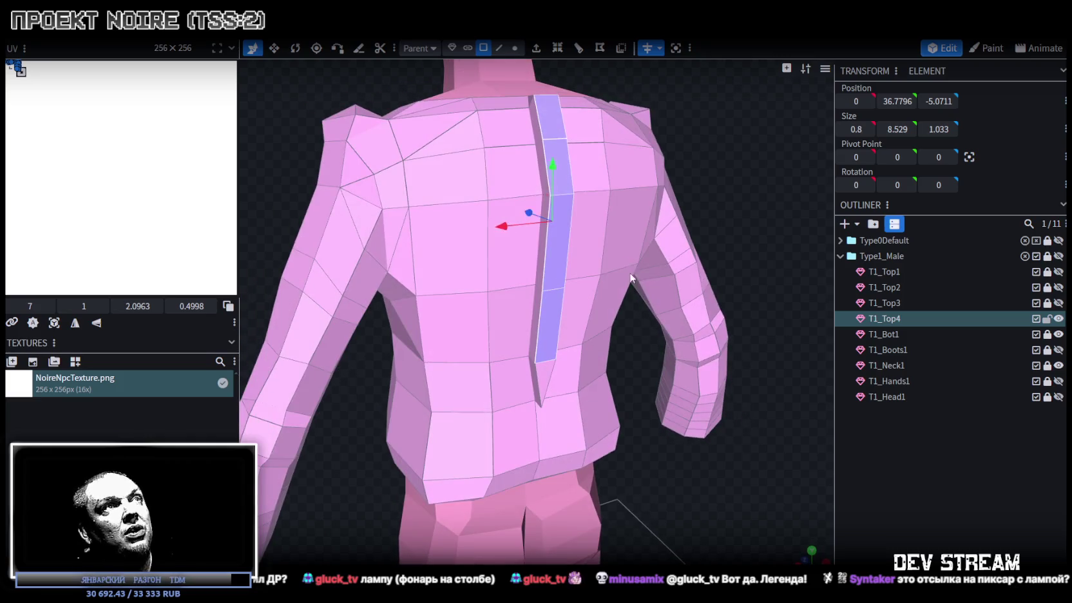
{"action": "key", "text": "v"}
{"action": "left_click_drag", "start_coordinate": [602, 224], "coordinate": [596, 226]}
{"action": "mouse_move", "coordinate": [695, 144]}
{"action": "left_mouse_down"}
{"action": "mouse_move", "coordinate": [720, 205]}
{"action": "mouse_move", "coordinate": [699, 164]}
{"action": "mouse_move", "coordinate": [683, 176]}
{"action": "left_mouse_up"}
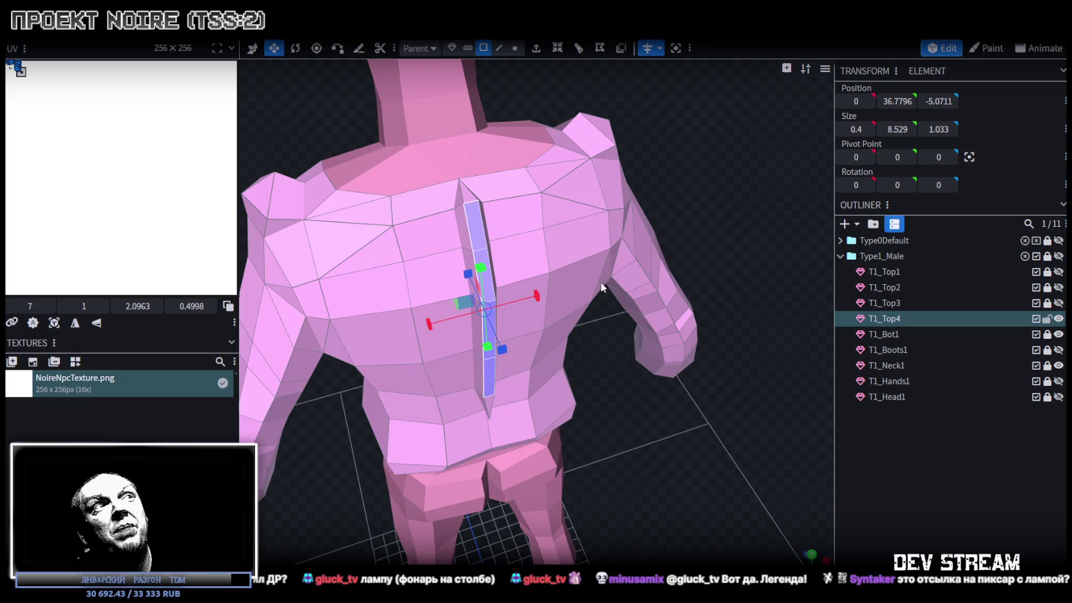
{"action": "mouse_move", "coordinate": [538, 296]}
{"action": "left_mouse_down"}
{"action": "mouse_move", "coordinate": [541, 304]}
{"action": "mouse_move", "coordinate": [469, 327]}
{"action": "left_mouse_up"}
{"action": "mouse_move", "coordinate": [616, 338]}
{"action": "left_mouse_down"}
{"action": "mouse_move", "coordinate": [614, 365]}
{"action": "mouse_move", "coordinate": [678, 376]}
{"action": "mouse_move", "coordinate": [700, 355]}
{"action": "mouse_move", "coordinate": [633, 365]}
{"action": "left_mouse_up"}
{"action": "mouse_move", "coordinate": [472, 316]}
{"action": "left_mouse_down"}
{"action": "mouse_move", "coordinate": [484, 300]}
{"action": "mouse_move", "coordinate": [463, 315]}
{"action": "mouse_move", "coordinate": [506, 316]}
{"action": "left_mouse_up"}
{"action": "scroll", "coordinate": [591, 343], "scroll_direction": "down", "scroll_amount": 5}
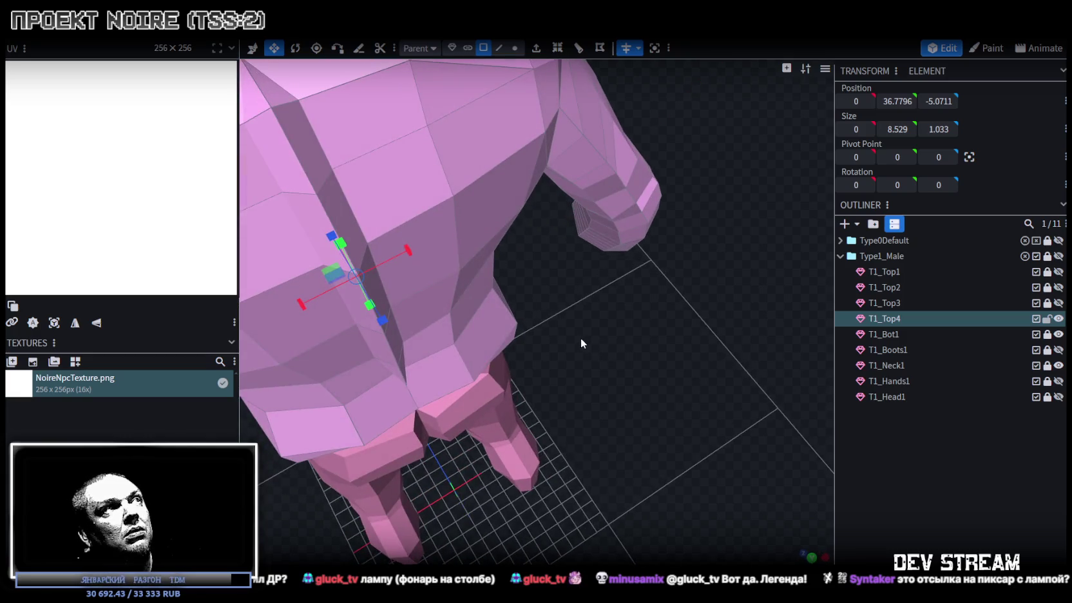
{"action": "scroll", "coordinate": [666, 377], "scroll_direction": "up", "scroll_amount": 5}
Shift the selection 0.2 along X, then select the seam-top vertices for mesh actions.
{"action": "key", "text": "ctrl+z"}
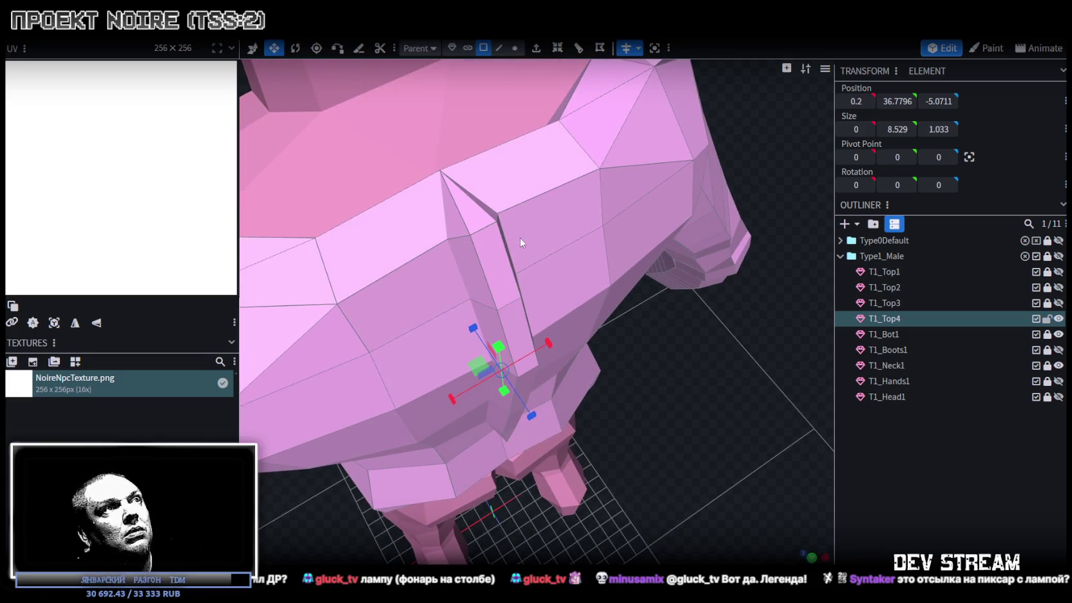
{"action": "left_click", "coordinate": [499, 48]}
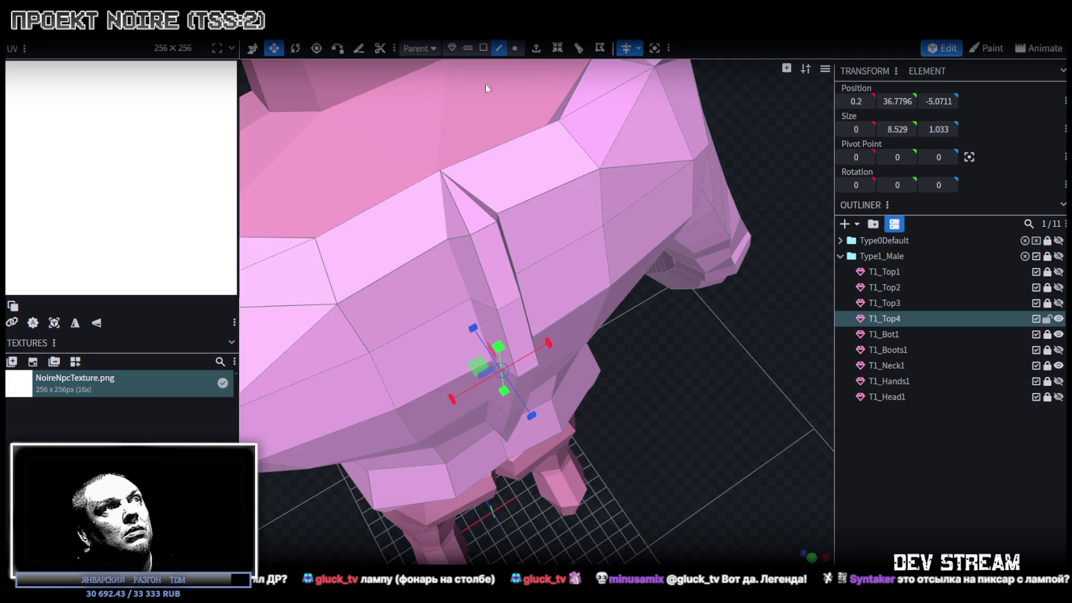
{"action": "left_click", "coordinate": [484, 232]}
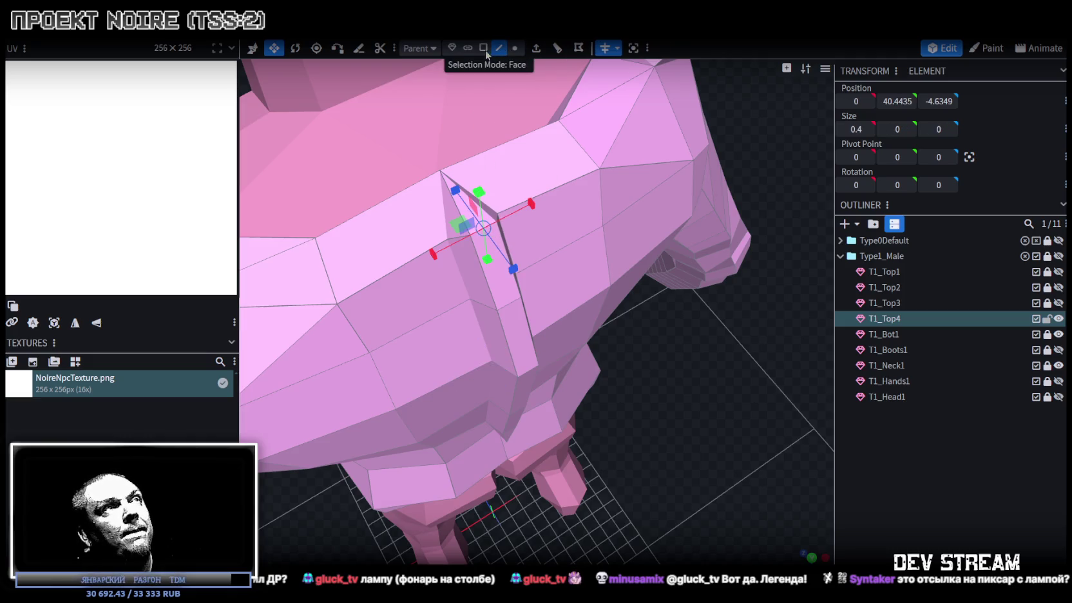
{"action": "scroll", "coordinate": [518, 173], "scroll_direction": "up", "scroll_amount": 3}
{"action": "left_click", "coordinate": [514, 48]}
{"action": "right_click", "coordinate": [477, 161]}
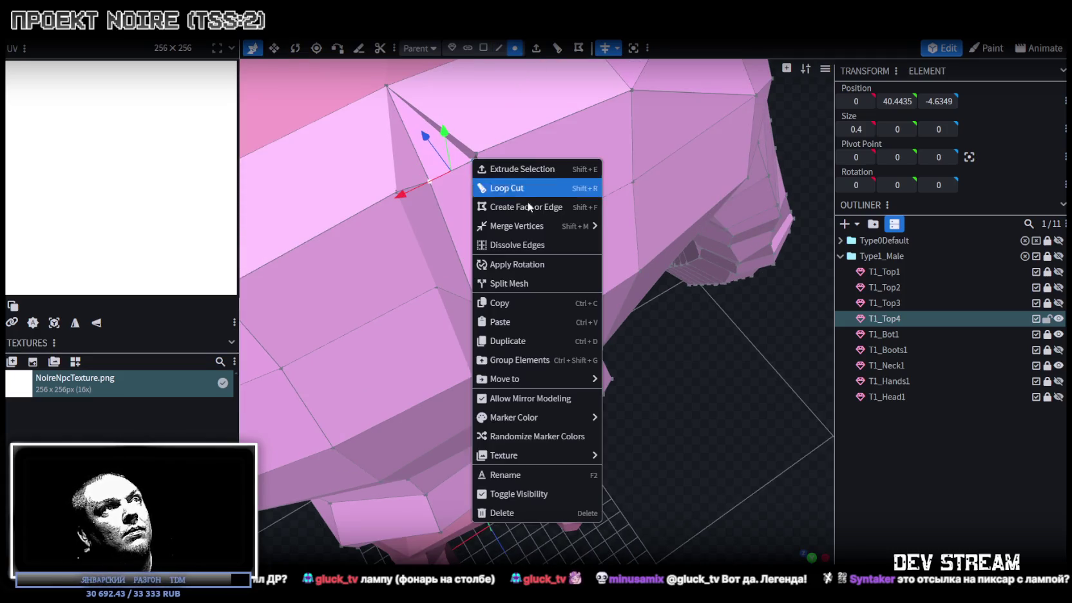
Merge the selected seam-top vertices and pick the upper seam vertex.
{"action": "left_click", "coordinate": [644, 244]}
{"action": "left_click", "coordinate": [514, 284]}
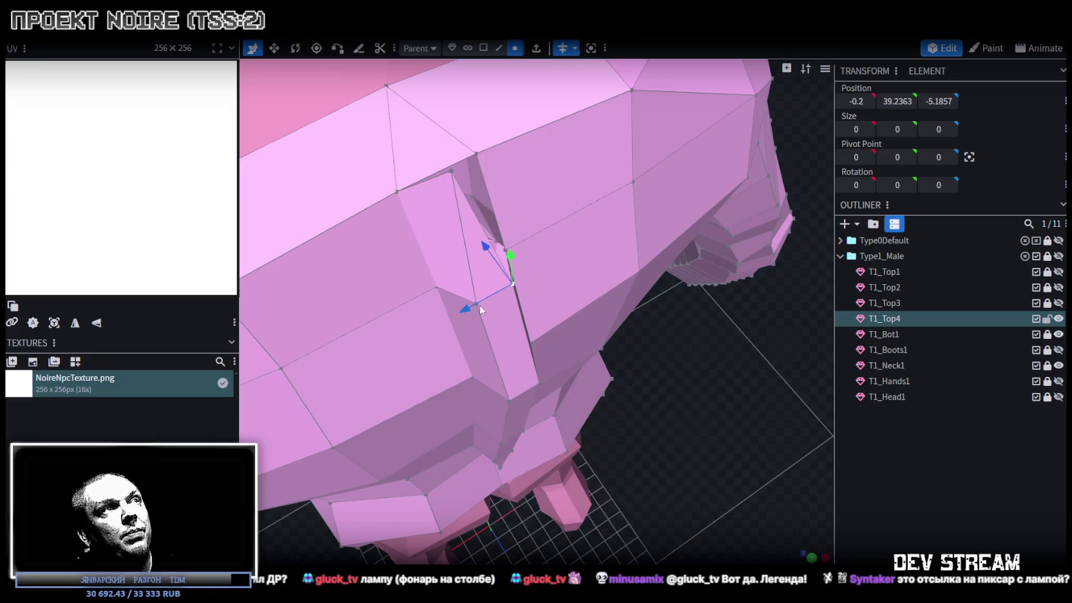
{"action": "left_click", "coordinate": [450, 171]}
{"action": "mouse_move", "coordinate": [459, 175]}
{"action": "left_mouse_down"}
{"action": "mouse_move", "coordinate": [581, 295]}
{"action": "mouse_move", "coordinate": [640, 386]}
{"action": "mouse_move", "coordinate": [693, 386]}
{"action": "mouse_move", "coordinate": [656, 350]}
{"action": "left_mouse_up"}
{"action": "scroll", "coordinate": [656, 349], "scroll_direction": "up", "scroll_amount": 2}
{"action": "scroll", "coordinate": [686, 345], "scroll_direction": "up", "scroll_amount": 3}
{"action": "scroll", "coordinate": [697, 358], "scroll_direction": "up", "scroll_amount": 2}
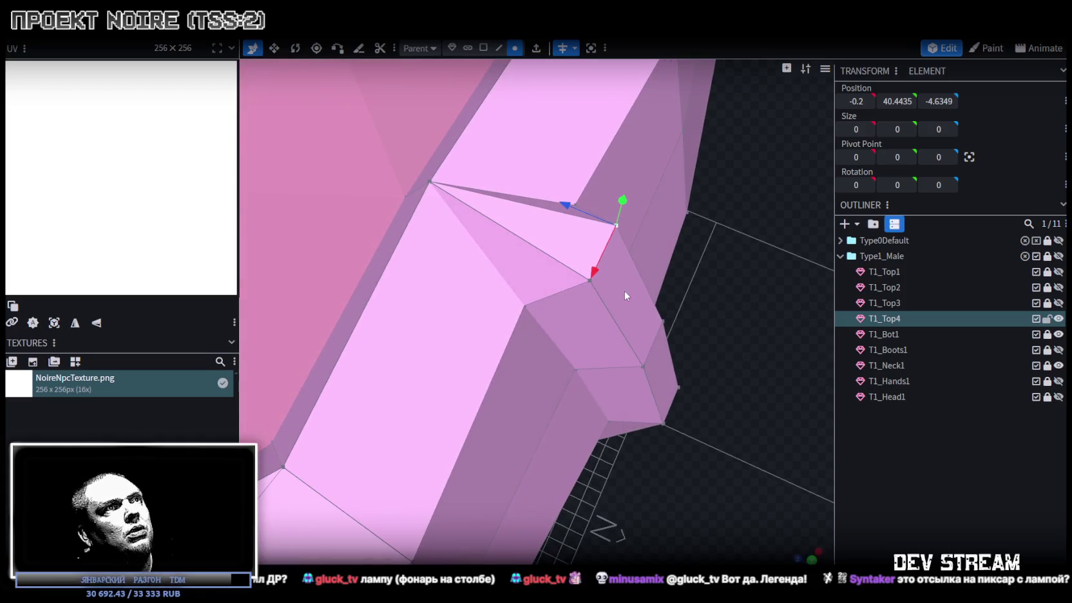
Pull two upper seam vertices to X 0.2 and dismiss the concave-quad warning.
{"action": "left_click", "coordinate": [589, 281], "text": "shift"}
{"action": "key", "text": "v"}
{"action": "left_click_drag", "start_coordinate": [582, 293], "coordinate": [568, 308]}
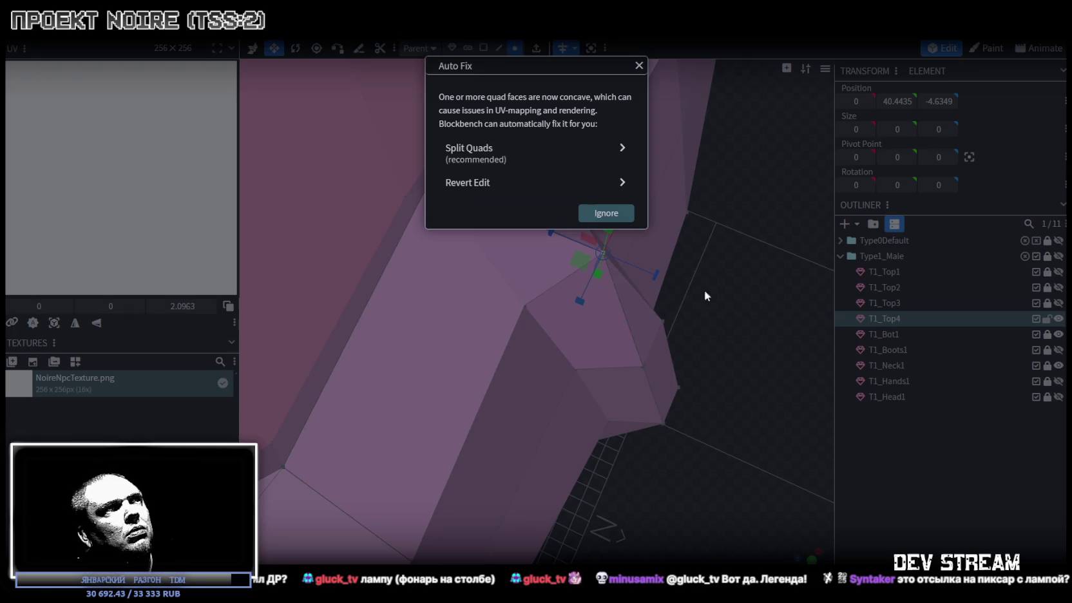
{"action": "left_click", "coordinate": [639, 65]}
{"action": "mouse_move", "coordinate": [675, 140]}
{"action": "left_mouse_down"}
{"action": "mouse_move", "coordinate": [664, 322]}
{"action": "mouse_move", "coordinate": [608, 299]}
{"action": "mouse_move", "coordinate": [680, 349]}
{"action": "mouse_move", "coordinate": [487, 371]}
{"action": "mouse_move", "coordinate": [393, 349]}
{"action": "mouse_move", "coordinate": [441, 363]}
{"action": "left_mouse_up"}
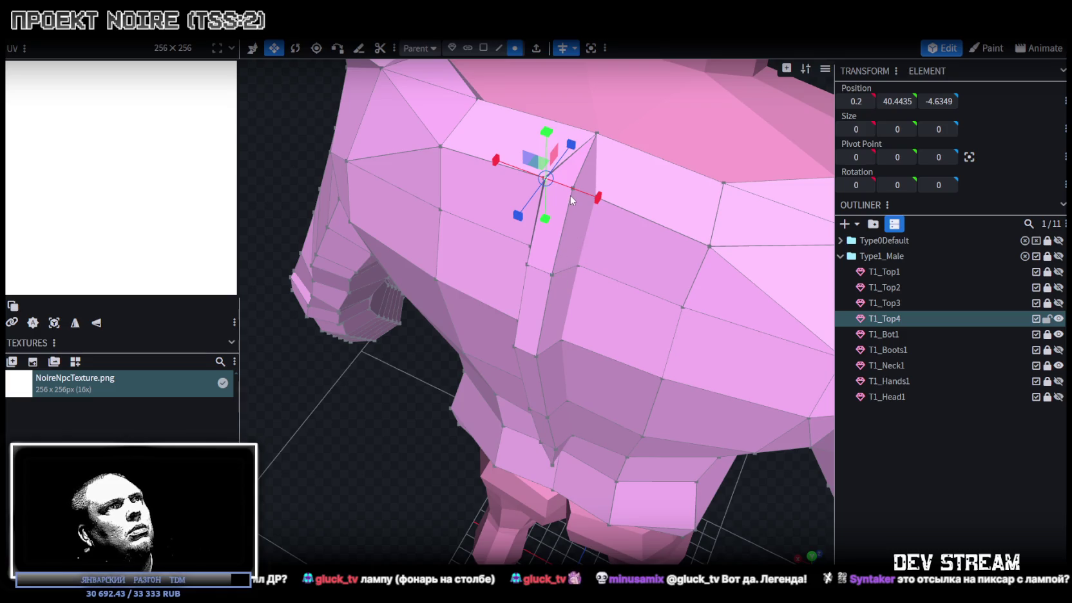
Nudge a seam vertex to X -0.2 and select the opposite pair of seam vertices.
{"action": "left_click_drag", "start_coordinate": [572, 188], "coordinate": [573, 191]}
{"action": "key", "text": "v"}
{"action": "left_click", "coordinate": [544, 179]}
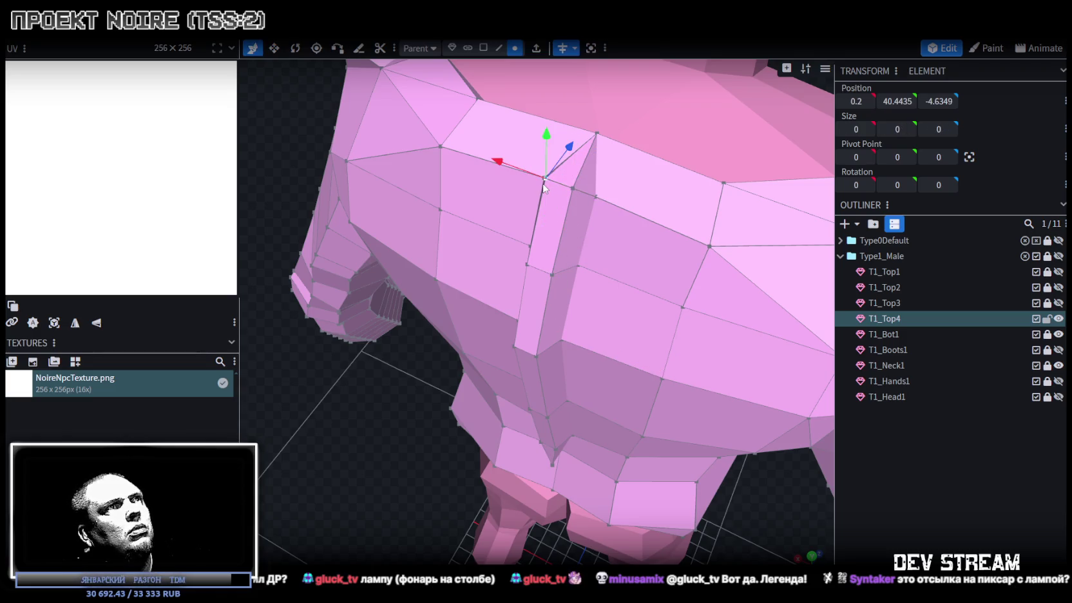
{"action": "left_click", "coordinate": [572, 188]}
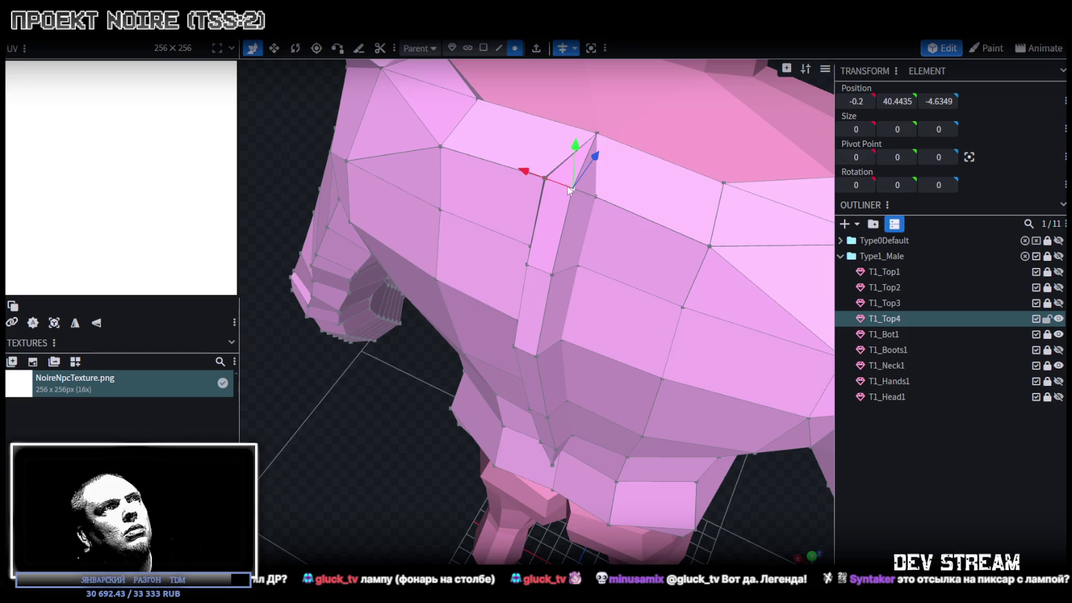
{"action": "scroll", "coordinate": [538, 288], "scroll_direction": "up", "scroll_amount": 3}
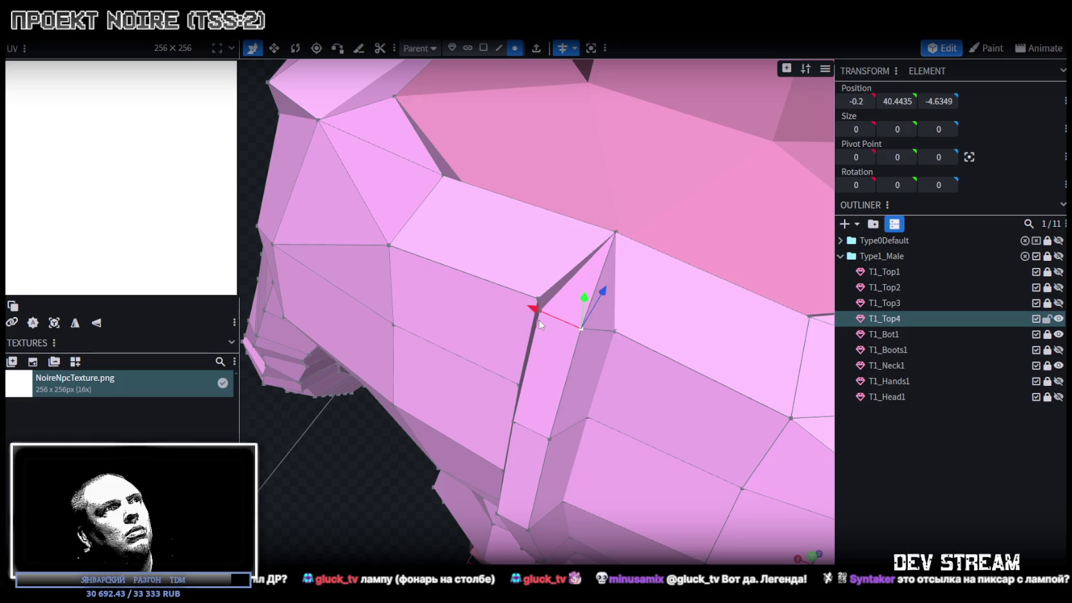
{"action": "left_click", "coordinate": [540, 312], "text": "shift"}
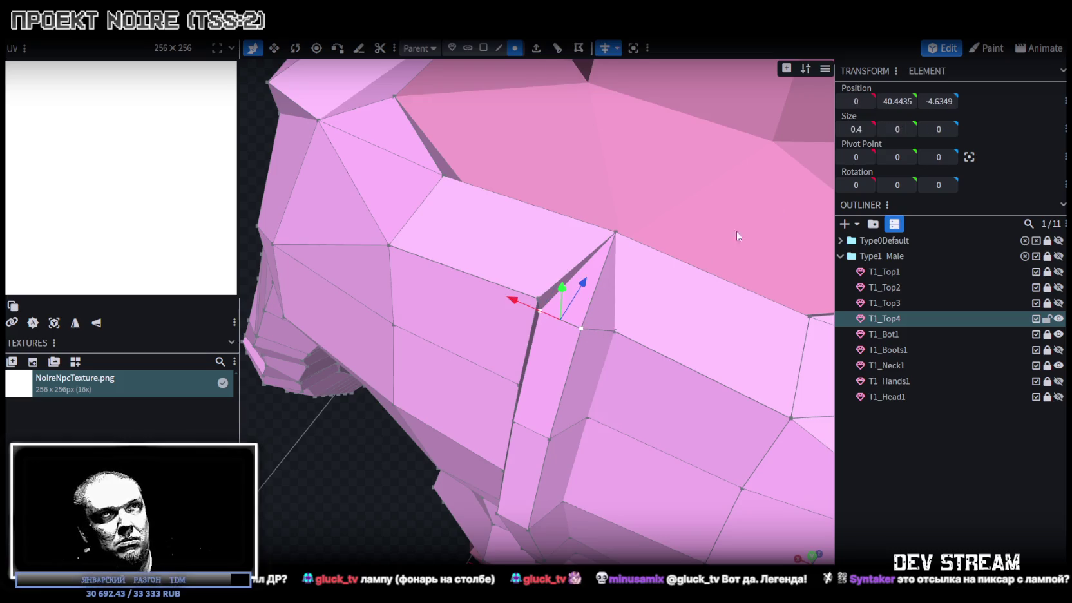
Bring both vertices together on the X 0 centre line, leaving the concave quads unsplit.
{"action": "key", "text": "v"}
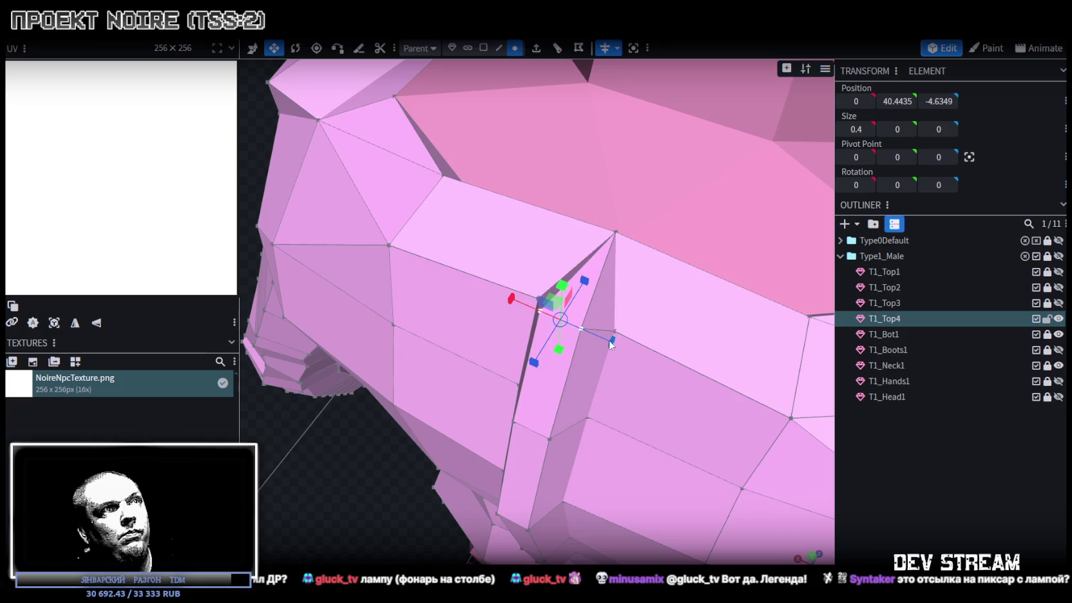
{"action": "left_click_drag", "start_coordinate": [611, 344], "coordinate": [398, 275]}
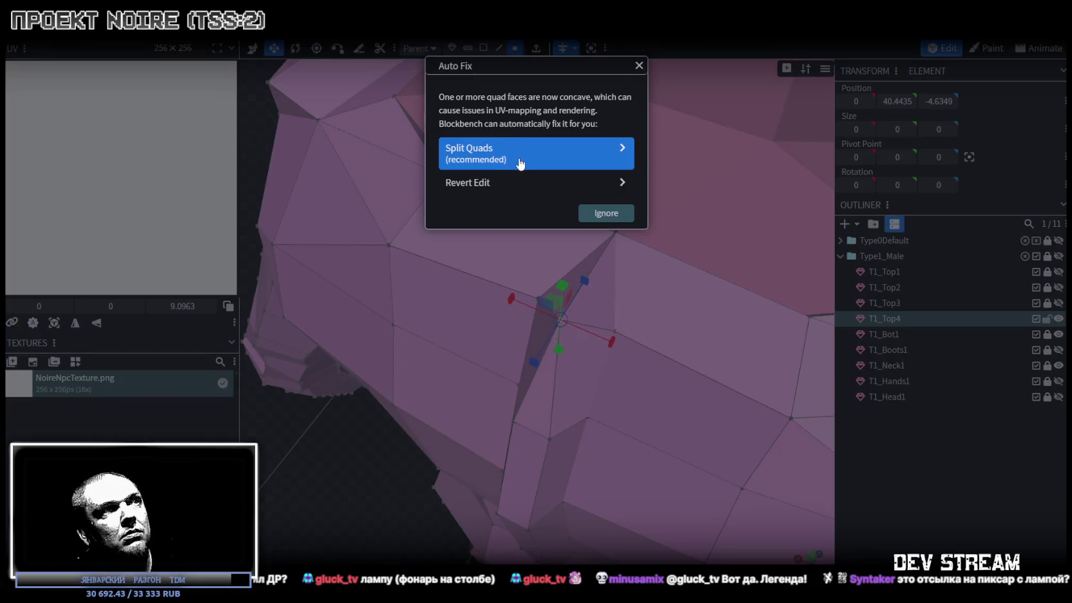
{"action": "left_click", "coordinate": [639, 66]}
{"action": "mouse_move", "coordinate": [641, 69]}
{"action": "left_mouse_down"}
{"action": "mouse_move", "coordinate": [390, 440]}
{"action": "mouse_move", "coordinate": [406, 412]}
{"action": "left_mouse_up"}
{"action": "left_click", "coordinate": [483, 47]}
{"action": "left_click", "coordinate": [587, 338]}
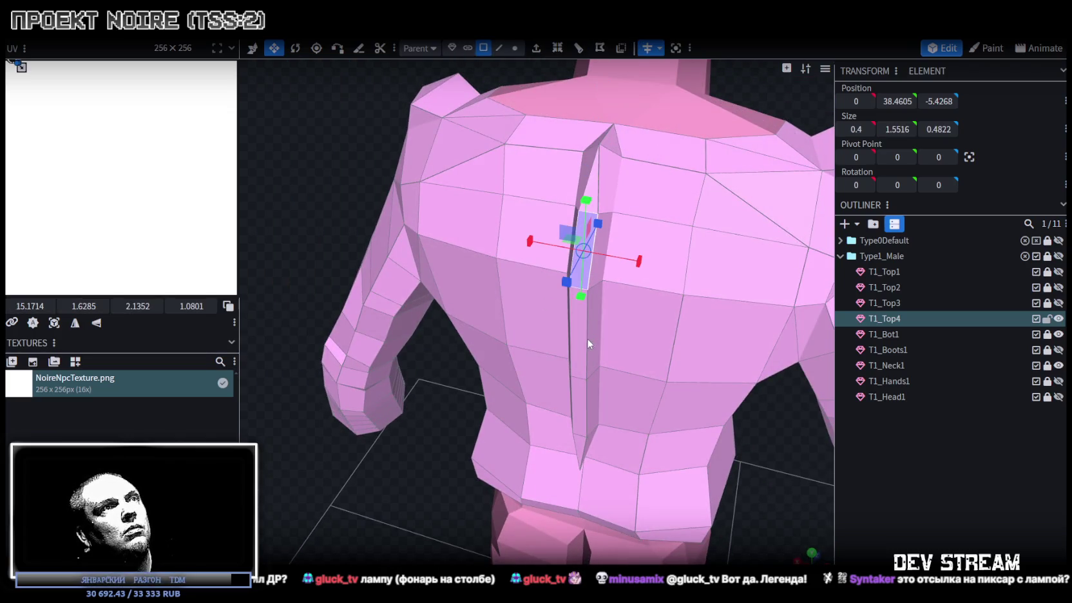
Select the longer spine face, then select every vertex of the jacket.
{"action": "left_click", "coordinate": [580, 451]}
{"action": "scroll", "coordinate": [388, 316], "scroll_direction": "down", "scroll_amount": 5}
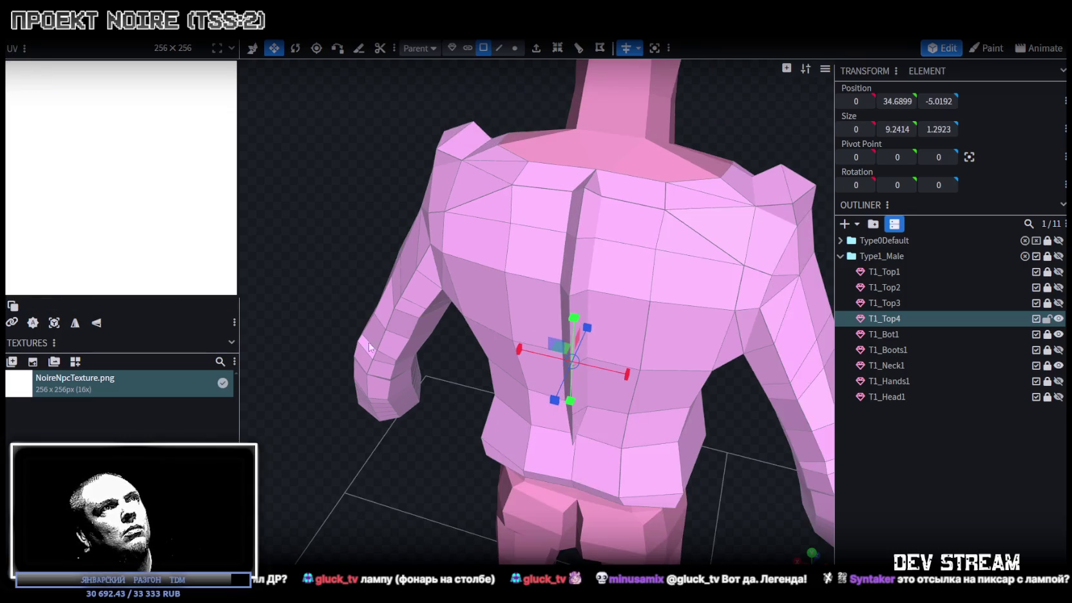
{"action": "left_click", "coordinate": [514, 48]}
{"action": "key", "text": "ctrl+a"}
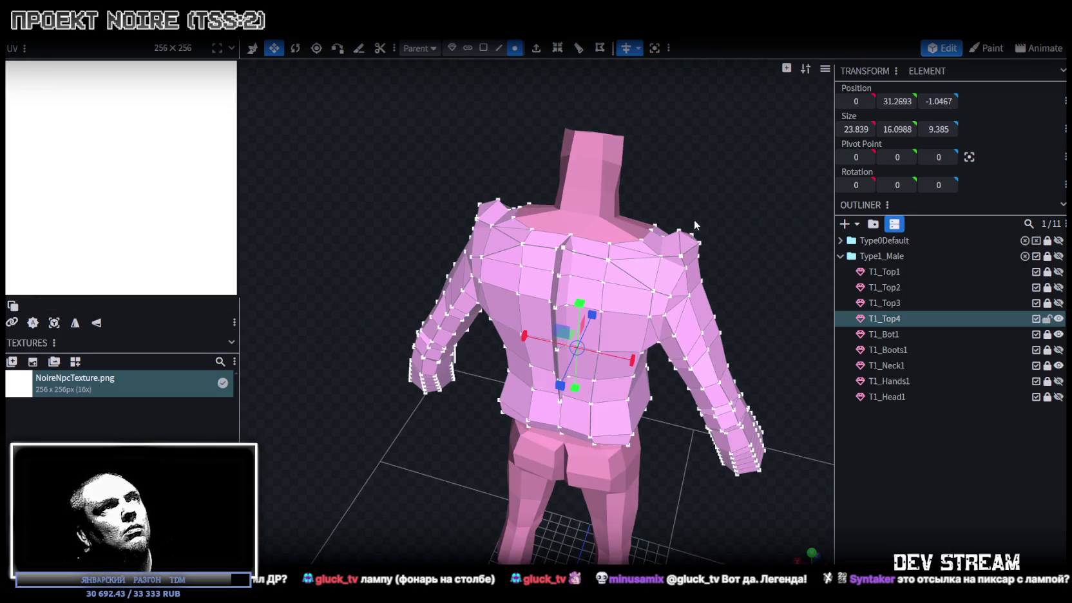
{"action": "left_click_drag", "start_coordinate": [561, 333], "coordinate": [608, 260]}
{"action": "key", "text": "v"}
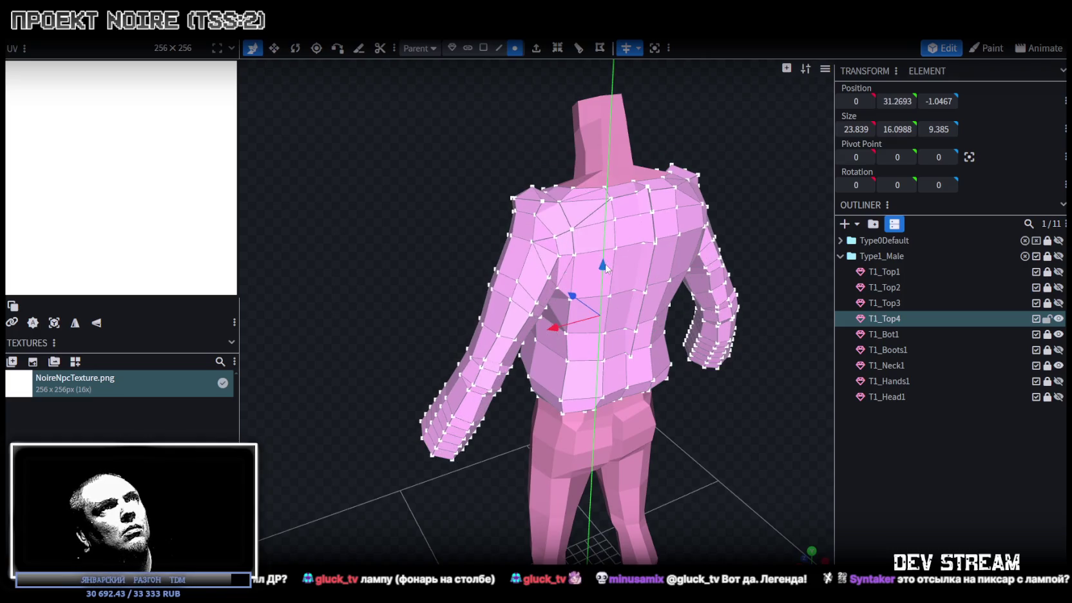
Select a vertex at the collar edge and bring up its mesh actions.
{"action": "left_click_drag", "start_coordinate": [608, 259], "coordinate": [549, 273]}
{"action": "scroll", "coordinate": [516, 257], "scroll_direction": "up", "scroll_amount": 2}
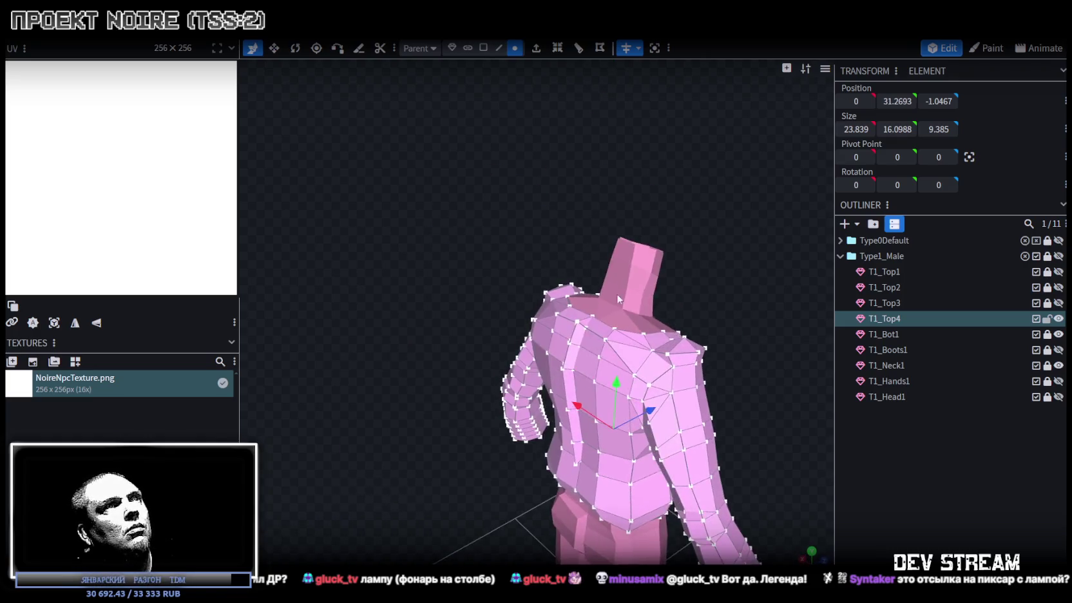
{"action": "scroll", "coordinate": [476, 240], "scroll_direction": "up", "scroll_amount": 5}
{"action": "left_click", "coordinate": [518, 269]}
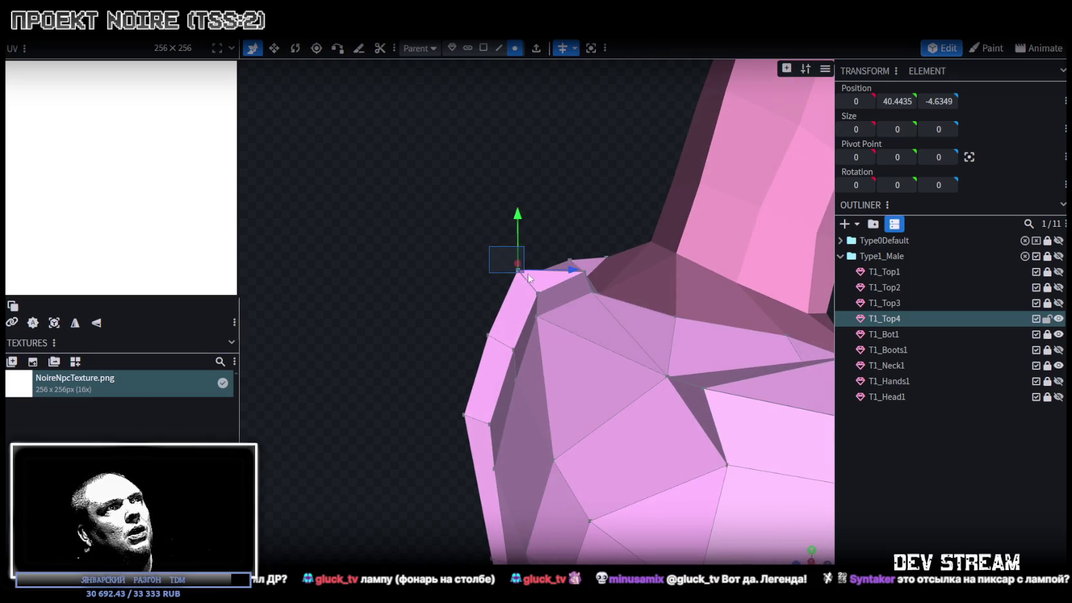
{"action": "right_click", "coordinate": [516, 270]}
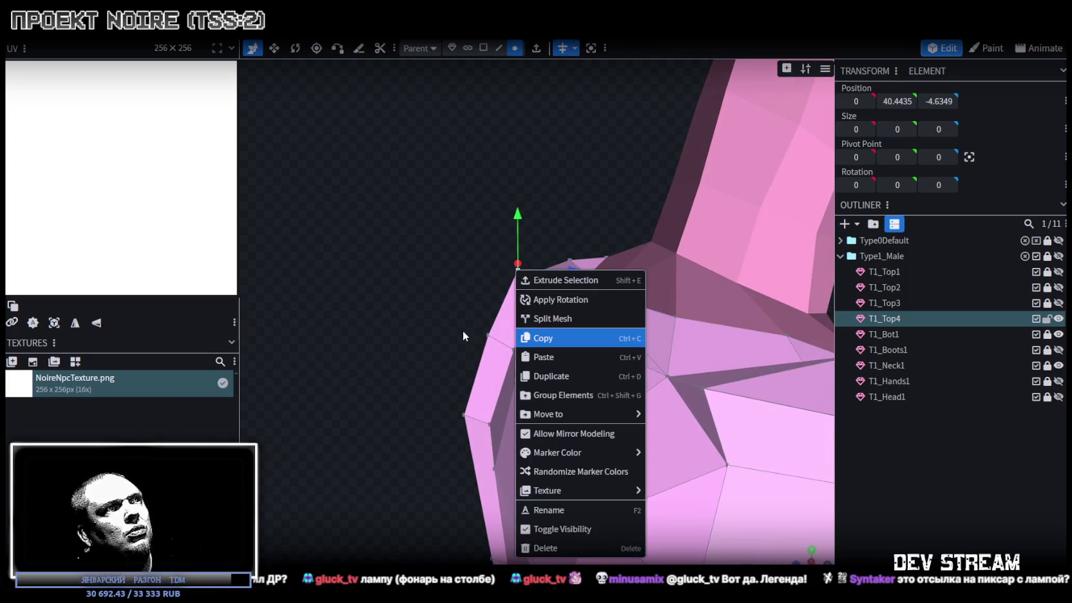
Box-select vertices around the shoulder and inspect their mesh actions.
{"action": "left_click_drag", "start_coordinate": [458, 320], "coordinate": [495, 341]}
{"action": "right_click", "coordinate": [488, 343]}
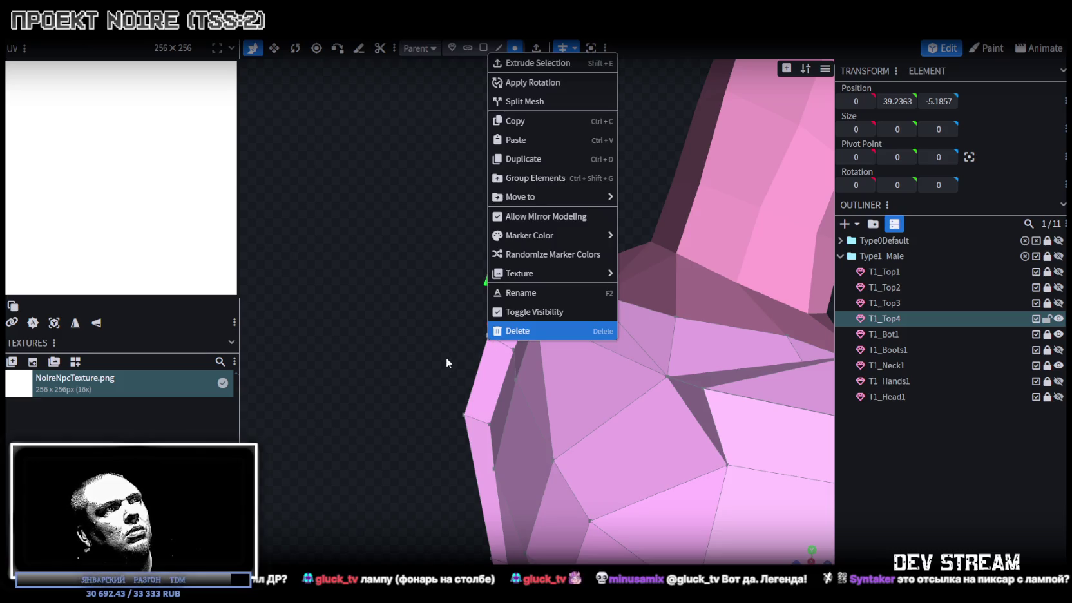
{"action": "left_click_drag", "start_coordinate": [425, 354], "coordinate": [476, 466]}
{"action": "right_click", "coordinate": [464, 417]}
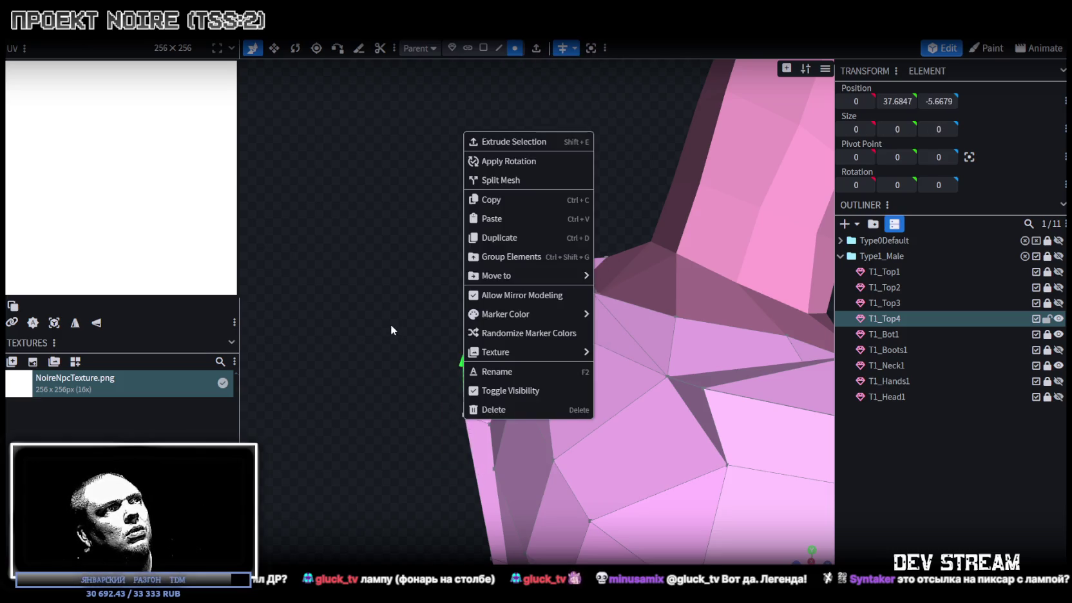
{"action": "left_click_drag", "start_coordinate": [391, 324], "coordinate": [471, 362]}
{"action": "left_click", "coordinate": [492, 380]}
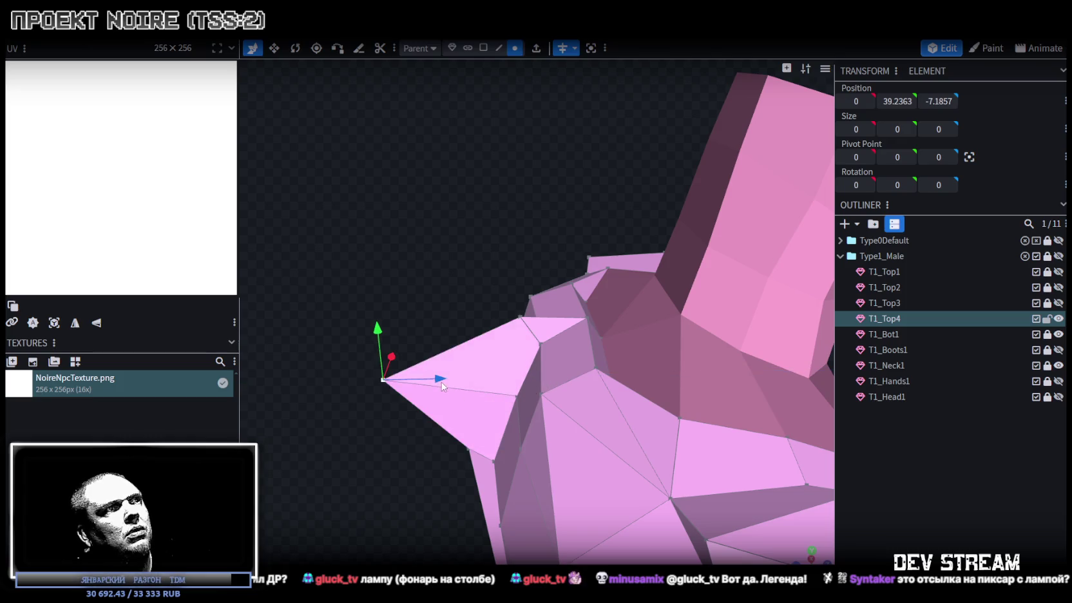
{"action": "left_click_drag", "start_coordinate": [400, 348], "coordinate": [607, 276]}
{"action": "scroll", "coordinate": [765, 496], "scroll_direction": "down", "scroll_amount": 3}
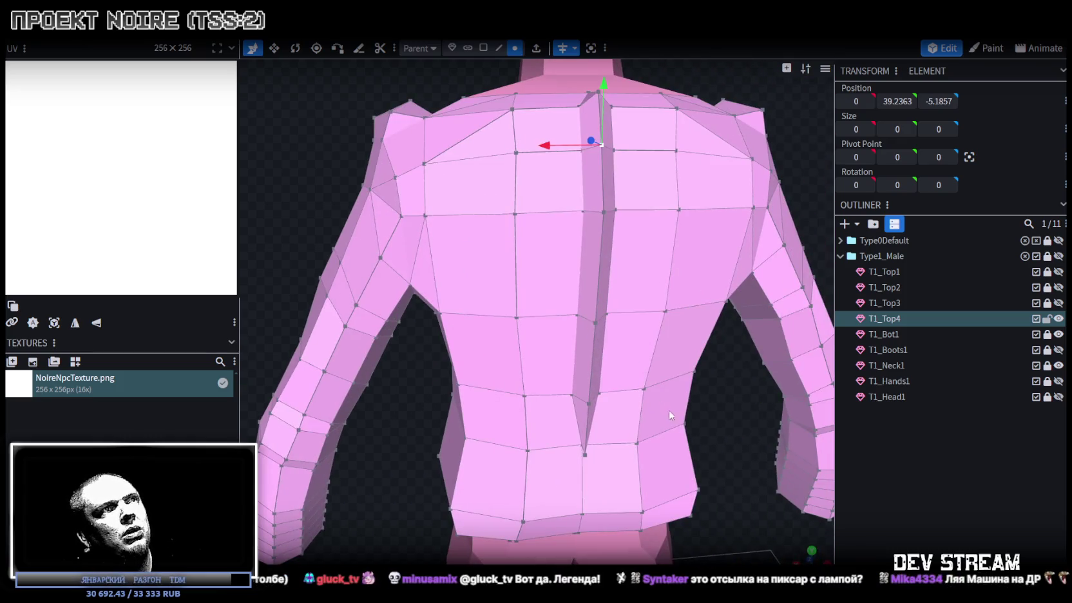
Merge the two vertices facing each other across the jacket's side gap into one.
{"action": "key", "text": "ctrl+a"}
{"action": "scroll", "coordinate": [704, 371], "scroll_direction": "up", "scroll_amount": 1}
{"action": "mouse_move", "coordinate": [718, 346]}
{"action": "left_mouse_down"}
{"action": "mouse_move", "coordinate": [654, 306]}
{"action": "mouse_move", "coordinate": [644, 357]}
{"action": "left_mouse_up"}
{"action": "left_click", "coordinate": [642, 358]}
{"action": "left_click", "coordinate": [620, 358], "text": "shift"}
{"action": "right_click", "coordinate": [620, 357]}
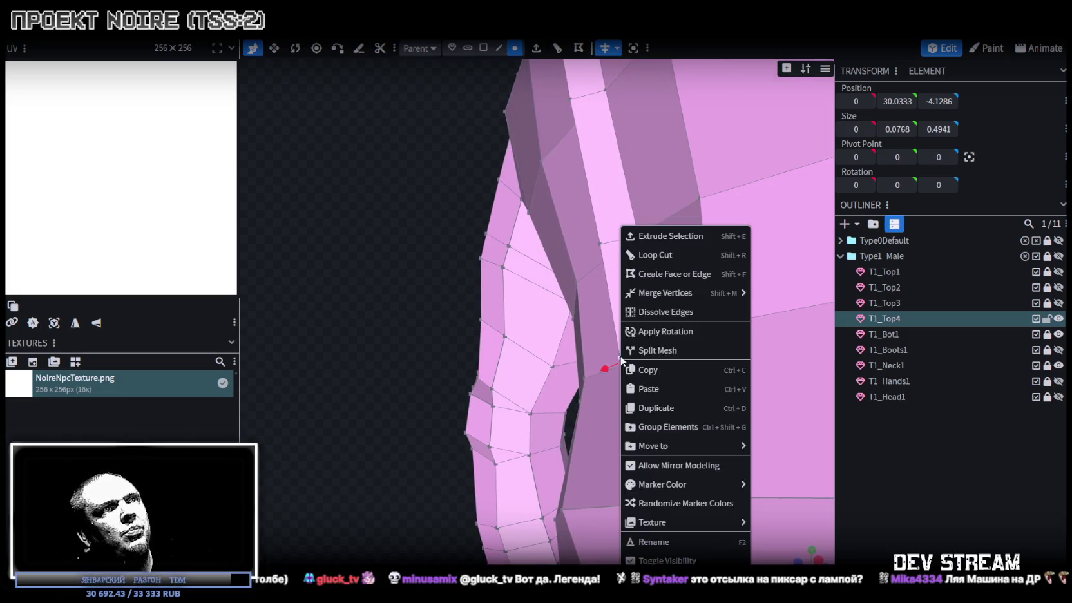
{"action": "left_click", "coordinate": [786, 294]}
{"action": "mouse_move", "coordinate": [347, 308]}
{"action": "left_mouse_down"}
{"action": "mouse_move", "coordinate": [565, 291]}
{"action": "mouse_move", "coordinate": [594, 313]}
{"action": "left_mouse_up"}
{"action": "left_click_drag", "start_coordinate": [595, 313], "coordinate": [592, 298]}
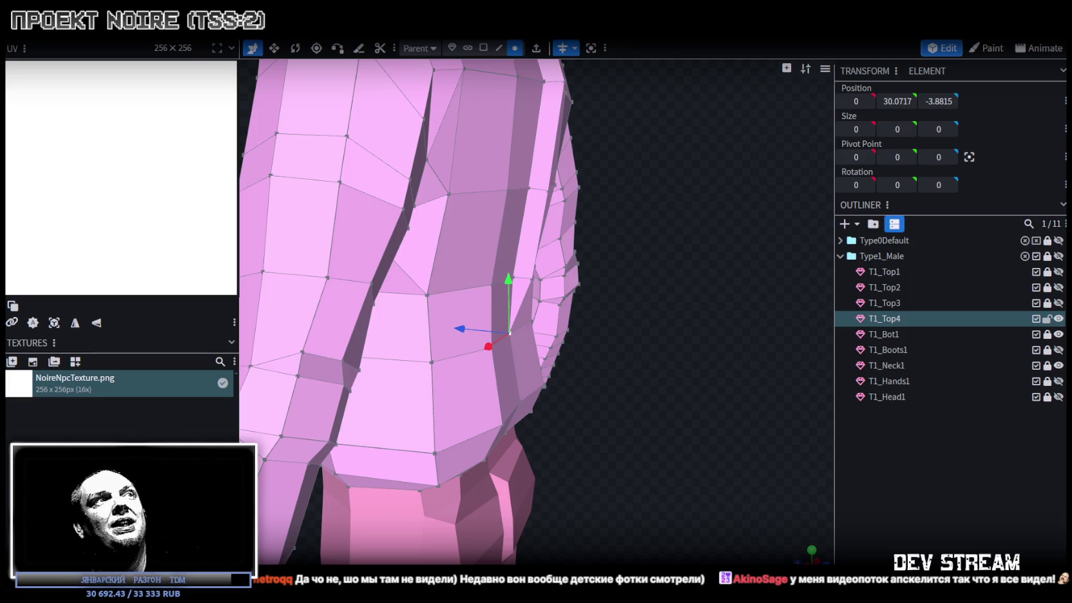
Nudge the T1_Top4 upper-back spine edge slightly along X.
{"action": "scroll", "coordinate": [646, 341], "scroll_direction": "down", "scroll_amount": 5}
{"action": "left_click_drag", "start_coordinate": [646, 341], "coordinate": [511, 313]}
{"action": "scroll", "coordinate": [524, 352], "scroll_direction": "up", "scroll_amount": 1}
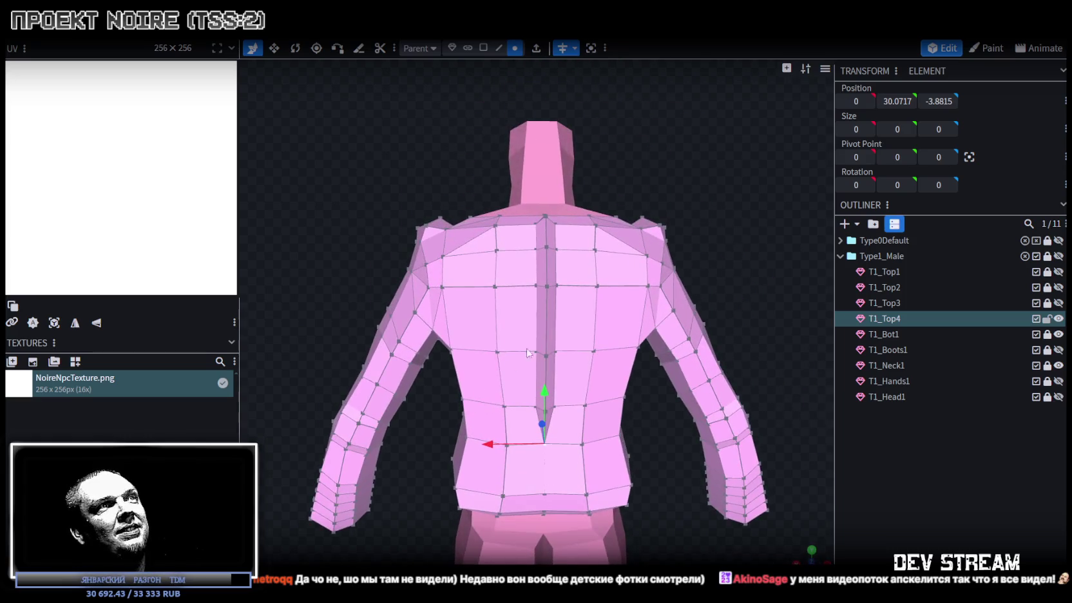
{"action": "scroll", "coordinate": [609, 249], "scroll_direction": "up", "scroll_amount": 2}
{"action": "left_click_drag", "start_coordinate": [418, 114], "coordinate": [500, 57]}
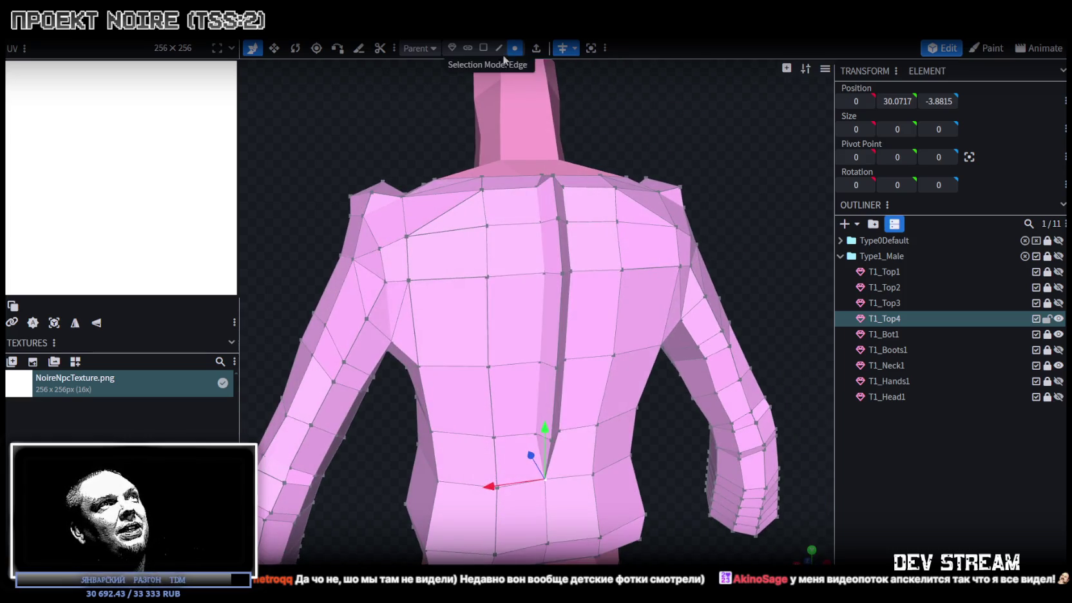
{"action": "left_click", "coordinate": [544, 248]}
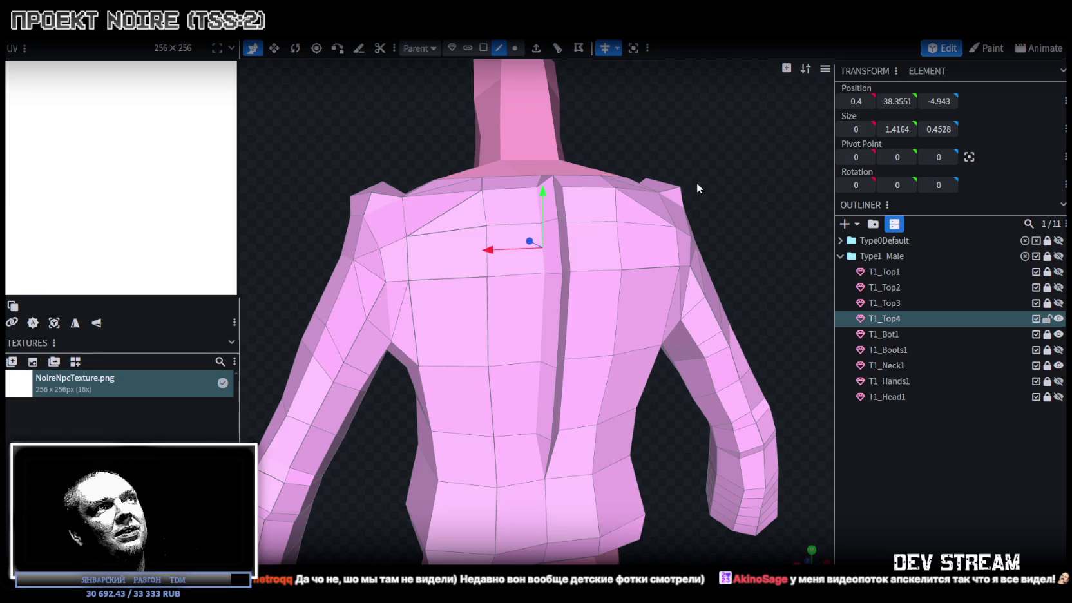
{"action": "left_click_drag", "start_coordinate": [492, 250], "coordinate": [488, 251]}
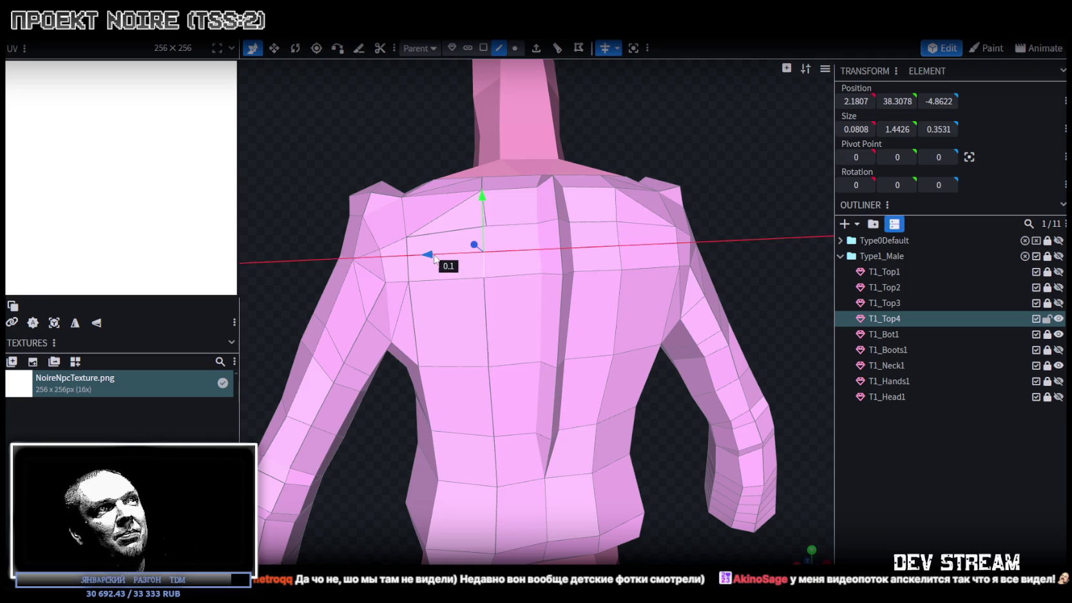
{"action": "mouse_move", "coordinate": [623, 173]}
{"action": "left_mouse_down"}
{"action": "mouse_move", "coordinate": [703, 112]}
{"action": "mouse_move", "coordinate": [670, 108]}
{"action": "mouse_move", "coordinate": [685, 113]}
{"action": "left_mouse_up"}
{"action": "scroll", "coordinate": [711, 114], "scroll_direction": "up", "scroll_amount": 3}
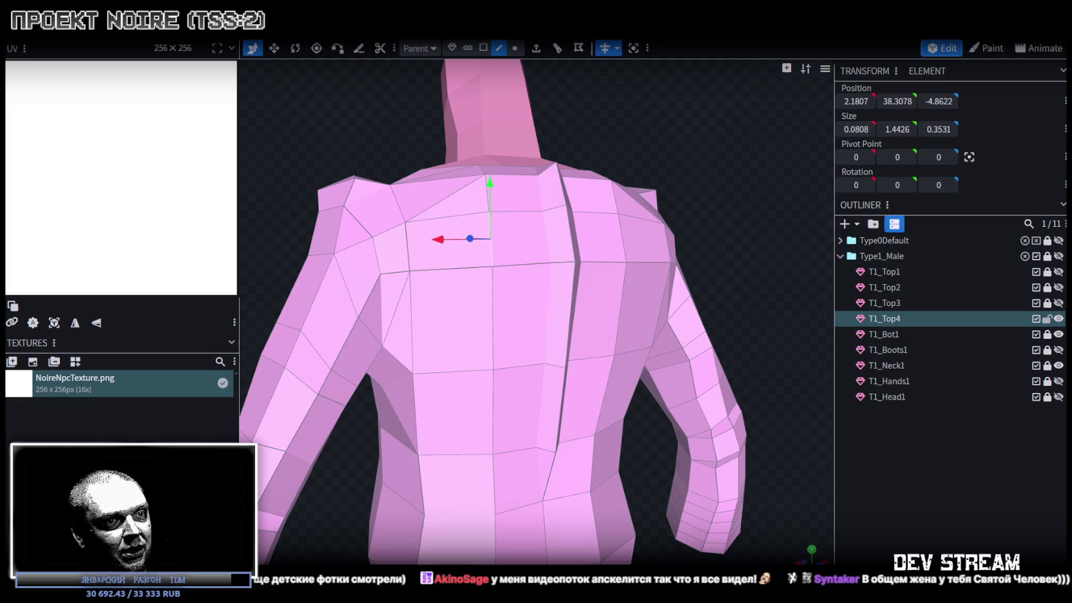
Select part of the jacket and save the model as NoireNPC.bbmodel.
{"action": "mouse_move", "coordinate": [614, 347]}
{"action": "left_mouse_down"}
{"action": "mouse_move", "coordinate": [328, 251]}
{"action": "mouse_move", "coordinate": [558, 247]}
{"action": "mouse_move", "coordinate": [415, 272]}
{"action": "mouse_move", "coordinate": [404, 251]}
{"action": "mouse_move", "coordinate": [758, 439]}
{"action": "mouse_move", "coordinate": [630, 421]}
{"action": "mouse_move", "coordinate": [606, 429]}
{"action": "mouse_move", "coordinate": [639, 316]}
{"action": "mouse_move", "coordinate": [615, 350]}
{"action": "mouse_move", "coordinate": [633, 439]}
{"action": "mouse_move", "coordinate": [538, 348]}
{"action": "mouse_move", "coordinate": [640, 280]}
{"action": "mouse_move", "coordinate": [707, 264]}
{"action": "mouse_move", "coordinate": [722, 238]}
{"action": "mouse_move", "coordinate": [485, 237]}
{"action": "mouse_move", "coordinate": [655, 272]}
{"action": "mouse_move", "coordinate": [714, 264]}
{"action": "mouse_move", "coordinate": [700, 433]}
{"action": "mouse_move", "coordinate": [677, 380]}
{"action": "mouse_move", "coordinate": [606, 403]}
{"action": "mouse_move", "coordinate": [631, 429]}
{"action": "mouse_move", "coordinate": [701, 410]}
{"action": "mouse_move", "coordinate": [692, 355]}
{"action": "left_mouse_up"}
{"action": "left_click", "coordinate": [493, 324]}
{"action": "scroll", "coordinate": [676, 380], "scroll_direction": "up", "scroll_amount": 3}
{"action": "key", "text": "ctrl+s"}
{"action": "scroll", "coordinate": [654, 425], "scroll_direction": "down", "scroll_amount": 3}
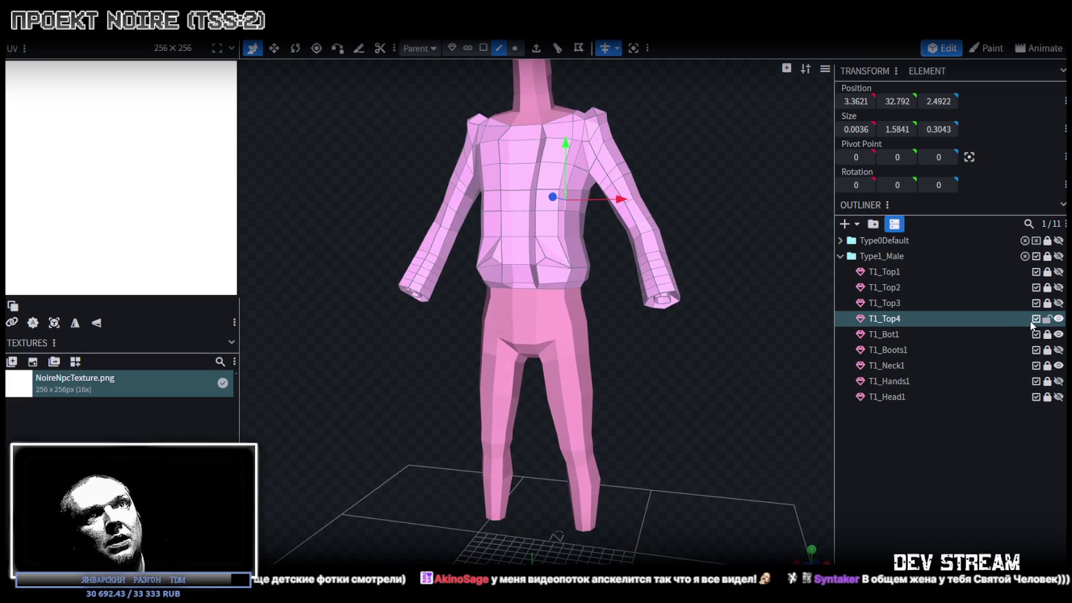
Lock T1_Top4, toggle its visibility, and leave the T1_Boots1 boots hidden.
{"action": "left_click", "coordinate": [1046, 318]}
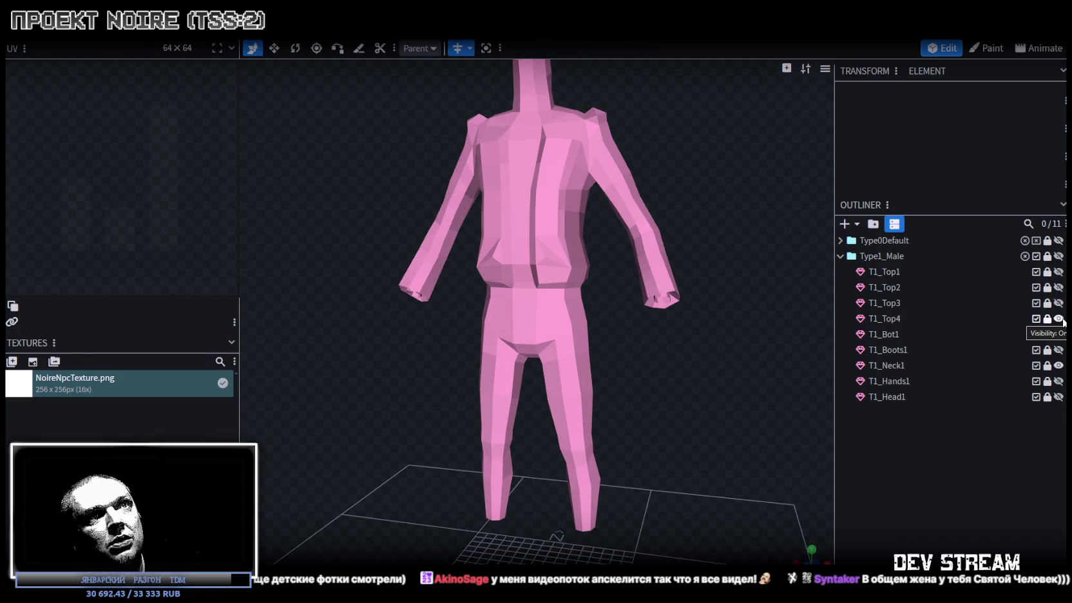
{"action": "left_click", "coordinate": [1058, 318]}
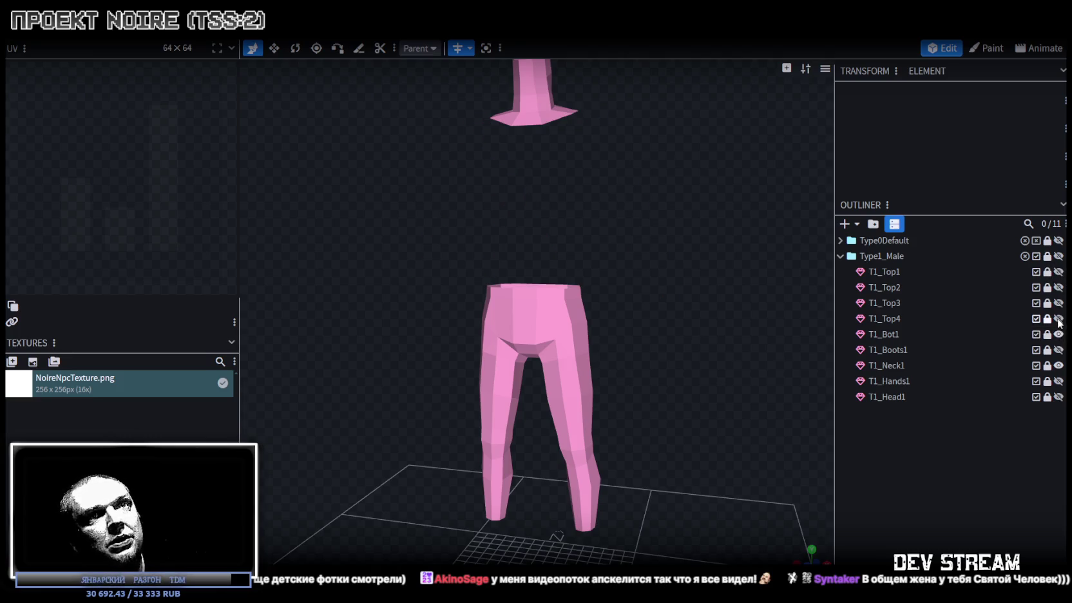
{"action": "left_click", "coordinate": [1058, 319]}
{"action": "left_click", "coordinate": [1058, 349]}
{"action": "left_click", "coordinate": [1058, 350]}
Toggle T1_Bot1's visibility off and on, then duplicate the T1_Bot1 pants.
{"action": "left_click", "coordinate": [1058, 334]}
{"action": "left_click", "coordinate": [1058, 335]}
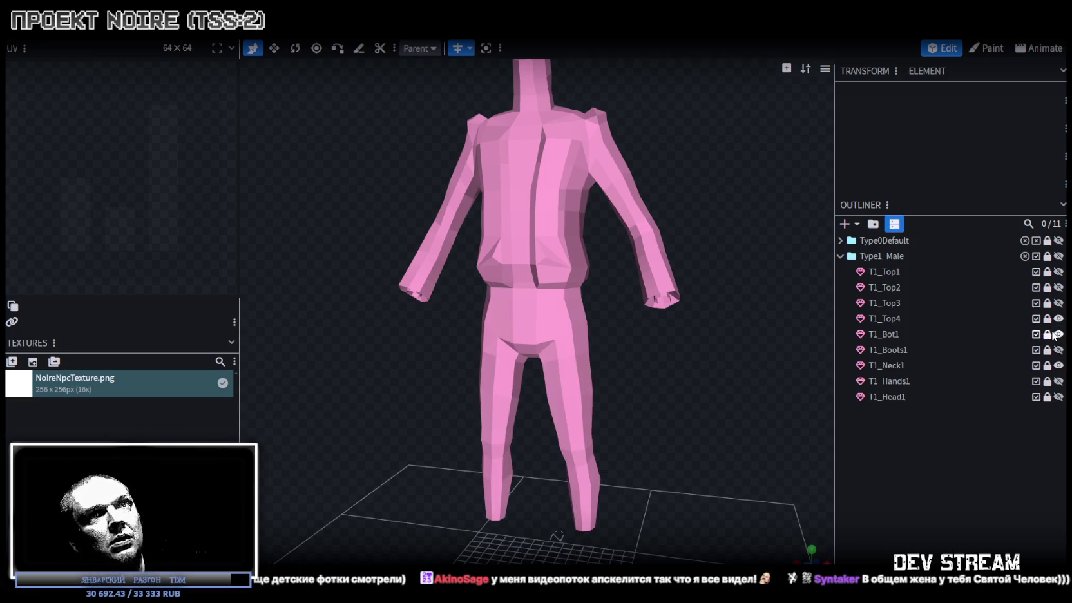
{"action": "left_click", "coordinate": [891, 334]}
{"action": "key", "text": "ctrl+d"}
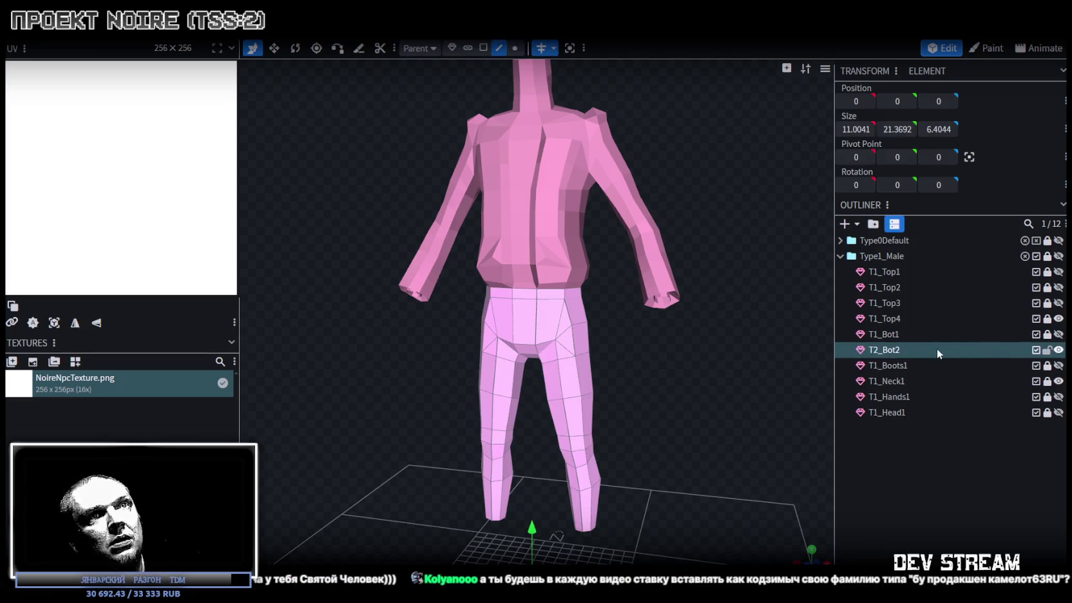
Select and then clear an edge at the bottom of the pants' right leg.
{"action": "scroll", "coordinate": [672, 355], "scroll_direction": "up", "scroll_amount": 2}
{"action": "left_click_drag", "start_coordinate": [672, 355], "coordinate": [638, 290]}
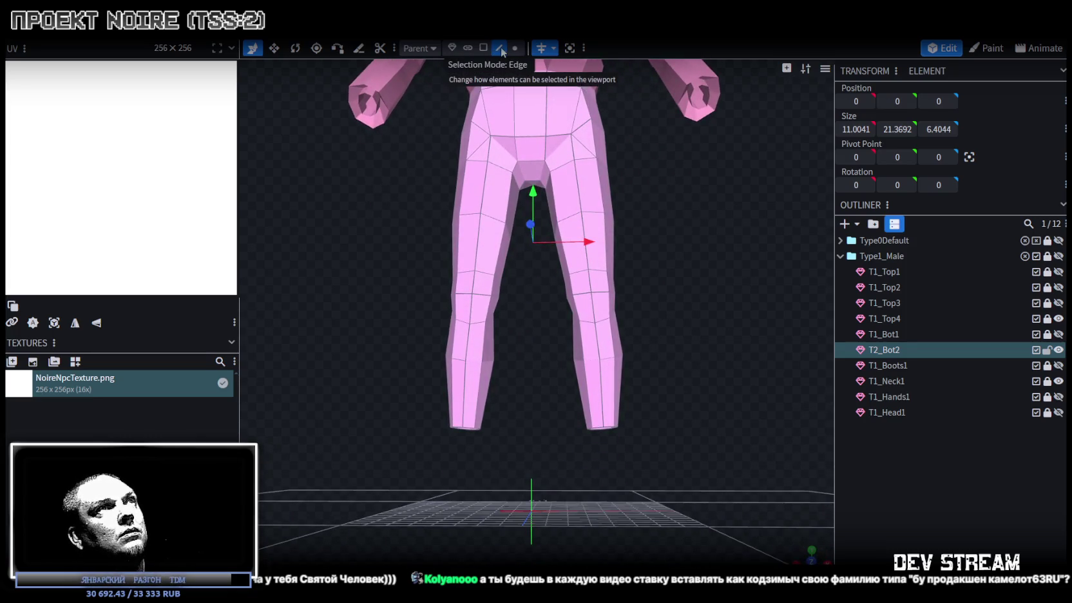
{"action": "left_click", "coordinate": [602, 416]}
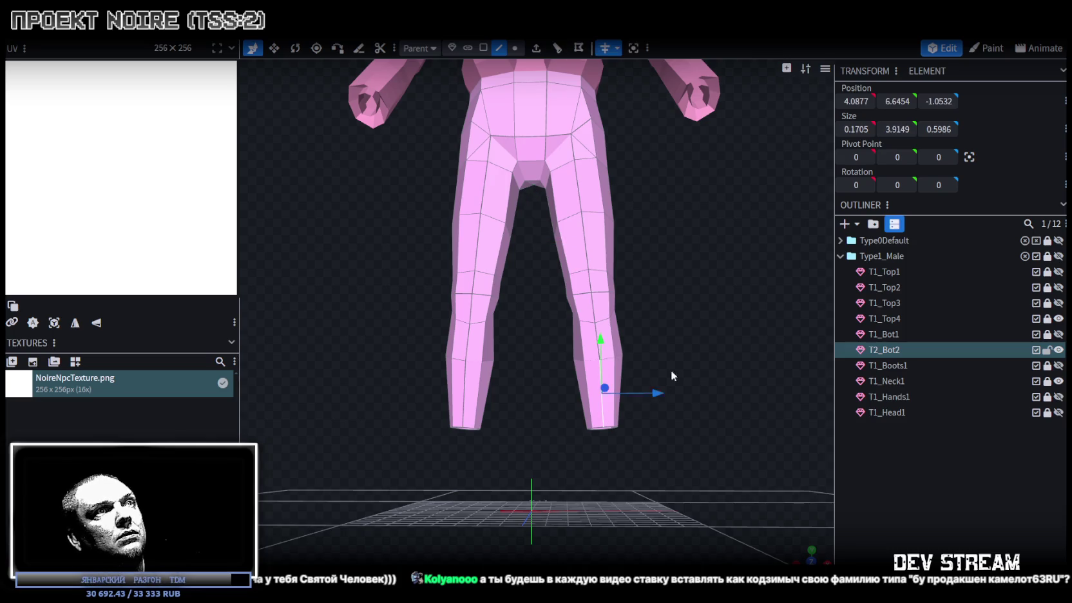
{"action": "left_click_drag", "start_coordinate": [663, 378], "coordinate": [661, 244]}
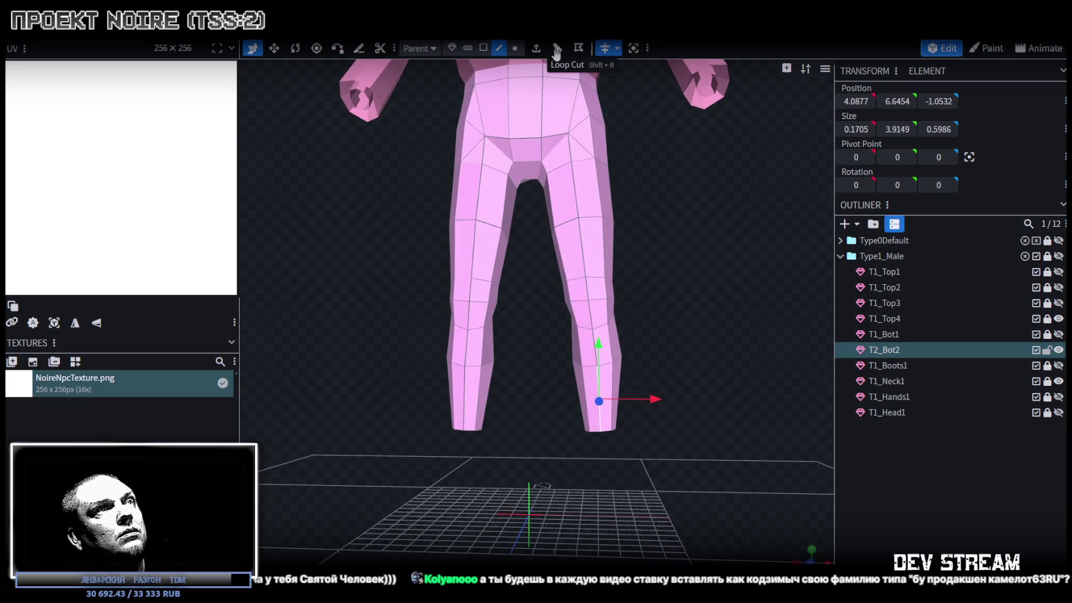
{"action": "left_click", "coordinate": [874, 353]}
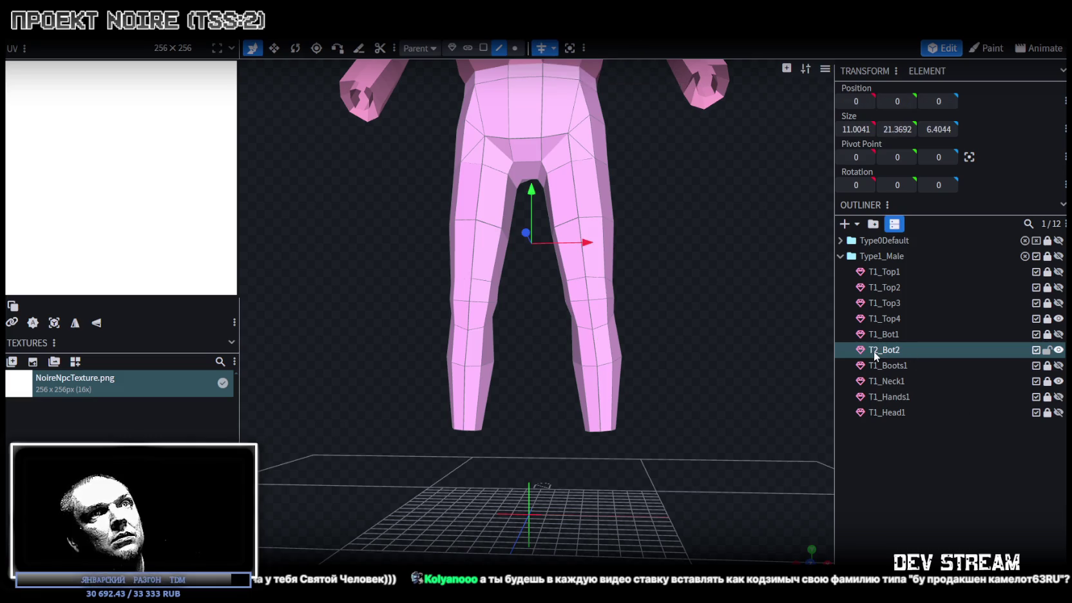
Rename the copy T1_Bot2, add T1_Bot3–T1_Bot5, hide those three, and lock T1_Bot5.
{"action": "left_click", "coordinate": [891, 350]}
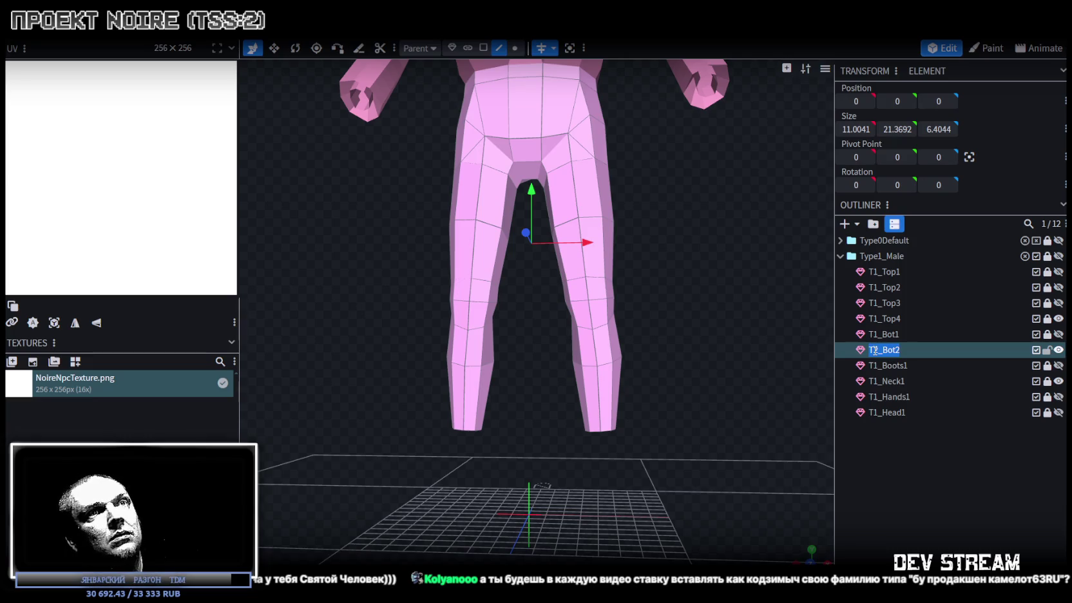
{"action": "type", "text": "1"}
{"action": "key", "text": "Return"}
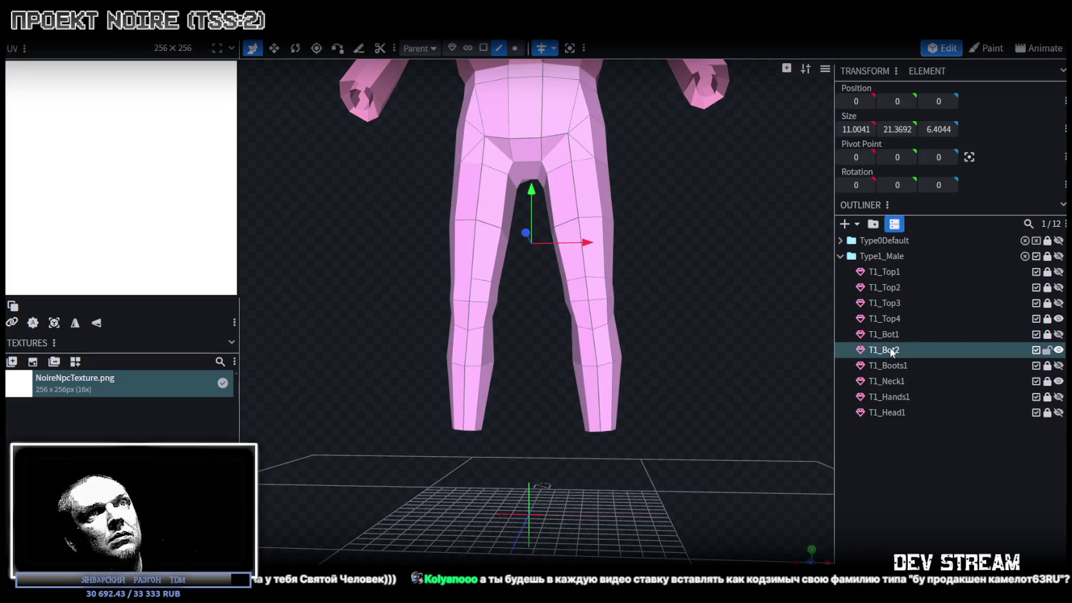
{"action": "key", "text": "ctrl+d"}
{"action": "key", "text": "ctrl+d"}
{"action": "key", "text": "ctrl+d"}
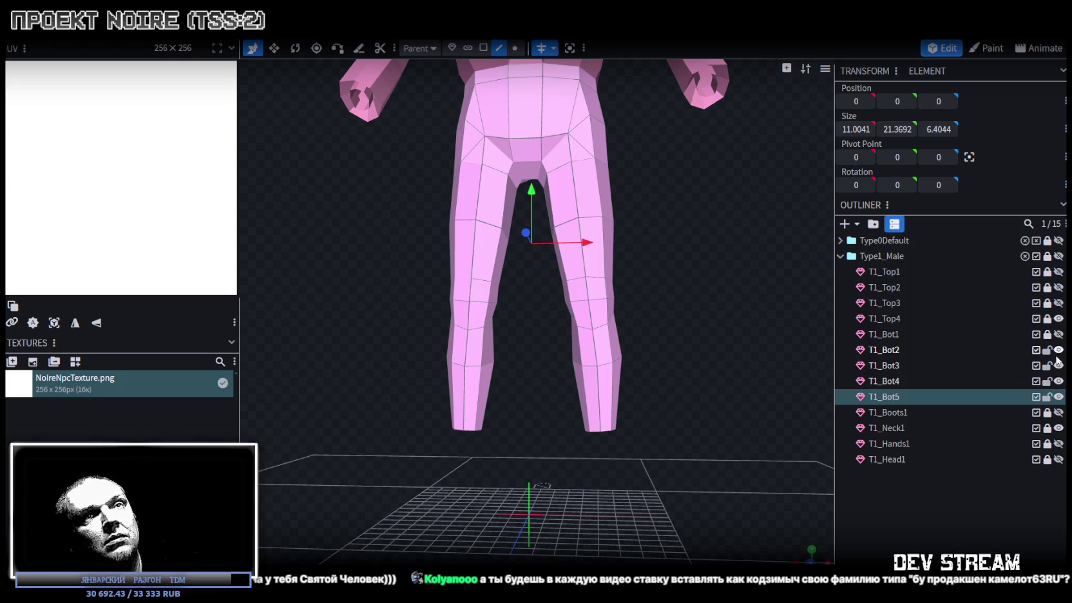
{"action": "left_click_drag", "start_coordinate": [1058, 397], "coordinate": [1057, 365]}
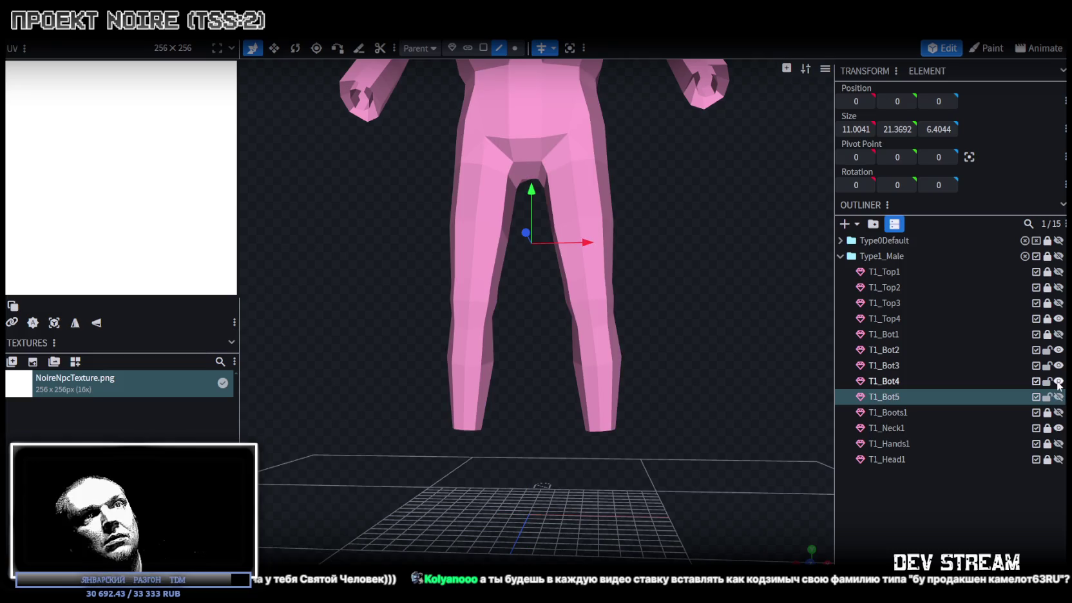
{"action": "left_click", "coordinate": [1047, 397]}
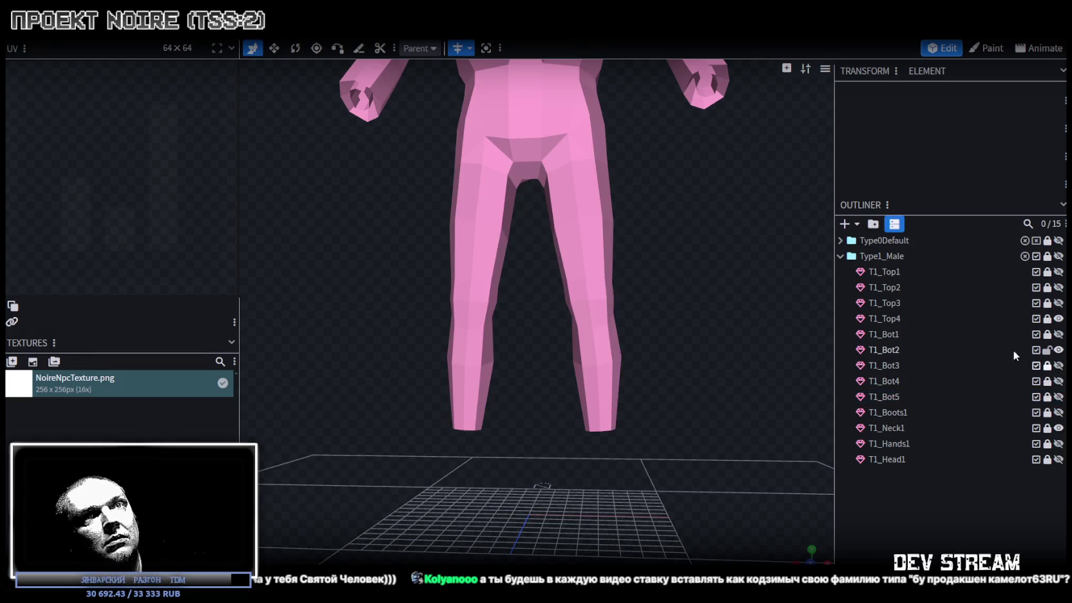
{"action": "left_click", "coordinate": [884, 350]}
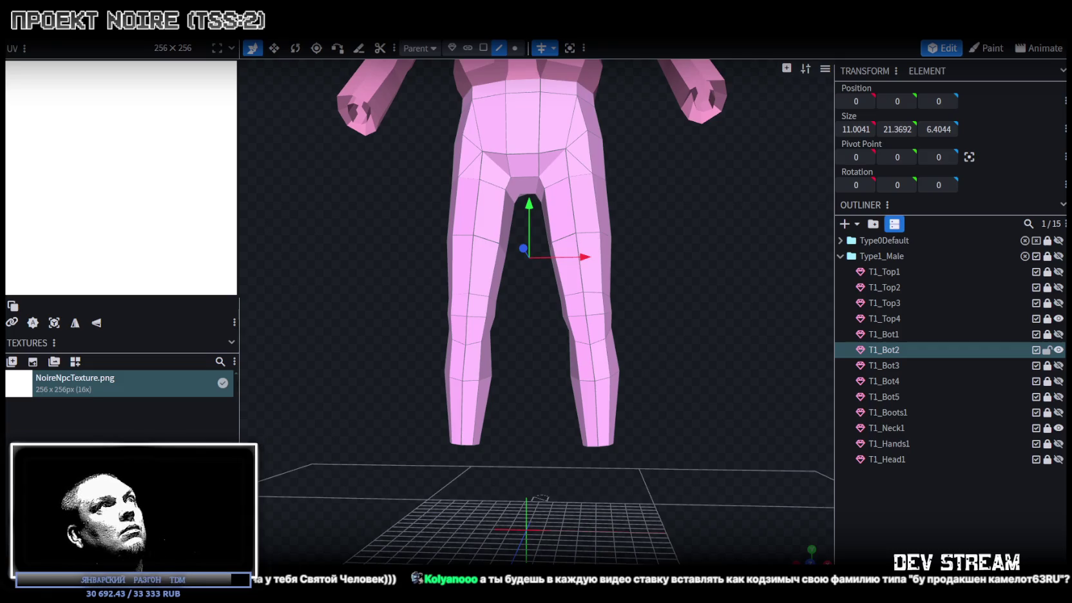
Add a single edge loop near the bottom of the right trouser leg at offset 0.782.
{"action": "left_click", "coordinate": [595, 438]}
{"action": "left_click_drag", "start_coordinate": [676, 419], "coordinate": [669, 360]}
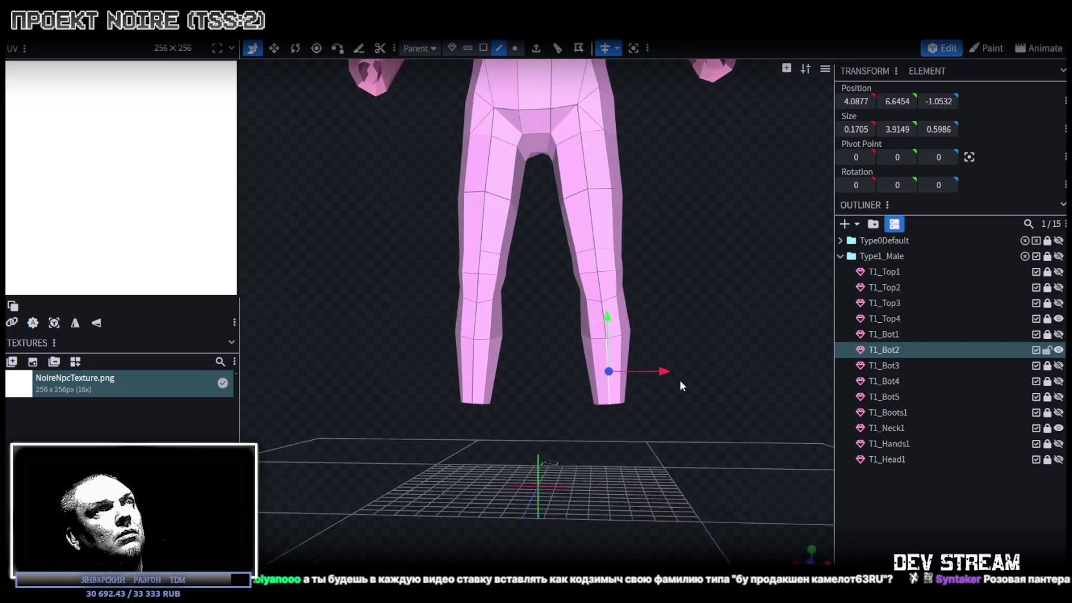
{"action": "left_click", "coordinate": [557, 47]}
{"action": "scroll", "coordinate": [658, 536], "scroll_direction": "up", "scroll_amount": 1}
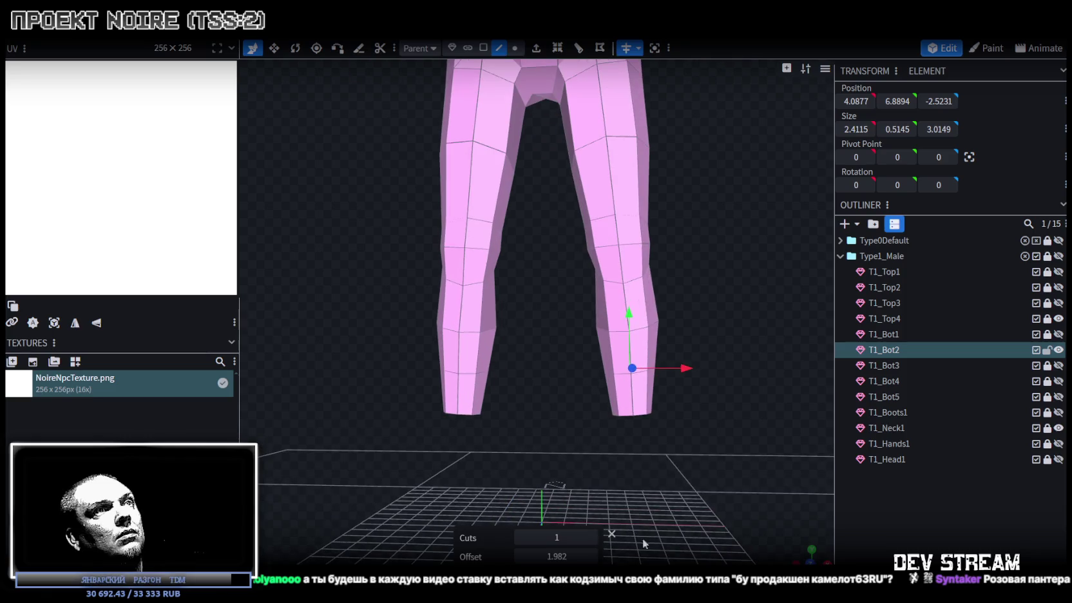
{"action": "left_click", "coordinate": [520, 538]}
{"action": "left_click", "coordinate": [521, 556]}
{"action": "left_click", "coordinate": [521, 556]}
Box-select the leg's bottom vertex loop and resize it wider to about 3.4557 × 4.1327.
{"action": "left_click", "coordinate": [648, 385]}
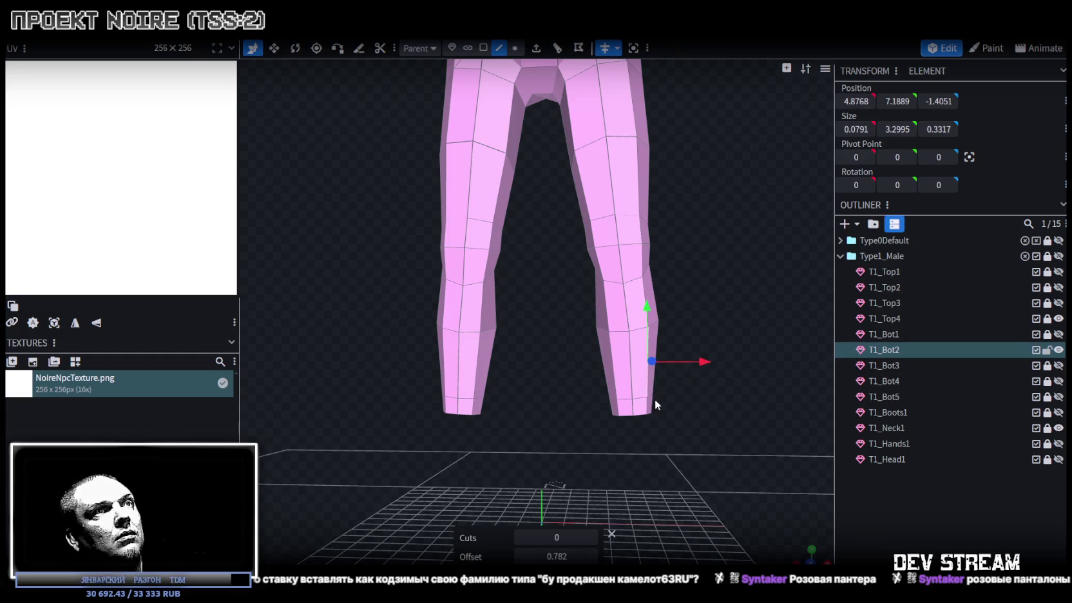
{"action": "left_click_drag", "start_coordinate": [615, 228], "coordinate": [779, 521]}
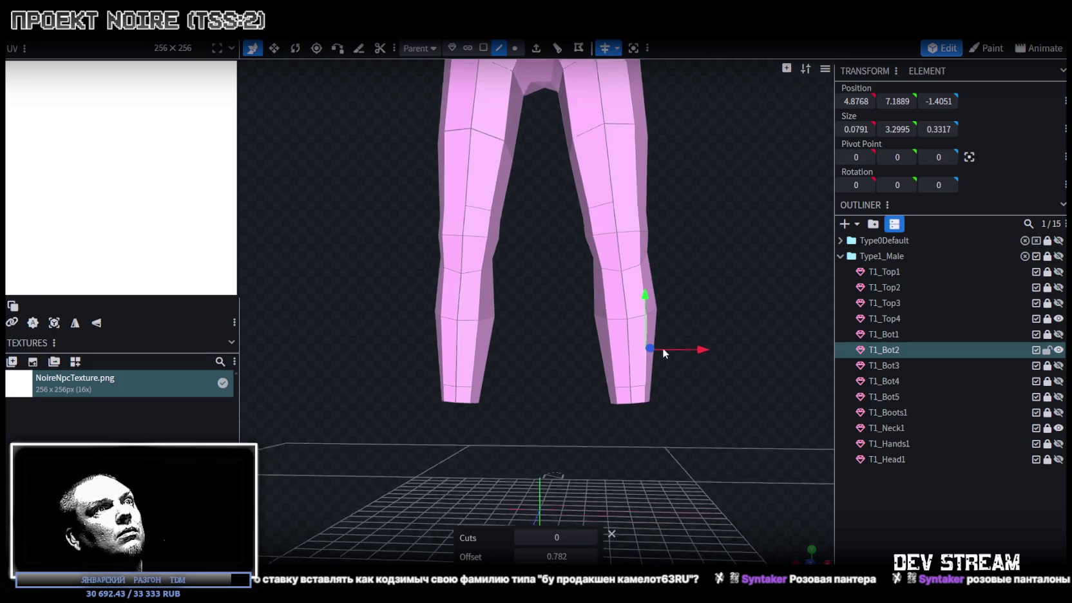
{"action": "left_click_drag", "start_coordinate": [717, 465], "coordinate": [656, 226]}
{"action": "scroll", "coordinate": [598, 420], "scroll_direction": "up", "scroll_amount": 3}
{"action": "left_click", "coordinate": [515, 47]}
{"action": "left_click_drag", "start_coordinate": [540, 399], "coordinate": [706, 432]}
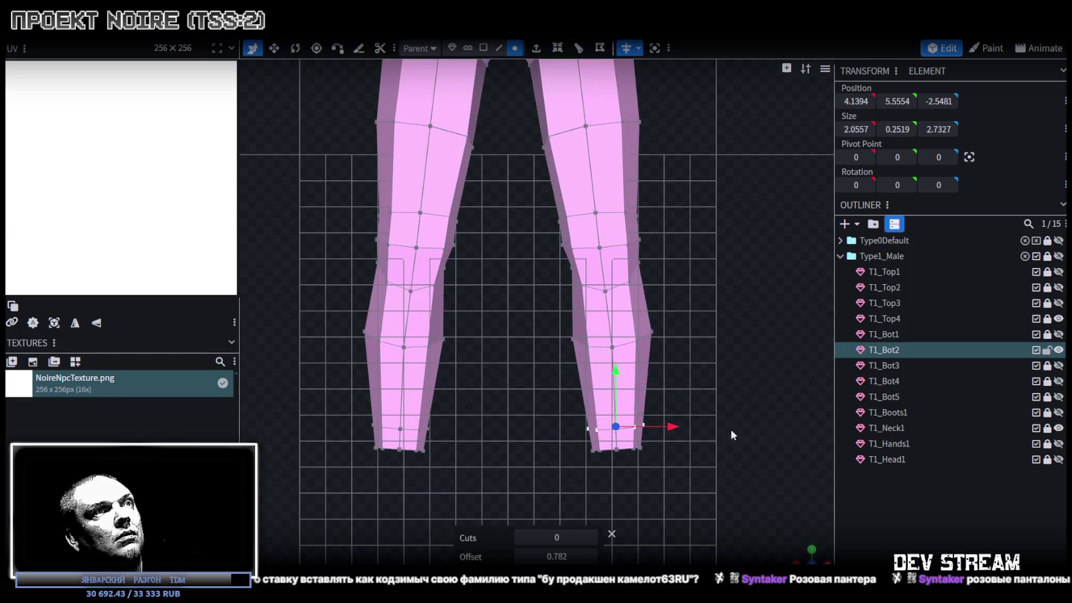
{"action": "left_click_drag", "start_coordinate": [812, 556], "coordinate": [674, 425]}
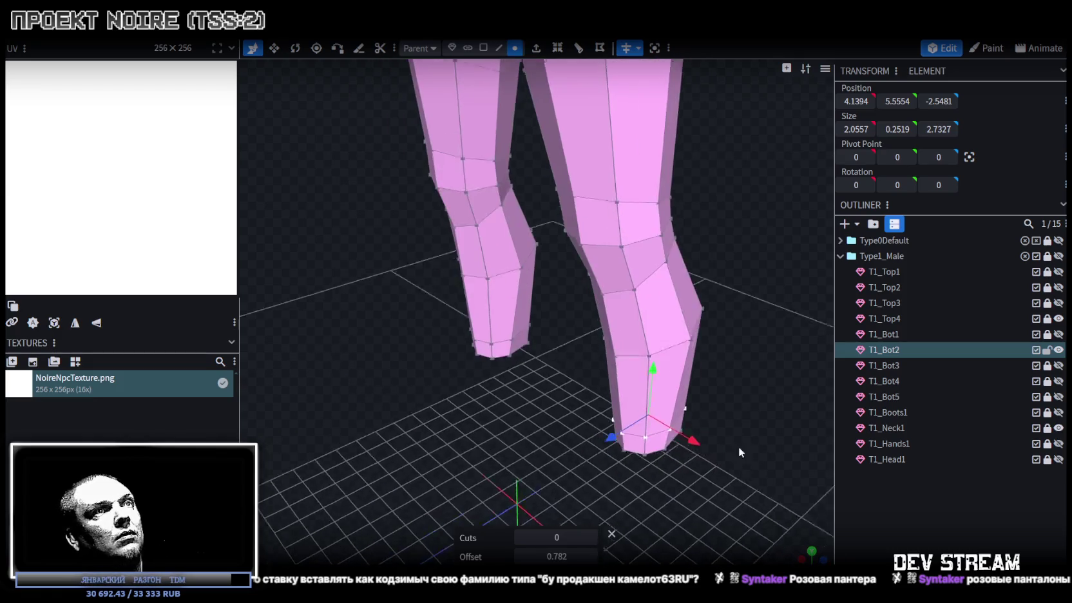
{"action": "key", "text": "v"}
{"action": "left_click_drag", "start_coordinate": [618, 404], "coordinate": [644, 425]}
{"action": "left_click_drag", "start_coordinate": [673, 504], "coordinate": [762, 405]}
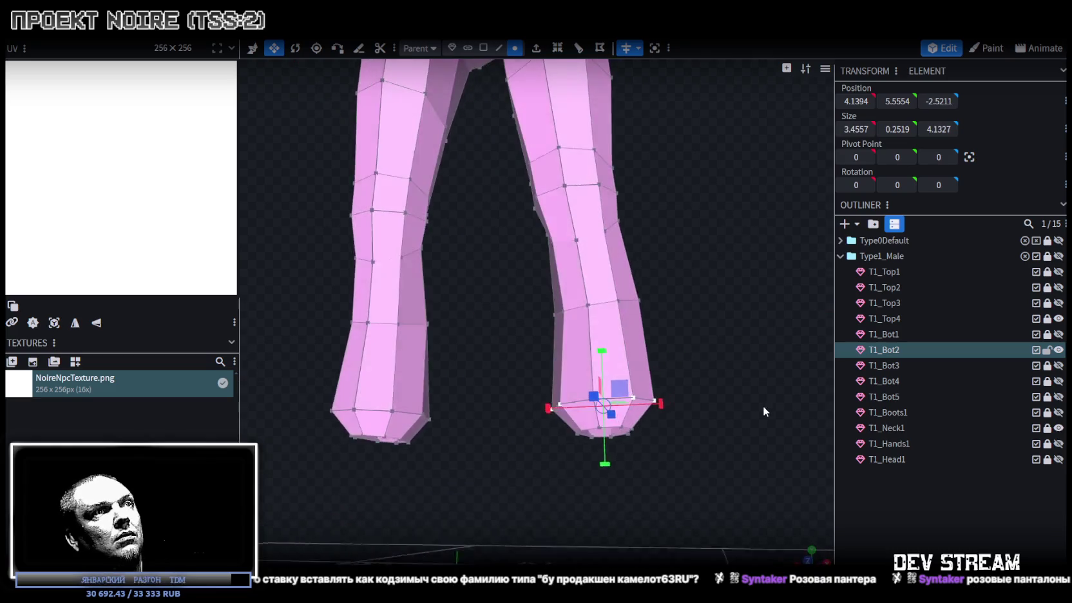
{"action": "key", "text": "v"}
Select the knee-level vertex ring of the right leg for resizing.
{"action": "mouse_move", "coordinate": [600, 355]}
{"action": "left_mouse_down"}
{"action": "mouse_move", "coordinate": [602, 380]}
{"action": "mouse_move", "coordinate": [732, 361]}
{"action": "left_mouse_up"}
{"action": "left_click_drag", "start_coordinate": [738, 422], "coordinate": [709, 368]}
{"action": "mouse_move", "coordinate": [515, 348]}
{"action": "left_mouse_down"}
{"action": "mouse_move", "coordinate": [728, 411]}
{"action": "mouse_move", "coordinate": [662, 496]}
{"action": "mouse_move", "coordinate": [674, 382]}
{"action": "mouse_move", "coordinate": [662, 383]}
{"action": "mouse_move", "coordinate": [796, 380]}
{"action": "left_mouse_up"}
{"action": "key", "text": "v"}
{"action": "scroll", "coordinate": [748, 494], "scroll_direction": "up", "scroll_amount": 3}
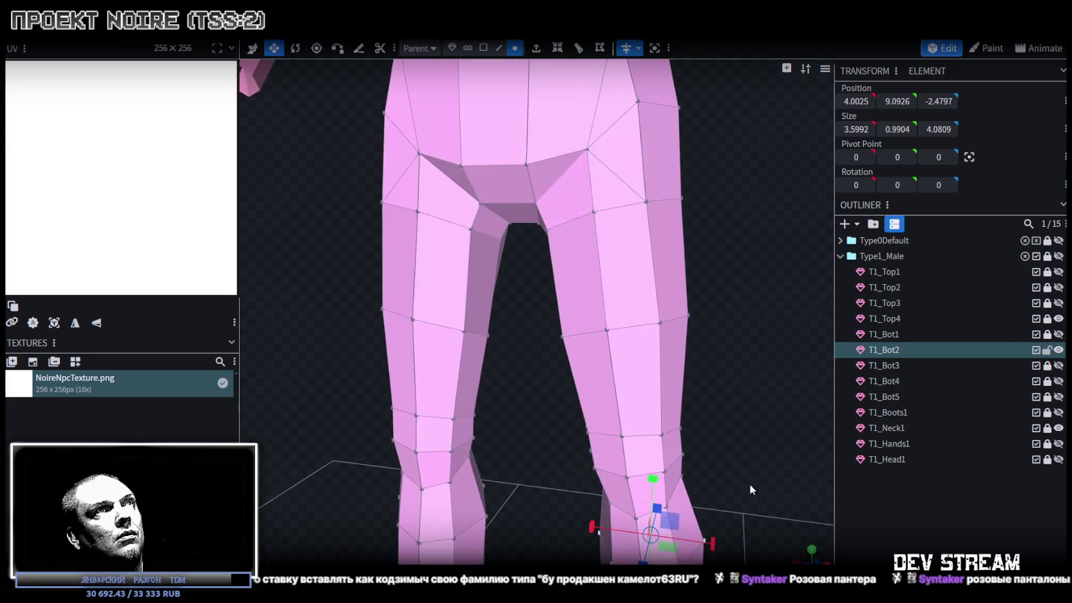
Widen the mid-thigh vertices of the trouser leg slightly.
{"action": "scroll", "coordinate": [755, 400], "scroll_direction": "down", "scroll_amount": 4}
{"action": "mouse_move", "coordinate": [521, 293]}
{"action": "left_mouse_down"}
{"action": "mouse_move", "coordinate": [695, 350]}
{"action": "mouse_move", "coordinate": [645, 409]}
{"action": "left_mouse_up"}
{"action": "left_click_drag", "start_coordinate": [591, 359], "coordinate": [594, 360]}
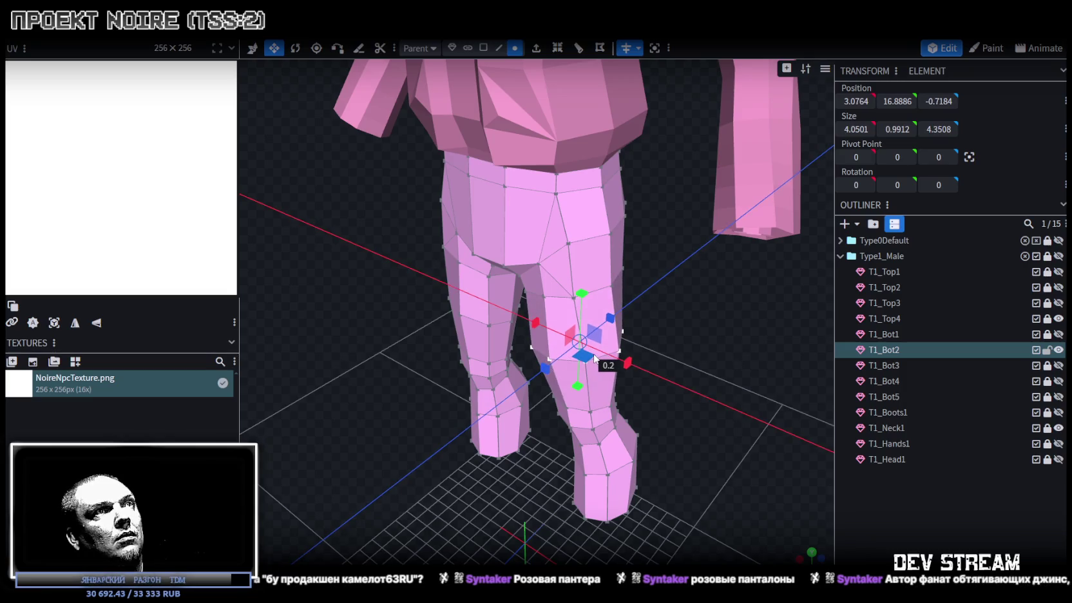
{"action": "left_click_drag", "start_coordinate": [694, 374], "coordinate": [746, 345]}
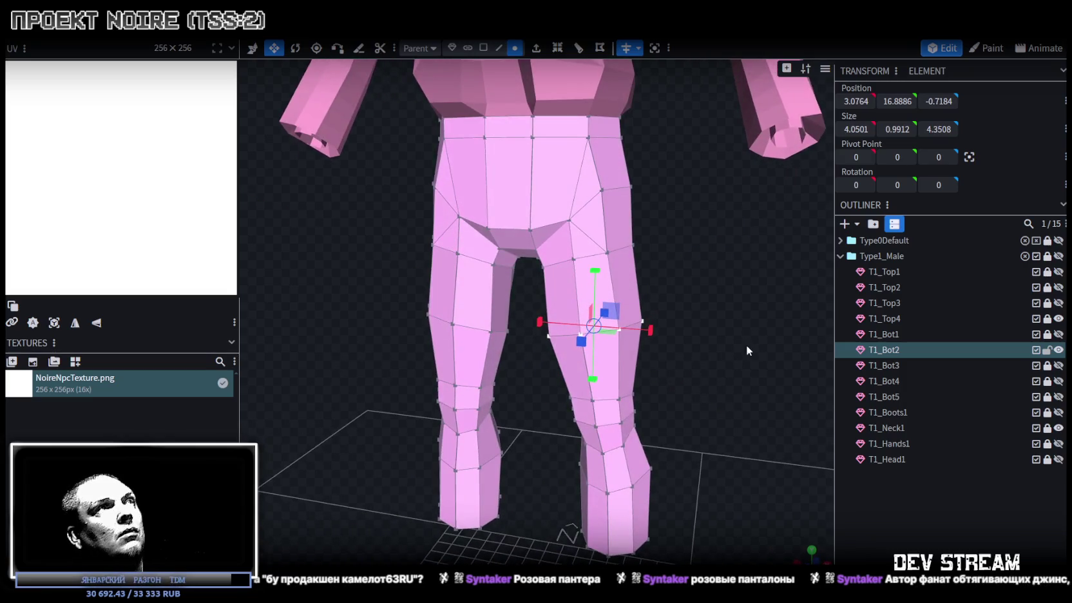
In edge mode, shift a thigh edge outward by 0.2.
{"action": "left_click", "coordinate": [501, 47]}
{"action": "left_click", "coordinate": [620, 249]}
{"action": "mouse_move", "coordinate": [632, 255]}
{"action": "left_mouse_down"}
{"action": "mouse_move", "coordinate": [602, 296]}
{"action": "mouse_move", "coordinate": [515, 284]}
{"action": "left_mouse_up"}
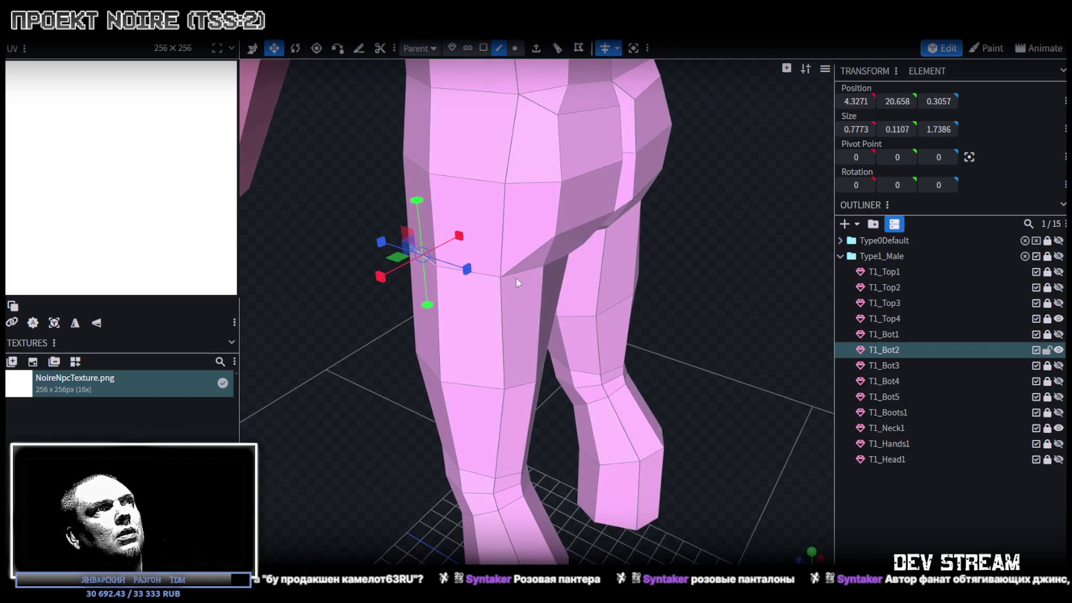
{"action": "left_click", "coordinate": [493, 281]}
{"action": "key", "text": "v"}
{"action": "mouse_move", "coordinate": [408, 286]}
{"action": "left_mouse_down"}
{"action": "mouse_move", "coordinate": [699, 265]}
{"action": "mouse_move", "coordinate": [535, 314]}
{"action": "mouse_move", "coordinate": [396, 277]}
{"action": "mouse_move", "coordinate": [503, 301]}
{"action": "mouse_move", "coordinate": [654, 295]}
{"action": "mouse_move", "coordinate": [615, 306]}
{"action": "left_mouse_up"}
{"action": "scroll", "coordinate": [616, 305], "scroll_direction": "up", "scroll_amount": 3}
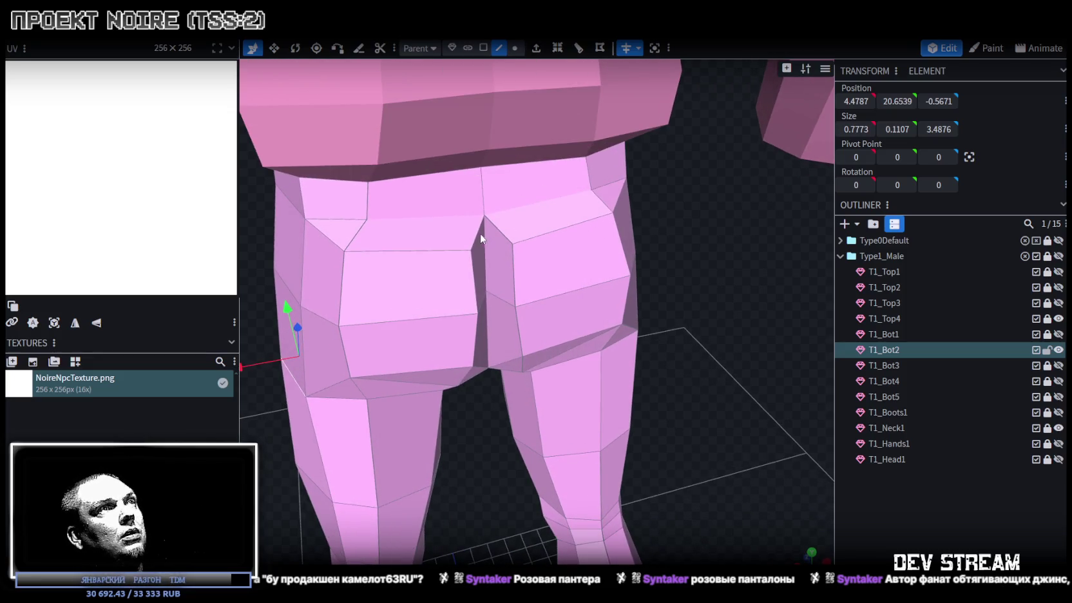
Select the crotch seam edge and two crotch faces, then clear the selection.
{"action": "left_click", "coordinate": [476, 233]}
{"action": "left_click", "coordinate": [482, 49]}
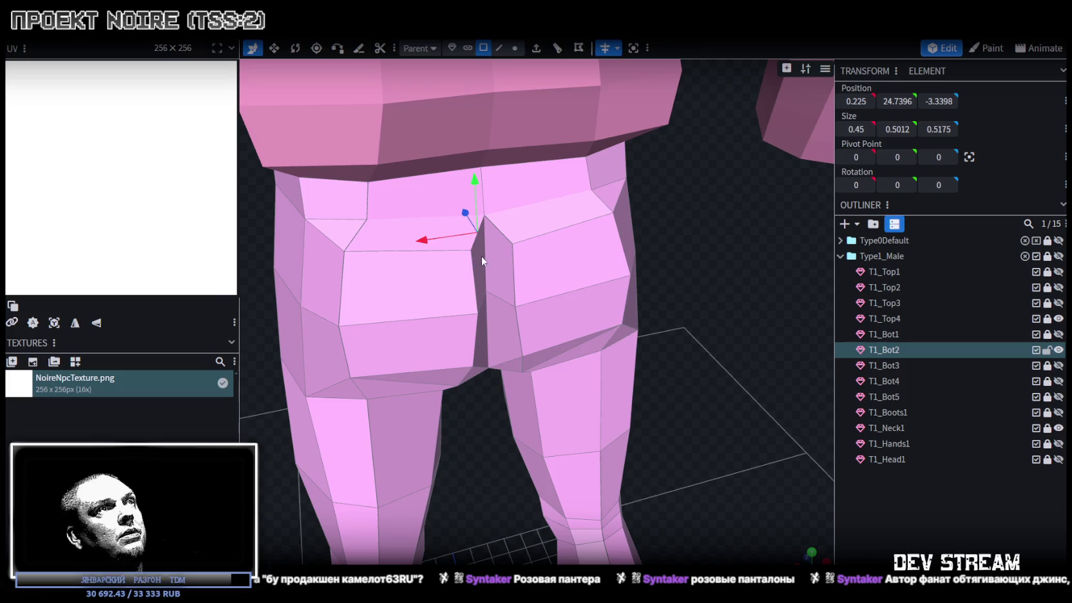
{"action": "left_click", "coordinate": [492, 257]}
{"action": "left_click", "coordinate": [489, 339], "text": "shift"}
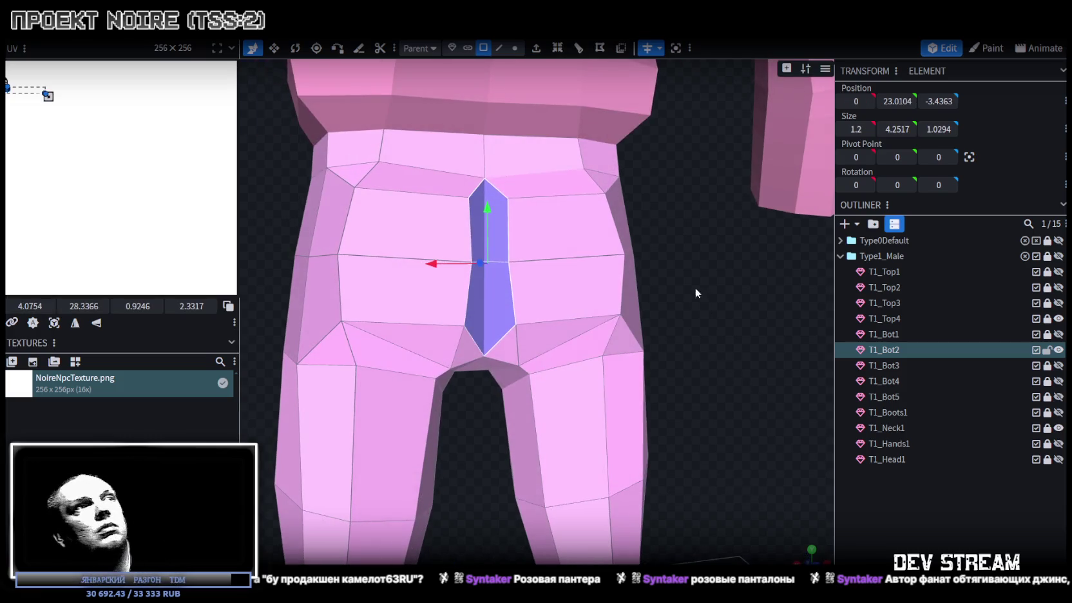
{"action": "left_click", "coordinate": [695, 287]}
{"action": "left_click_drag", "start_coordinate": [737, 293], "coordinate": [575, 66]}
Select the mirrored back-seam edges and shift them along X.
{"action": "left_click", "coordinate": [497, 47]}
{"action": "left_click", "coordinate": [500, 236]}
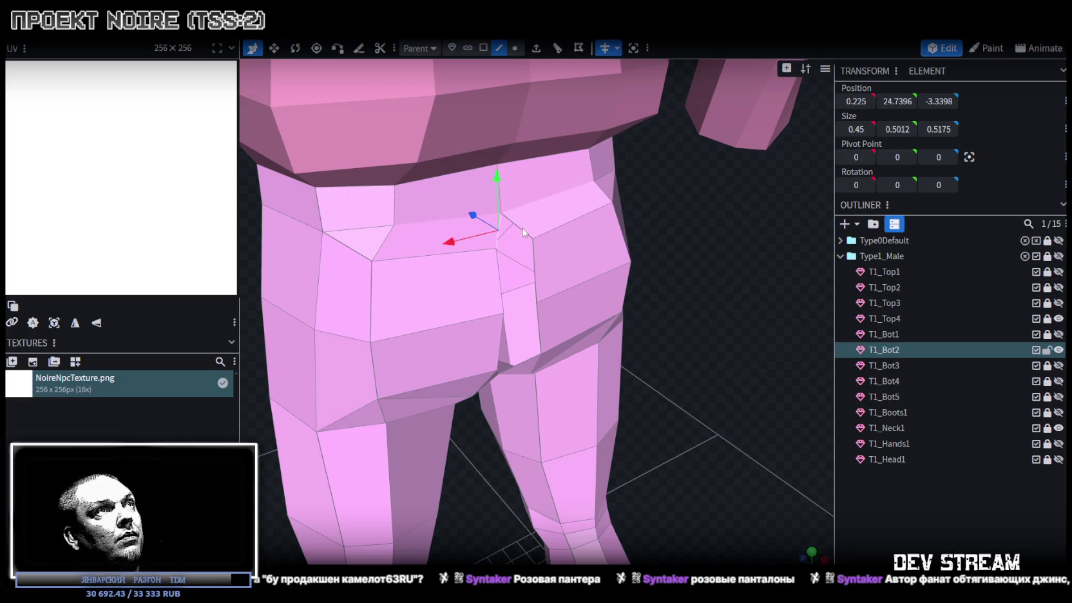
{"action": "left_click", "coordinate": [521, 228], "text": "shift"}
{"action": "left_click_drag", "start_coordinate": [592, 231], "coordinate": [750, 229]}
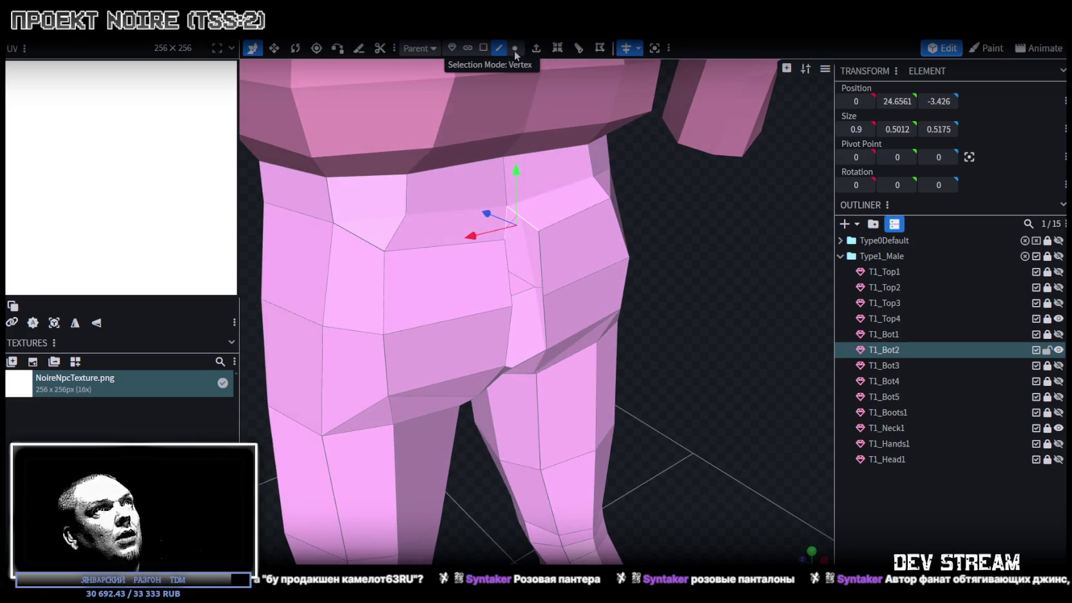
{"action": "left_click", "coordinate": [541, 259]}
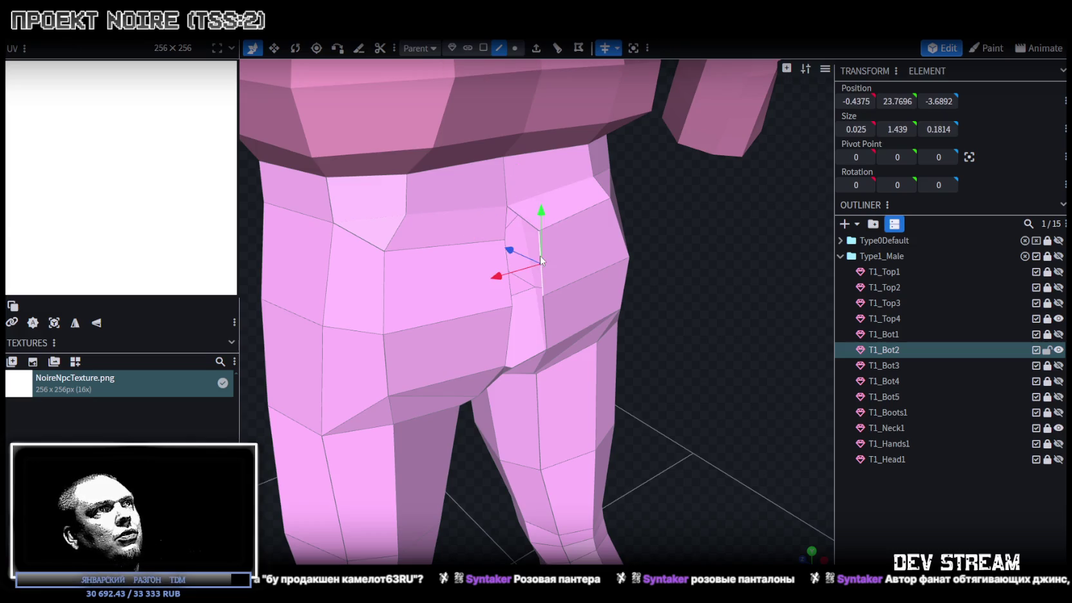
{"action": "left_click", "coordinate": [510, 304], "text": "shift"}
{"action": "left_click_drag", "start_coordinate": [547, 324], "coordinate": [648, 286]}
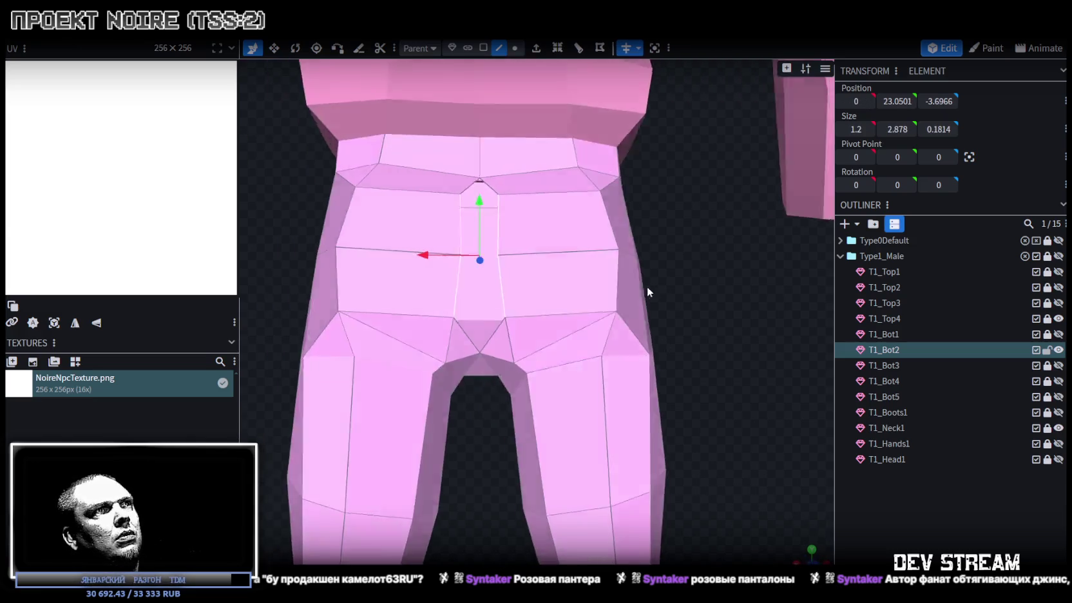
{"action": "key", "text": "v"}
{"action": "mouse_move", "coordinate": [480, 249]}
{"action": "left_mouse_down"}
{"action": "mouse_move", "coordinate": [372, 279]}
{"action": "mouse_move", "coordinate": [698, 352]}
{"action": "mouse_move", "coordinate": [578, 285]}
{"action": "mouse_move", "coordinate": [491, 322]}
{"action": "mouse_move", "coordinate": [676, 329]}
{"action": "mouse_move", "coordinate": [636, 299]}
{"action": "mouse_move", "coordinate": [611, 341]}
{"action": "left_mouse_up"}
Select and inspect edges and faces across the trouser seat.
{"action": "scroll", "coordinate": [611, 341], "scroll_direction": "up", "scroll_amount": 3}
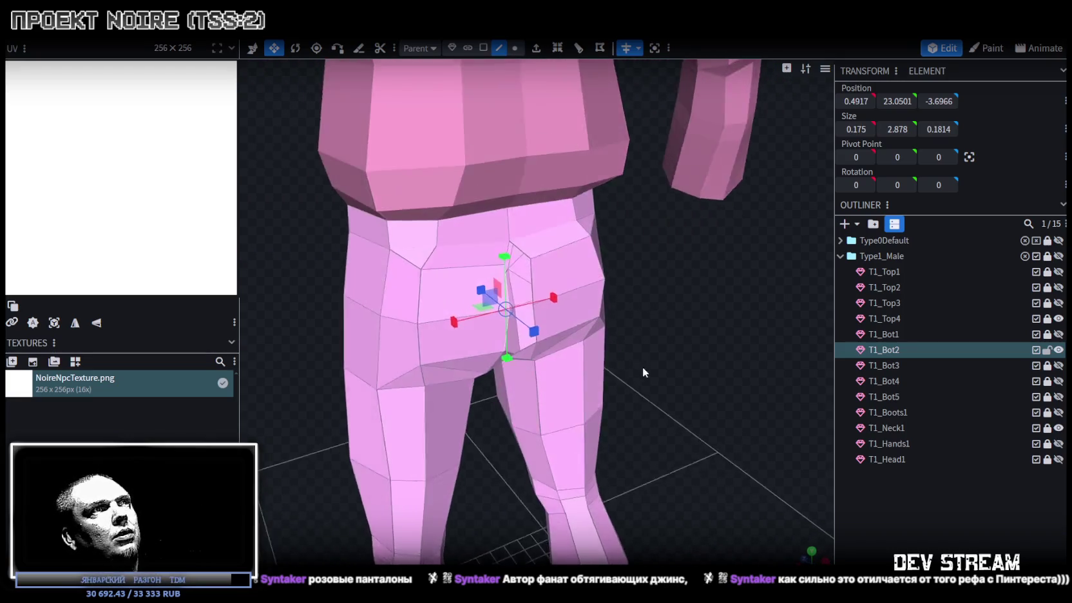
{"action": "scroll", "coordinate": [642, 367], "scroll_direction": "up", "scroll_amount": 2}
{"action": "scroll", "coordinate": [495, 212], "scroll_direction": "up", "scroll_amount": 2}
{"action": "left_click", "coordinate": [496, 213]}
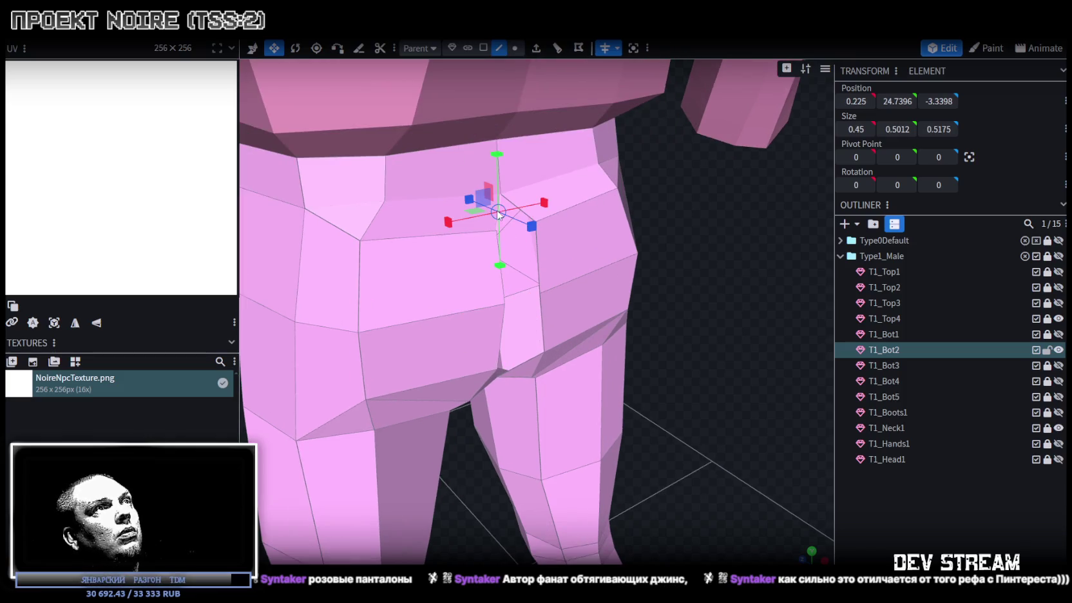
{"action": "left_click", "coordinate": [525, 222]}
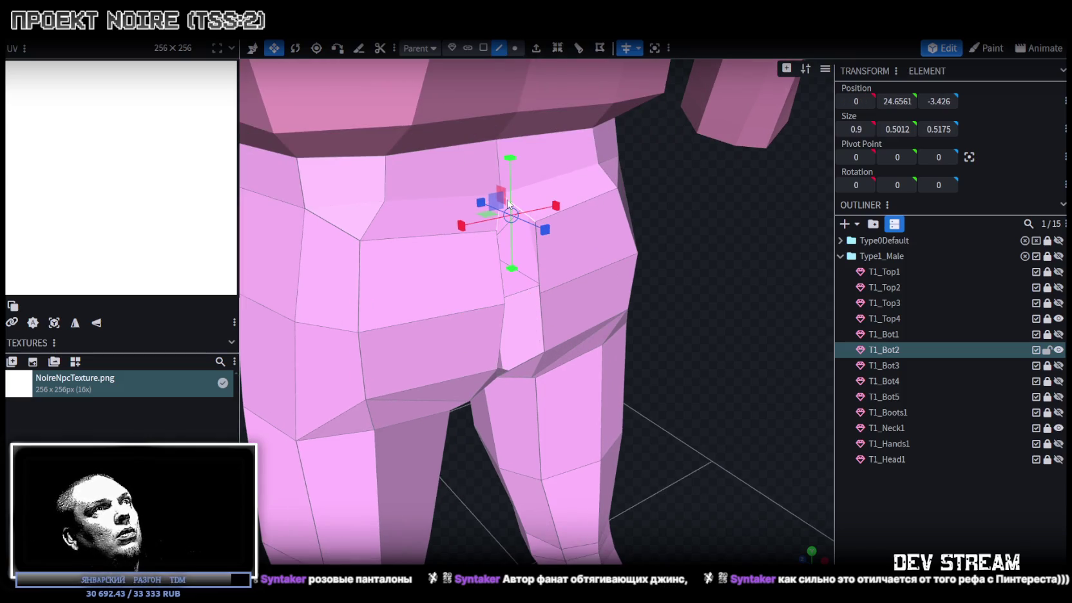
{"action": "left_click", "coordinate": [509, 286]}
{"action": "left_click", "coordinate": [541, 236]}
{"action": "mouse_move", "coordinate": [542, 332]}
{"action": "left_mouse_down"}
{"action": "mouse_move", "coordinate": [700, 270]}
{"action": "mouse_move", "coordinate": [507, 253]}
{"action": "left_mouse_up"}
Move the lower seat edge 0.2 along X at the back centre.
{"action": "left_click", "coordinate": [494, 299]}
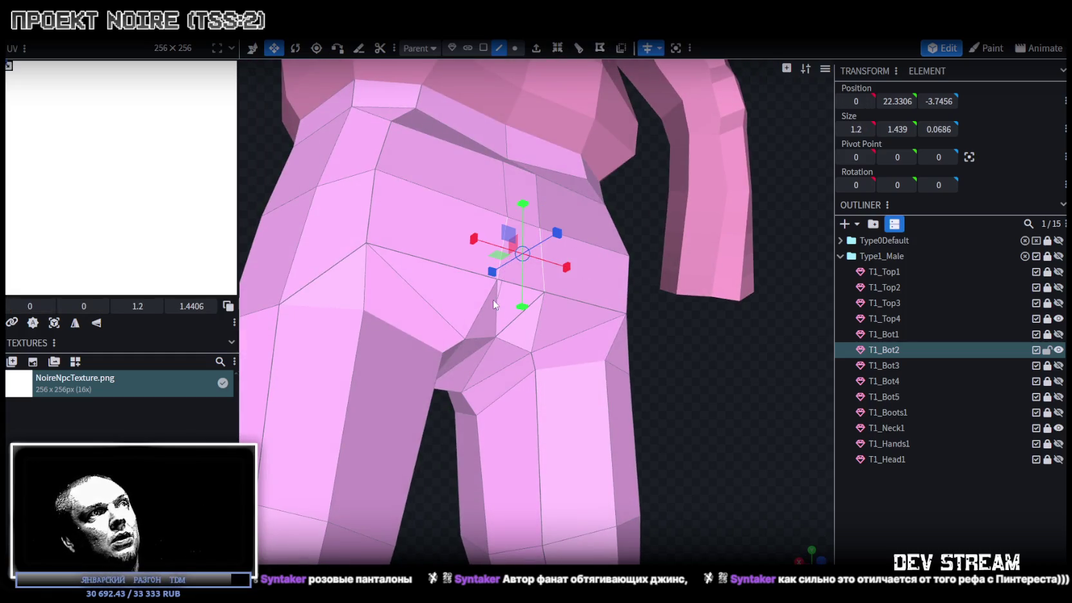
{"action": "left_click", "coordinate": [540, 304]}
{"action": "left_click", "coordinate": [532, 311]}
{"action": "mouse_move", "coordinate": [651, 305]}
{"action": "left_mouse_down"}
{"action": "mouse_move", "coordinate": [687, 362]}
{"action": "mouse_move", "coordinate": [636, 374]}
{"action": "mouse_move", "coordinate": [623, 340]}
{"action": "left_mouse_up"}
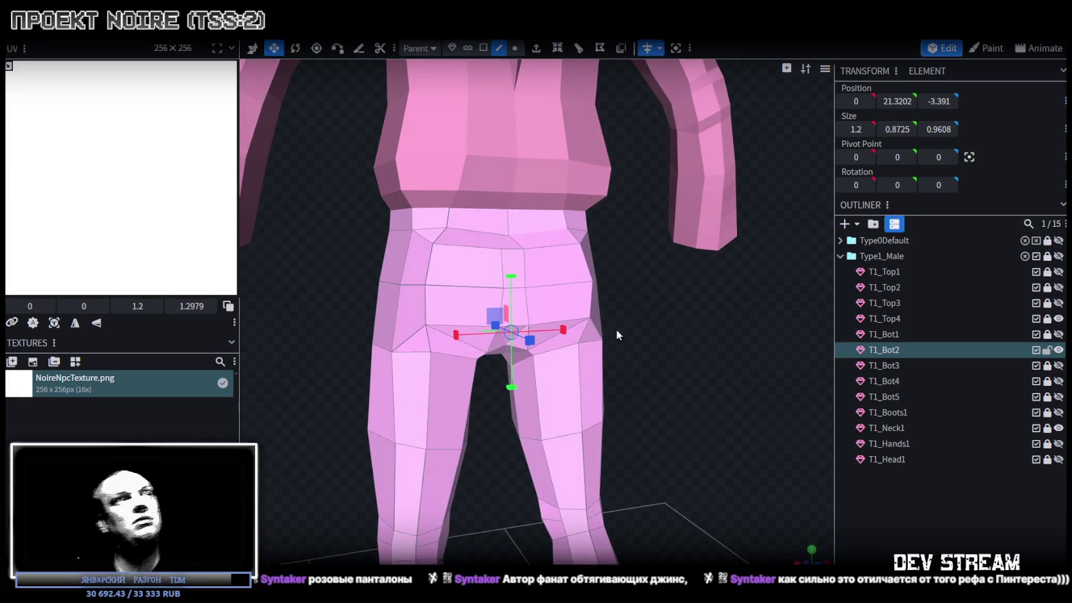
{"action": "left_click", "coordinate": [522, 295]}
{"action": "left_click_drag", "start_coordinate": [567, 288], "coordinate": [699, 313]}
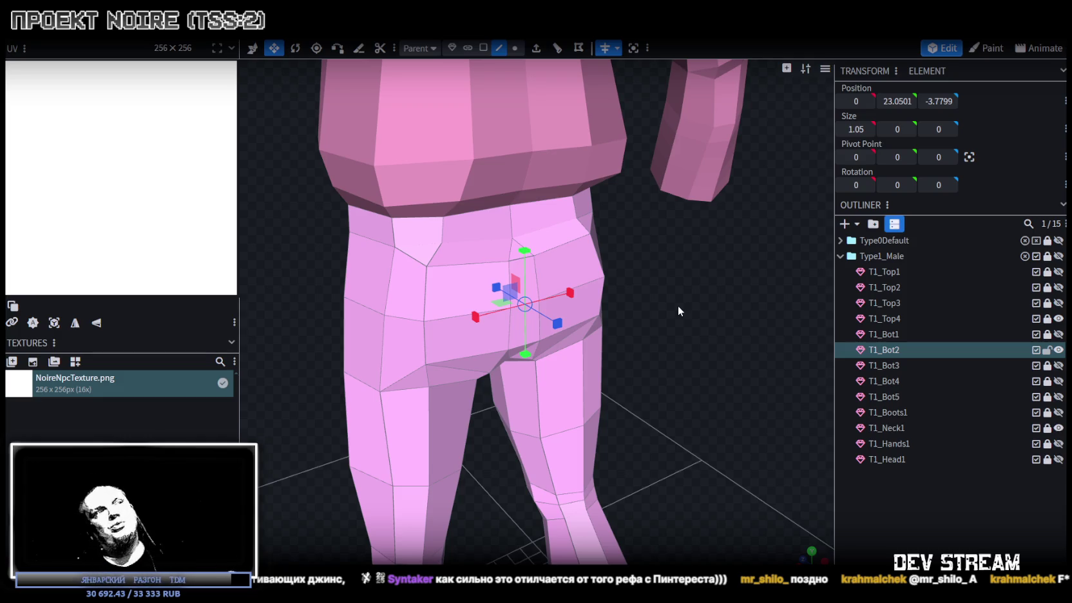
Nudge a waist vertex along X in vertex mode and check the hips.
{"action": "left_click", "coordinate": [515, 48]}
{"action": "left_click", "coordinate": [426, 266]}
{"action": "left_click_drag", "start_coordinate": [736, 281], "coordinate": [681, 265]}
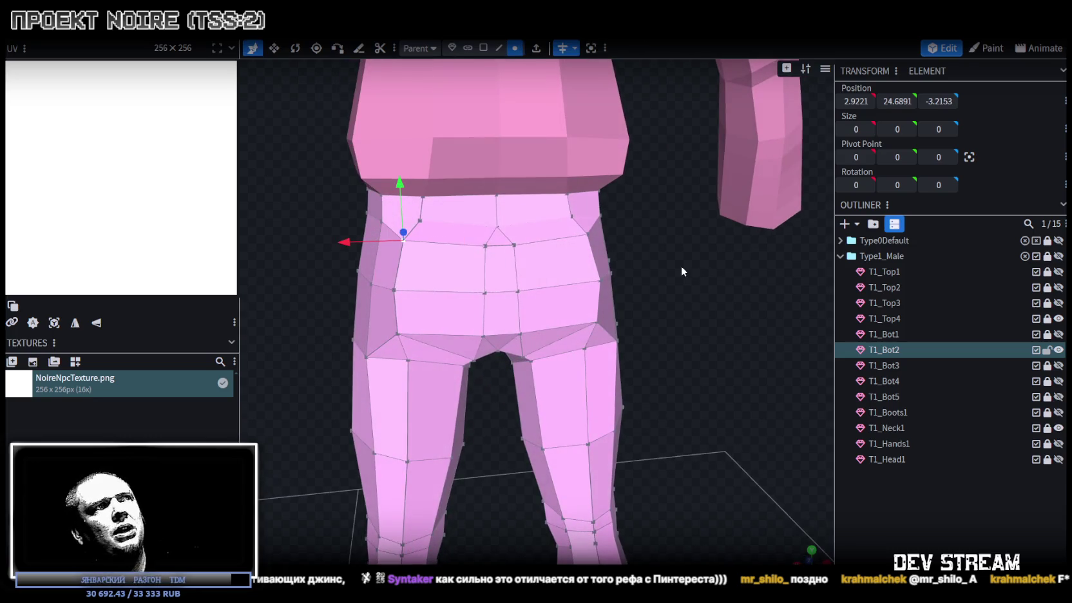
{"action": "mouse_move", "coordinate": [346, 243]}
{"action": "left_mouse_down"}
{"action": "mouse_move", "coordinate": [317, 202]}
{"action": "mouse_move", "coordinate": [334, 219]}
{"action": "left_mouse_up"}
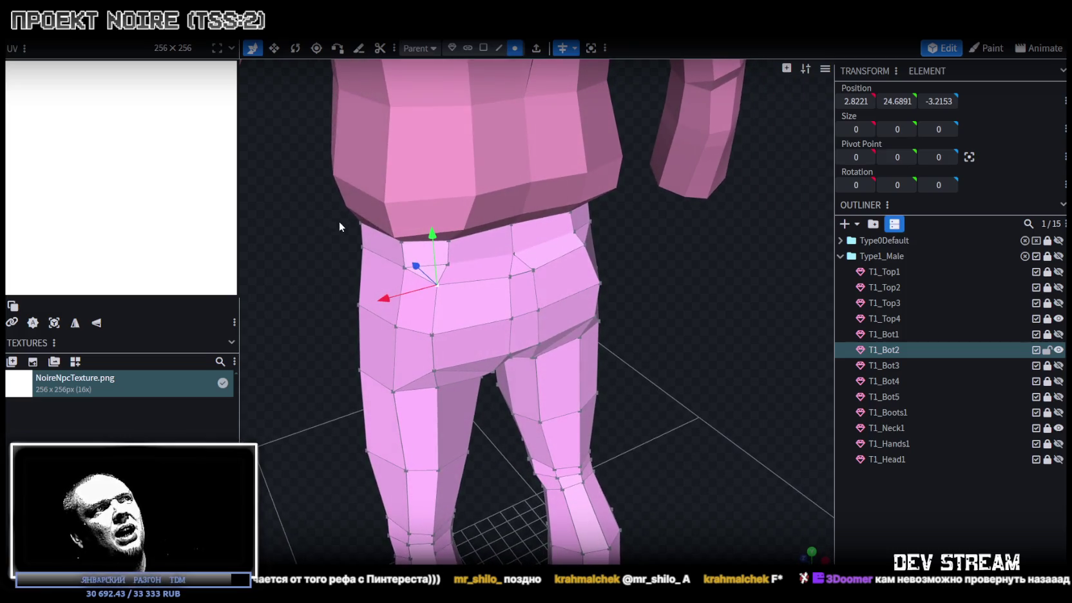
{"action": "left_click_drag", "start_coordinate": [386, 299], "coordinate": [394, 306]}
{"action": "left_click_drag", "start_coordinate": [351, 249], "coordinate": [334, 213]}
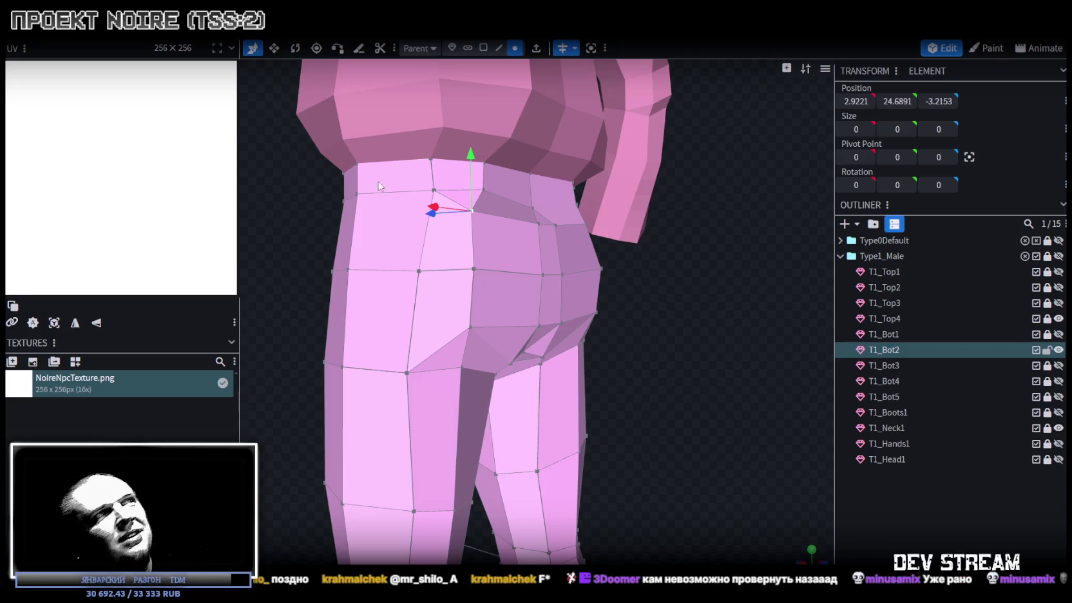
{"action": "mouse_move", "coordinate": [674, 302]}
{"action": "left_mouse_down"}
{"action": "mouse_move", "coordinate": [710, 338]}
{"action": "mouse_move", "coordinate": [730, 328]}
{"action": "left_mouse_up"}
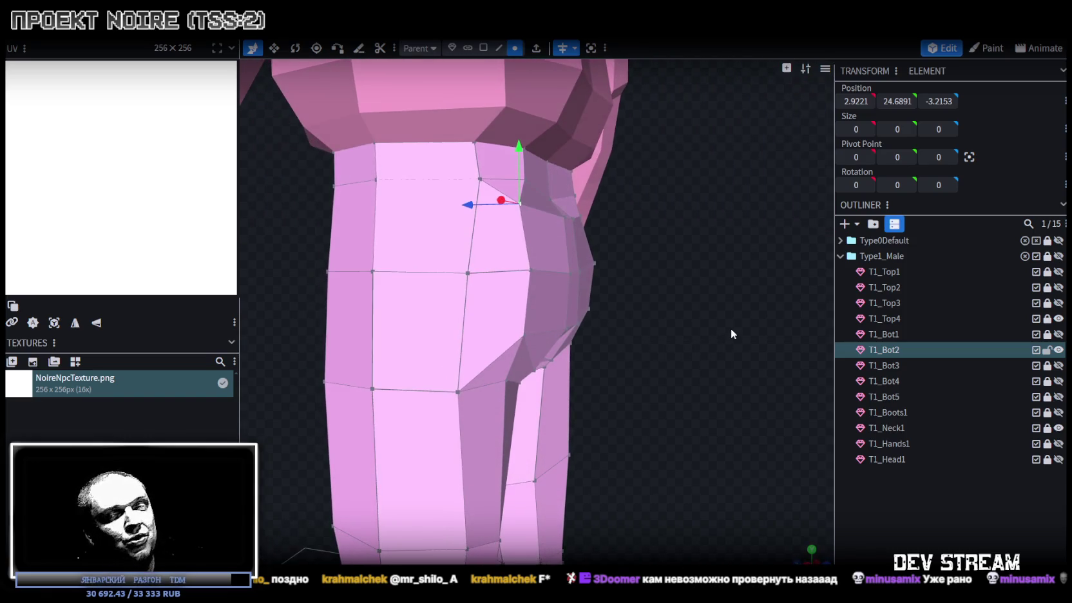
{"action": "mouse_move", "coordinate": [730, 329]}
{"action": "left_mouse_down"}
{"action": "mouse_move", "coordinate": [603, 312]}
{"action": "mouse_move", "coordinate": [655, 326]}
{"action": "mouse_move", "coordinate": [699, 362]}
{"action": "mouse_move", "coordinate": [651, 395]}
{"action": "mouse_move", "coordinate": [602, 376]}
{"action": "mouse_move", "coordinate": [754, 366]}
{"action": "mouse_move", "coordinate": [677, 359]}
{"action": "mouse_move", "coordinate": [711, 362]}
{"action": "mouse_move", "coordinate": [689, 331]}
{"action": "mouse_move", "coordinate": [636, 358]}
{"action": "mouse_move", "coordinate": [679, 345]}
{"action": "left_mouse_up"}
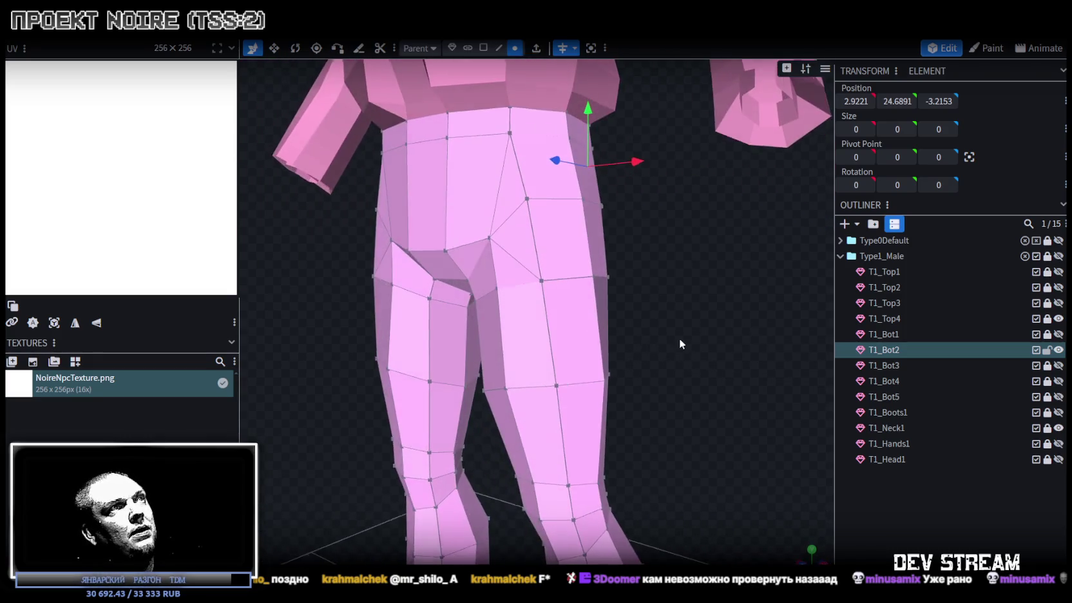
Push the crotch edge back on Z, lower it 0.3, and narrow it from 1.84 to 1.24.
{"action": "left_click", "coordinate": [421, 249]}
{"action": "left_click_drag", "start_coordinate": [619, 302], "coordinate": [657, 311]}
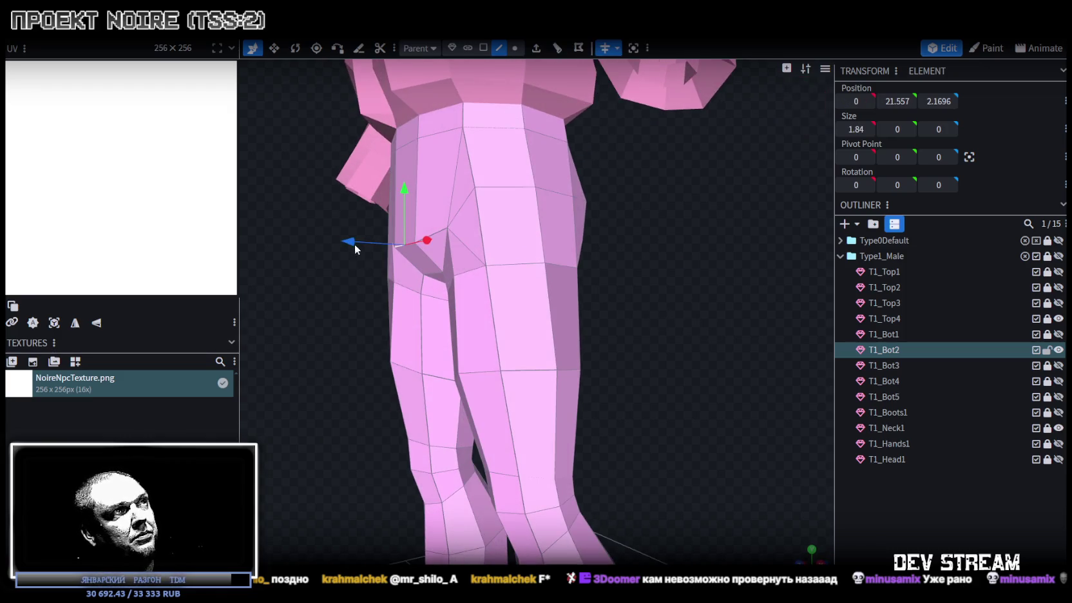
{"action": "left_click_drag", "start_coordinate": [354, 249], "coordinate": [348, 245]}
{"action": "left_click_drag", "start_coordinate": [397, 190], "coordinate": [396, 202]}
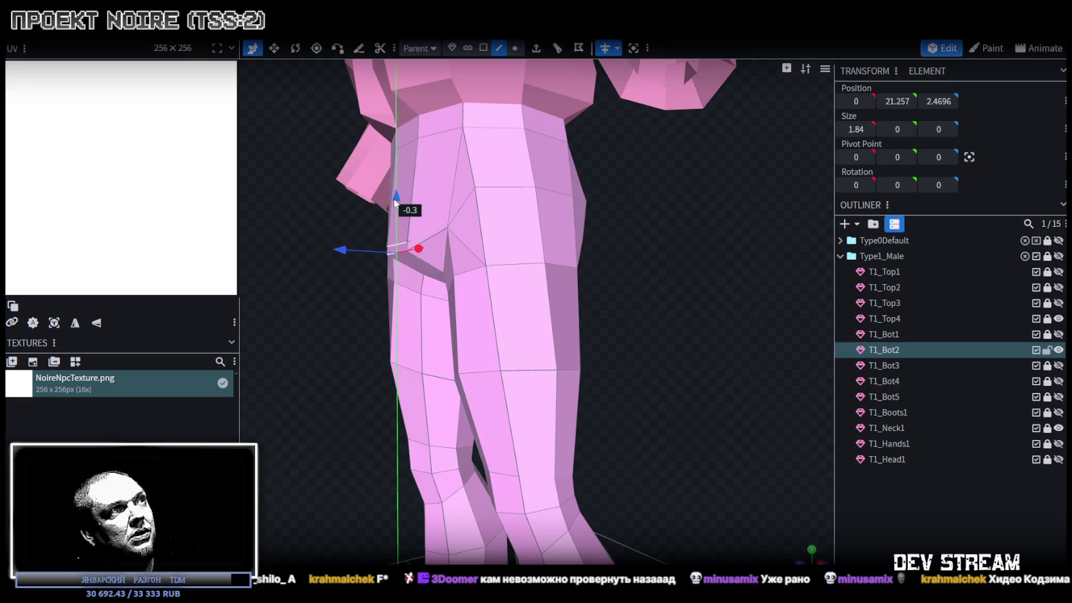
{"action": "mouse_move", "coordinate": [665, 268]}
{"action": "left_mouse_down"}
{"action": "mouse_move", "coordinate": [633, 283]}
{"action": "mouse_move", "coordinate": [783, 271]}
{"action": "left_mouse_up"}
{"action": "key", "text": "s"}
{"action": "mouse_move", "coordinate": [588, 262]}
{"action": "left_mouse_down"}
{"action": "mouse_move", "coordinate": [655, 290]}
{"action": "mouse_move", "coordinate": [600, 284]}
{"action": "mouse_move", "coordinate": [623, 287]}
{"action": "mouse_move", "coordinate": [643, 316]}
{"action": "mouse_move", "coordinate": [674, 323]}
{"action": "mouse_move", "coordinate": [527, 251]}
{"action": "left_mouse_up"}
{"action": "left_click", "coordinate": [527, 251]}
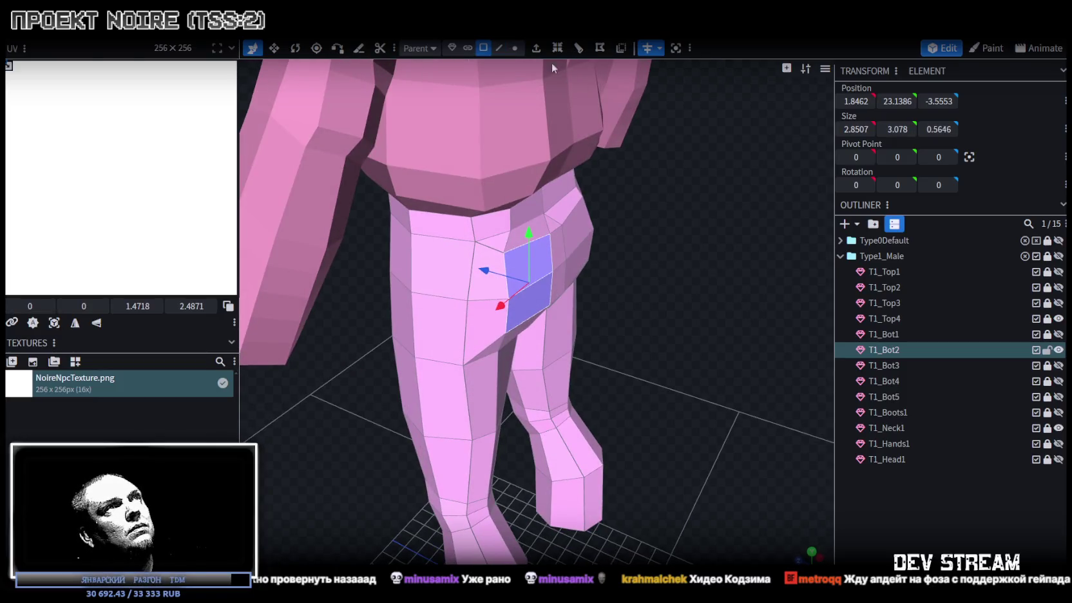
Extrude the thigh face outward by 0.5 to form a pocket block.
{"action": "left_click", "coordinate": [535, 49]}
{"action": "mouse_move", "coordinate": [670, 270]}
{"action": "left_mouse_down"}
{"action": "mouse_move", "coordinate": [693, 339]}
{"action": "mouse_move", "coordinate": [653, 463]}
{"action": "left_mouse_up"}
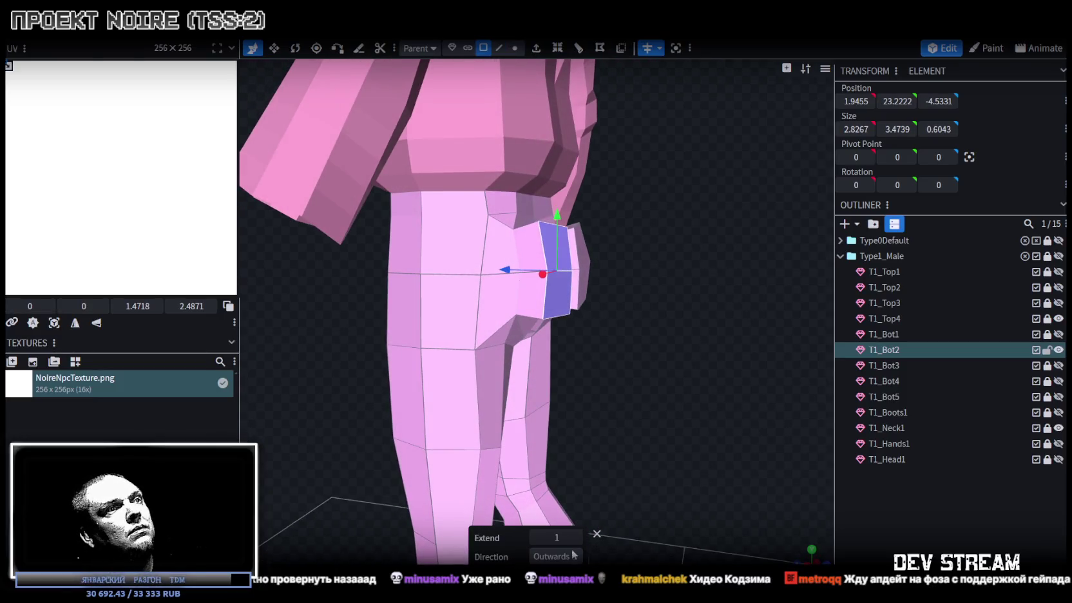
{"action": "left_click", "coordinate": [536, 540]}
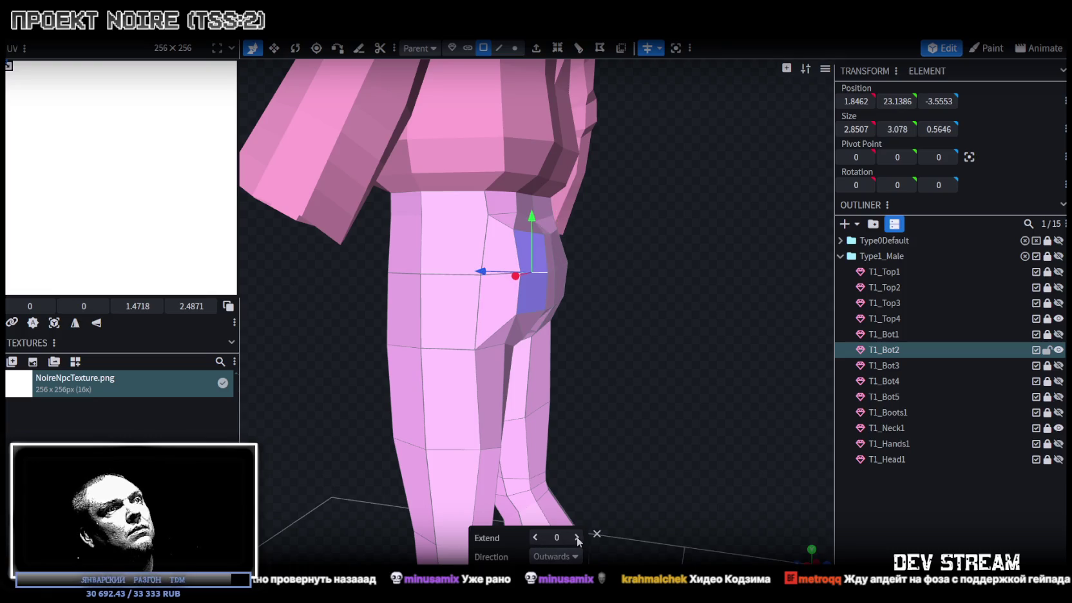
{"action": "left_click", "coordinate": [577, 537]}
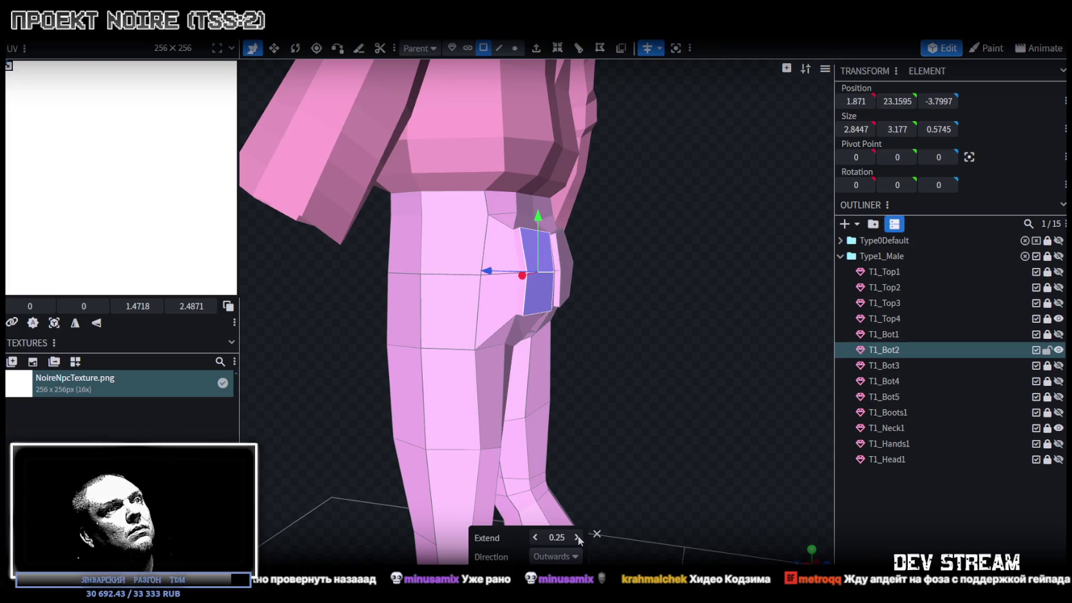
{"action": "left_click", "coordinate": [577, 536]}
{"action": "mouse_move", "coordinate": [618, 451]}
{"action": "left_mouse_down"}
{"action": "mouse_move", "coordinate": [535, 296]}
{"action": "mouse_move", "coordinate": [502, 287]}
{"action": "mouse_move", "coordinate": [407, 349]}
{"action": "mouse_move", "coordinate": [455, 359]}
{"action": "left_mouse_up"}
Extrude the pocket's top edge toward Z- into a flap, then move it 0.2 X, 0.5 Z, and down 0.5.
{"action": "left_click", "coordinate": [499, 48]}
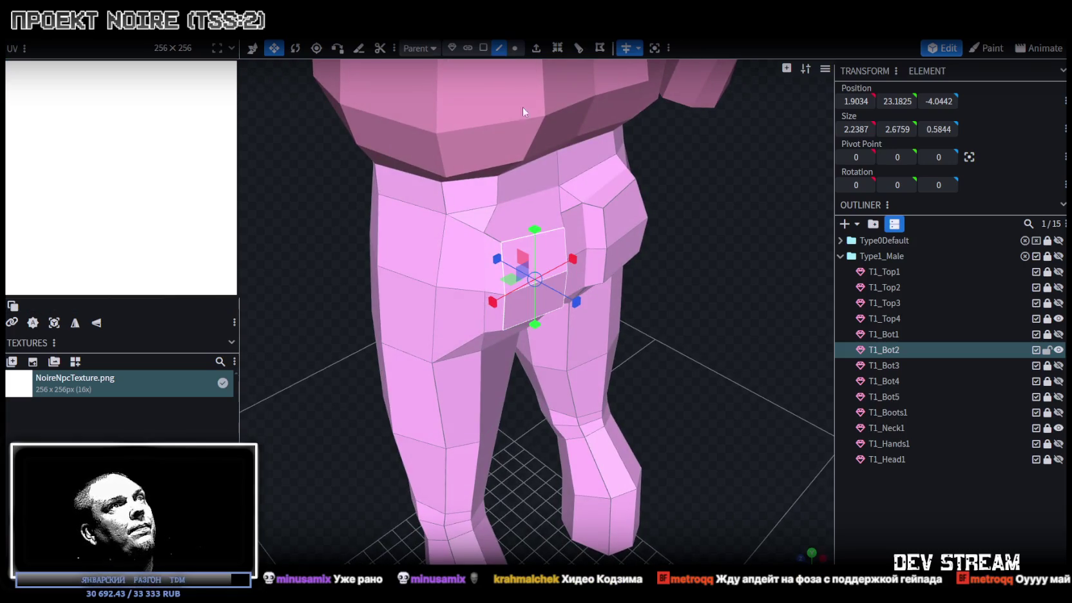
{"action": "left_click", "coordinate": [555, 238]}
{"action": "left_click_drag", "start_coordinate": [683, 242], "coordinate": [602, 73]}
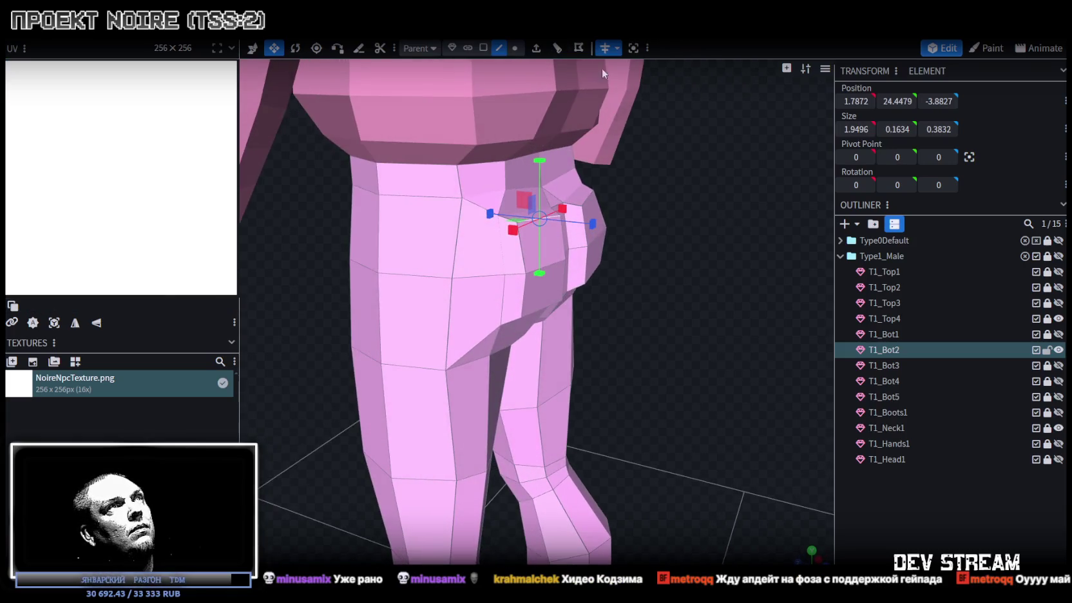
{"action": "left_click", "coordinate": [535, 48]}
{"action": "left_click_drag", "start_coordinate": [709, 262], "coordinate": [683, 219]}
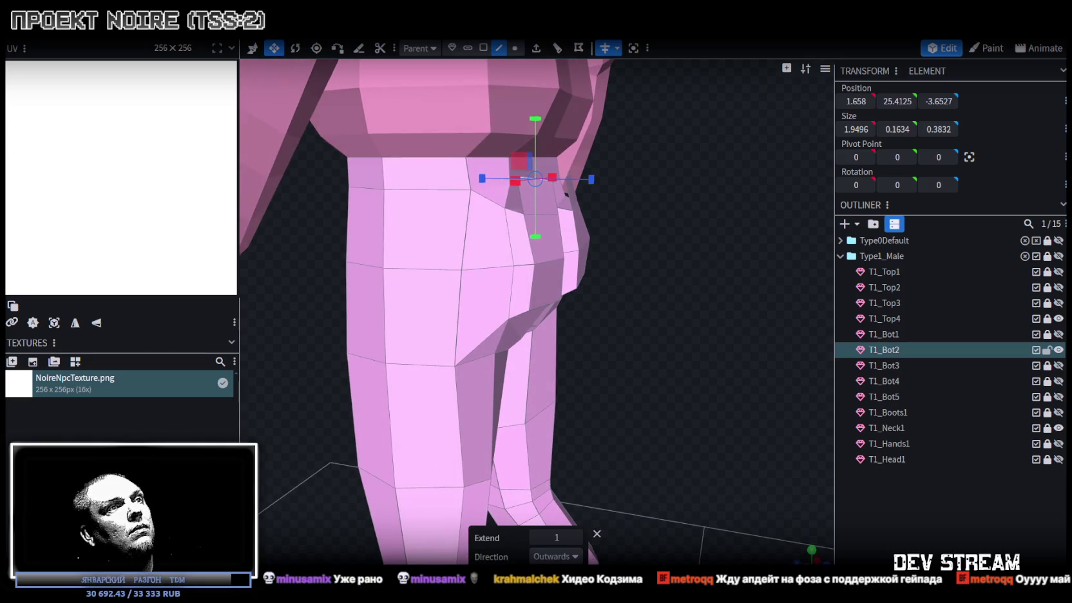
{"action": "left_click", "coordinate": [573, 556]}
{"action": "left_click", "coordinate": [547, 538]}
{"action": "left_click_drag", "start_coordinate": [658, 393], "coordinate": [524, 475]}
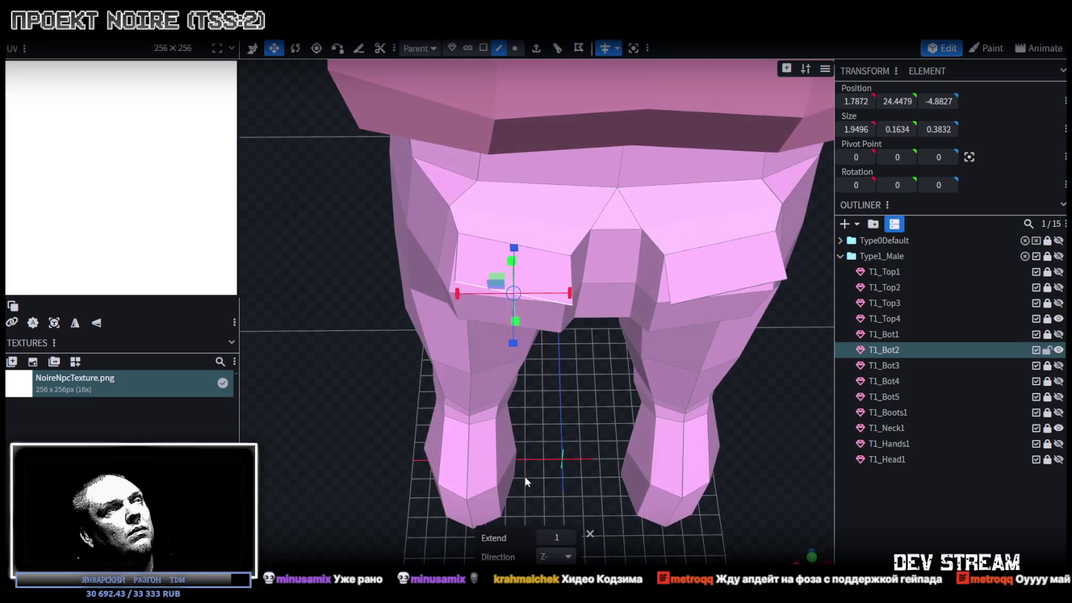
{"action": "mouse_move", "coordinate": [467, 302]}
{"action": "left_mouse_down"}
{"action": "mouse_move", "coordinate": [442, 297]}
{"action": "mouse_move", "coordinate": [455, 225]}
{"action": "left_mouse_up"}
{"action": "mouse_move", "coordinate": [518, 162]}
{"action": "left_mouse_down"}
{"action": "mouse_move", "coordinate": [545, 172]}
{"action": "mouse_move", "coordinate": [512, 138]}
{"action": "mouse_move", "coordinate": [490, 186]}
{"action": "left_mouse_up"}
{"action": "mouse_move", "coordinate": [458, 294]}
{"action": "left_mouse_down"}
{"action": "mouse_move", "coordinate": [633, 287]}
{"action": "mouse_move", "coordinate": [529, 305]}
{"action": "mouse_move", "coordinate": [346, 280]}
{"action": "mouse_move", "coordinate": [381, 262]}
{"action": "mouse_move", "coordinate": [628, 285]}
{"action": "mouse_move", "coordinate": [618, 266]}
{"action": "mouse_move", "coordinate": [556, 248]}
{"action": "mouse_move", "coordinate": [681, 390]}
{"action": "left_mouse_up"}
Pull another pocket flap edge 0.3 along Z.
{"action": "left_click", "coordinate": [556, 248]}
{"action": "scroll", "coordinate": [682, 390], "scroll_direction": "up", "scroll_amount": 3}
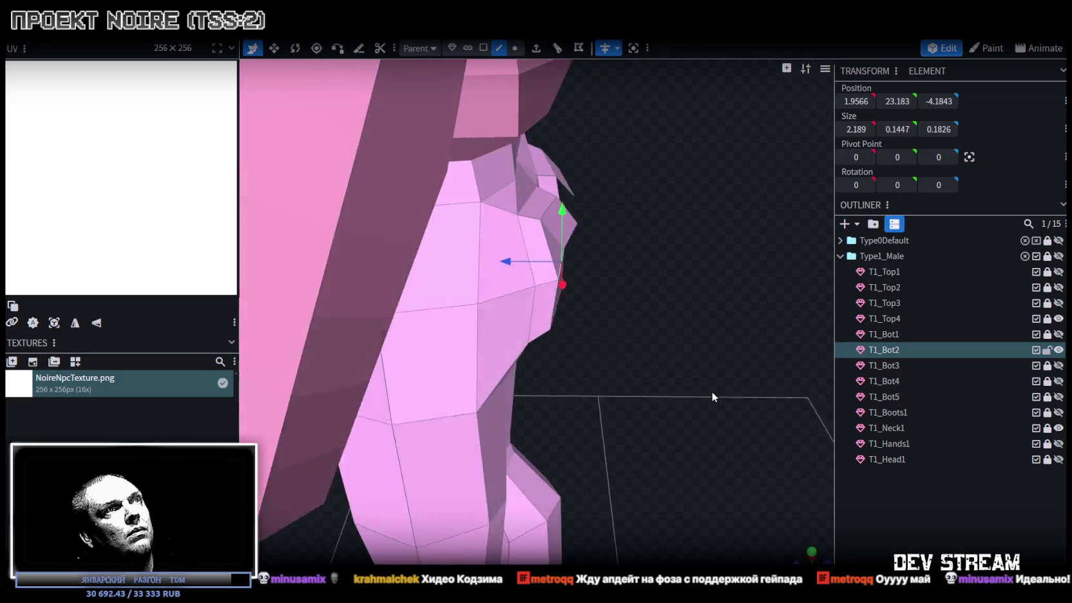
{"action": "left_click_drag", "start_coordinate": [507, 270], "coordinate": [494, 273]}
{"action": "mouse_move", "coordinate": [691, 372]}
{"action": "left_mouse_down"}
{"action": "mouse_move", "coordinate": [458, 321]}
{"action": "mouse_move", "coordinate": [414, 339]}
{"action": "mouse_move", "coordinate": [686, 429]}
{"action": "mouse_move", "coordinate": [631, 380]}
{"action": "mouse_move", "coordinate": [585, 371]}
{"action": "mouse_move", "coordinate": [567, 388]}
{"action": "mouse_move", "coordinate": [652, 389]}
{"action": "mouse_move", "coordinate": [712, 367]}
{"action": "mouse_move", "coordinate": [657, 259]}
{"action": "left_mouse_up"}
{"action": "left_click", "coordinate": [522, 330]}
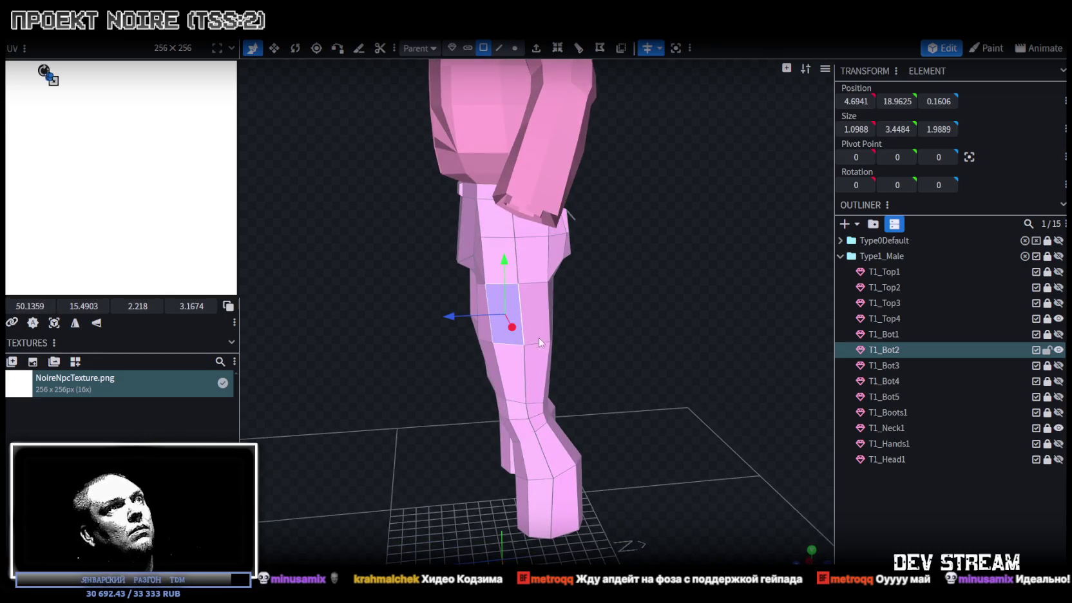
Extrude the other thigh's pocket face outward by 0.5.
{"action": "mouse_move", "coordinate": [596, 366]}
{"action": "left_mouse_down"}
{"action": "mouse_move", "coordinate": [752, 370]}
{"action": "mouse_move", "coordinate": [657, 355]}
{"action": "mouse_move", "coordinate": [662, 344]}
{"action": "mouse_move", "coordinate": [566, 374]}
{"action": "mouse_move", "coordinate": [558, 207]}
{"action": "left_mouse_up"}
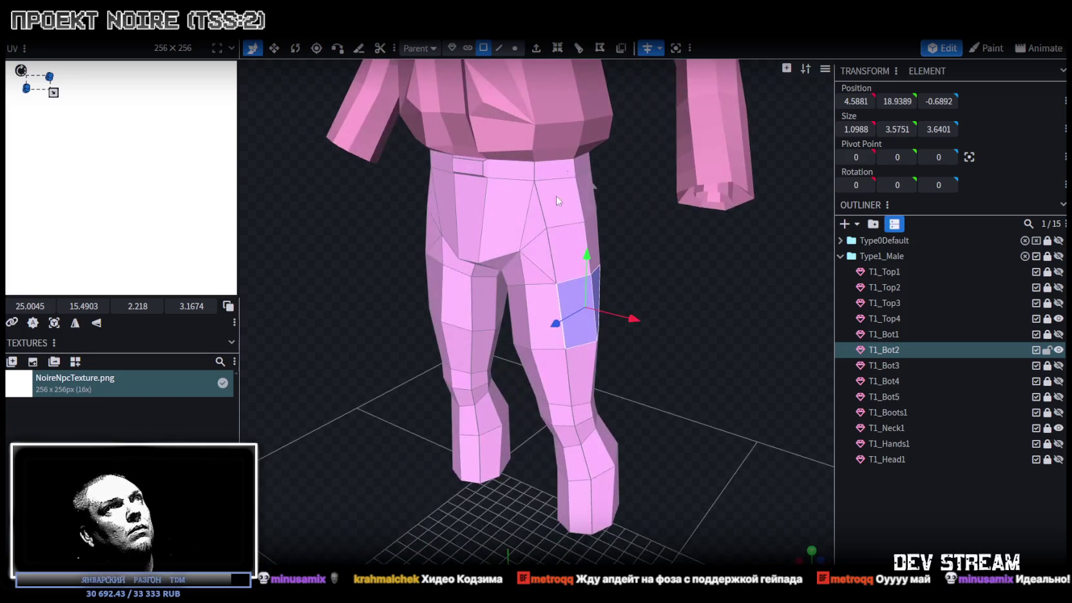
{"action": "left_click", "coordinate": [548, 56]}
{"action": "left_click_drag", "start_coordinate": [690, 456], "coordinate": [744, 439]}
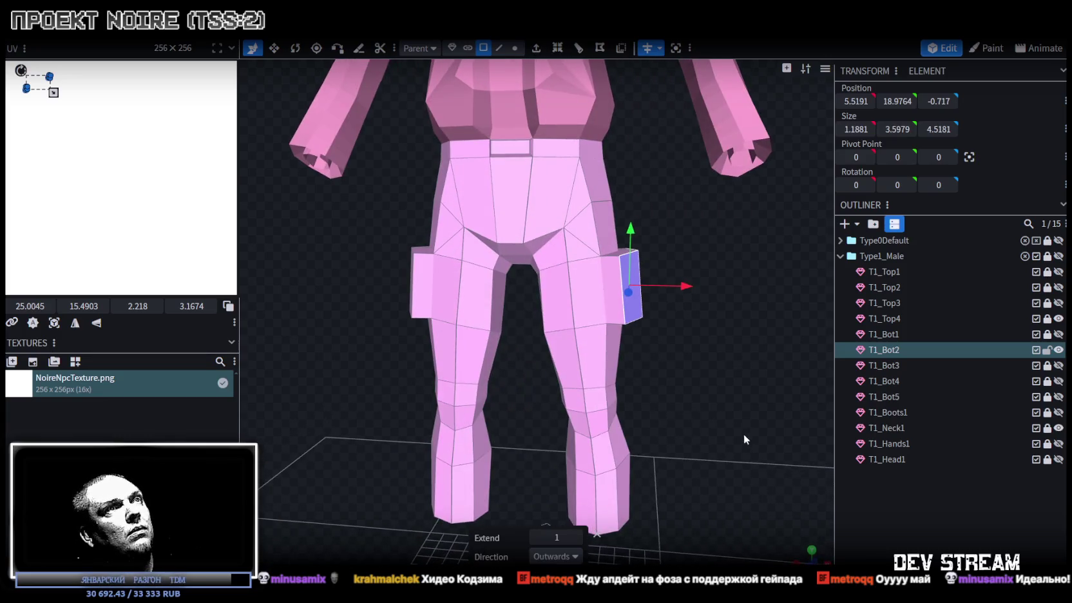
{"action": "left_click", "coordinate": [534, 538]}
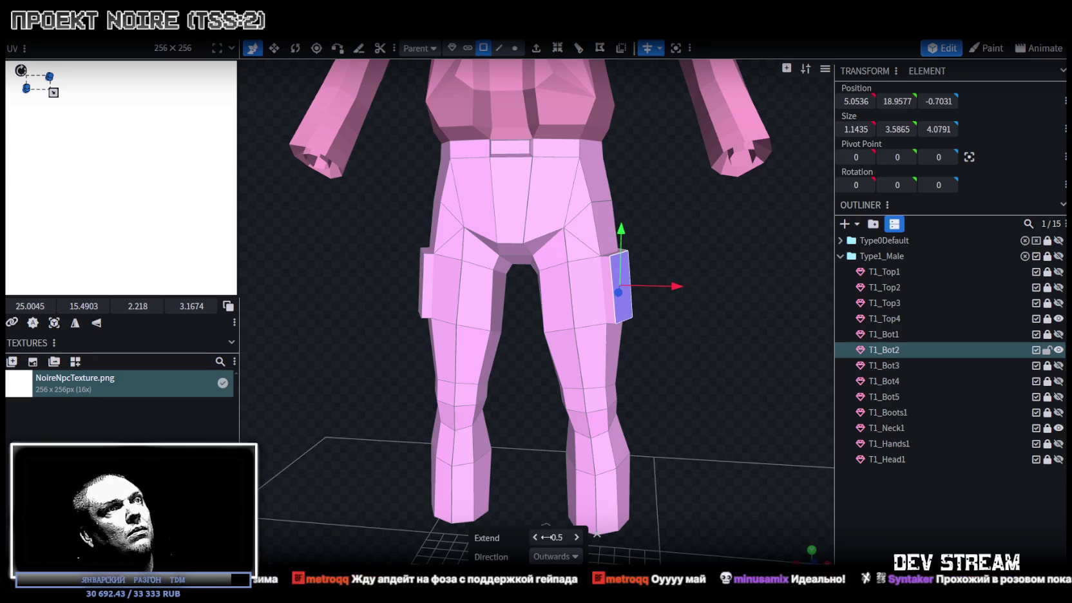
{"action": "left_click_drag", "start_coordinate": [714, 428], "coordinate": [734, 423]}
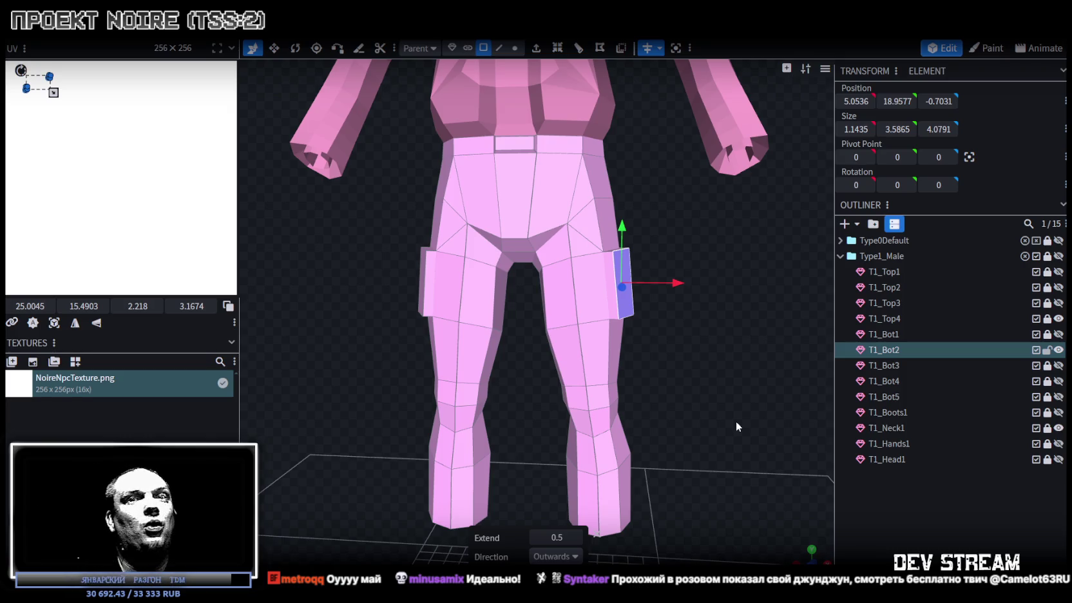
{"action": "scroll", "coordinate": [722, 398], "scroll_direction": "up", "scroll_amount": 2}
{"action": "scroll", "coordinate": [721, 398], "scroll_direction": "up", "scroll_amount": 2}
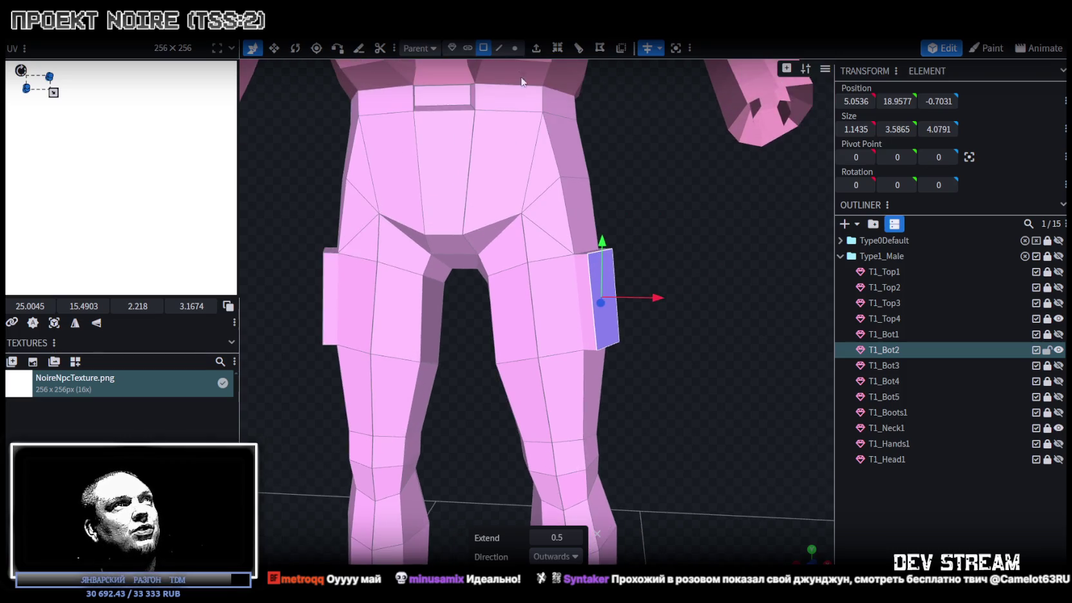
Pick a pocket edge in edge mode and add a loop cut through the thigh.
{"action": "left_click", "coordinate": [501, 48]}
{"action": "scroll", "coordinate": [569, 337], "scroll_direction": "up", "scroll_amount": 2}
{"action": "left_click", "coordinate": [612, 328]}
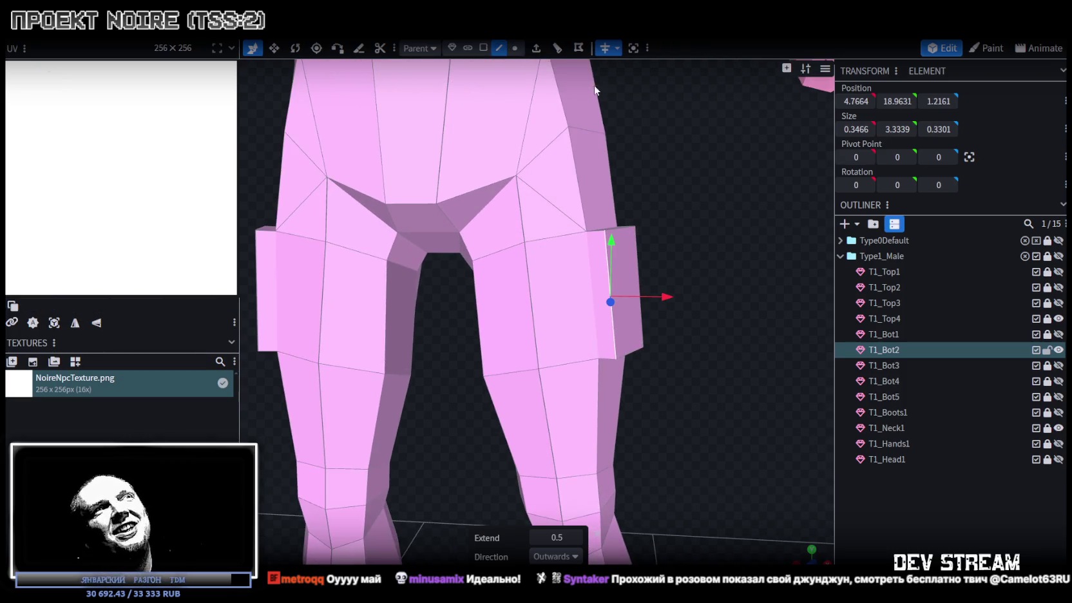
{"action": "left_click", "coordinate": [558, 49]}
Add a loop cut across the thigh pocket and raise the new edge to reshape it.
{"action": "mouse_move", "coordinate": [700, 241]}
{"action": "left_mouse_down"}
{"action": "mouse_move", "coordinate": [632, 251]}
{"action": "mouse_move", "coordinate": [565, 308]}
{"action": "left_mouse_up"}
{"action": "left_click", "coordinate": [564, 309]}
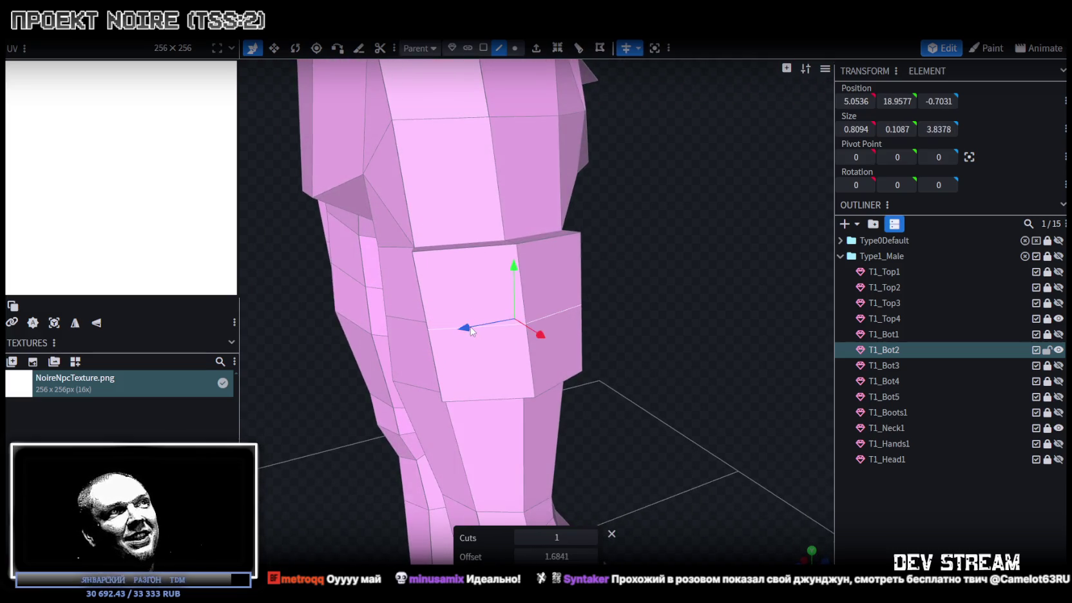
{"action": "key", "text": "v"}
{"action": "left_click_drag", "start_coordinate": [501, 309], "coordinate": [520, 236]}
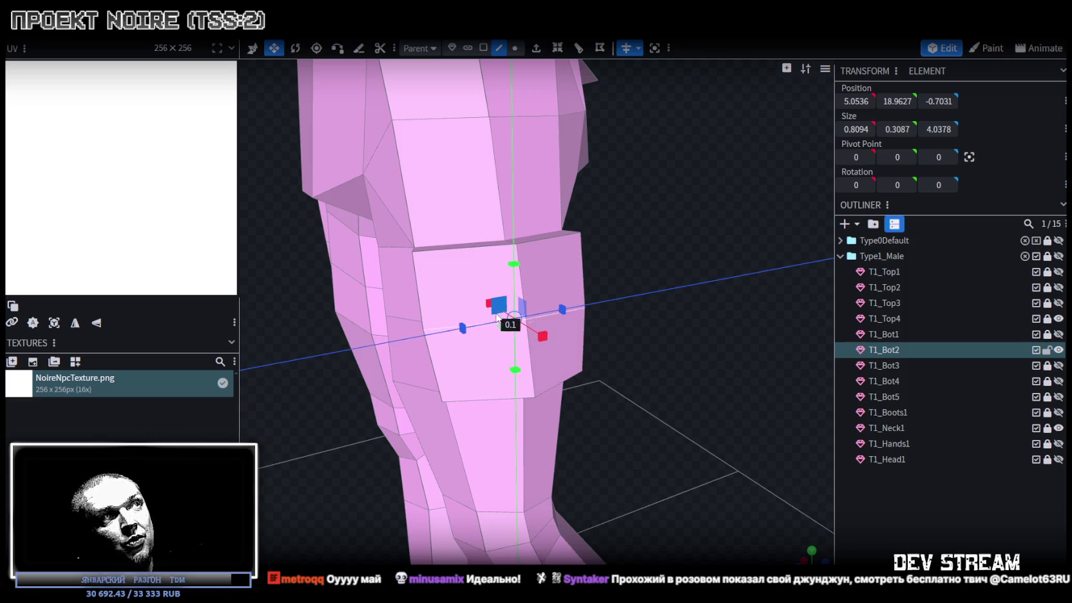
Shrink the pocket's upper strip depth from 4.08 to 3.48 and shift it outward 0.3.
{"action": "mouse_move", "coordinate": [598, 360]}
{"action": "left_mouse_down"}
{"action": "mouse_move", "coordinate": [708, 321]}
{"action": "mouse_move", "coordinate": [644, 305]}
{"action": "left_mouse_up"}
{"action": "key", "text": "v"}
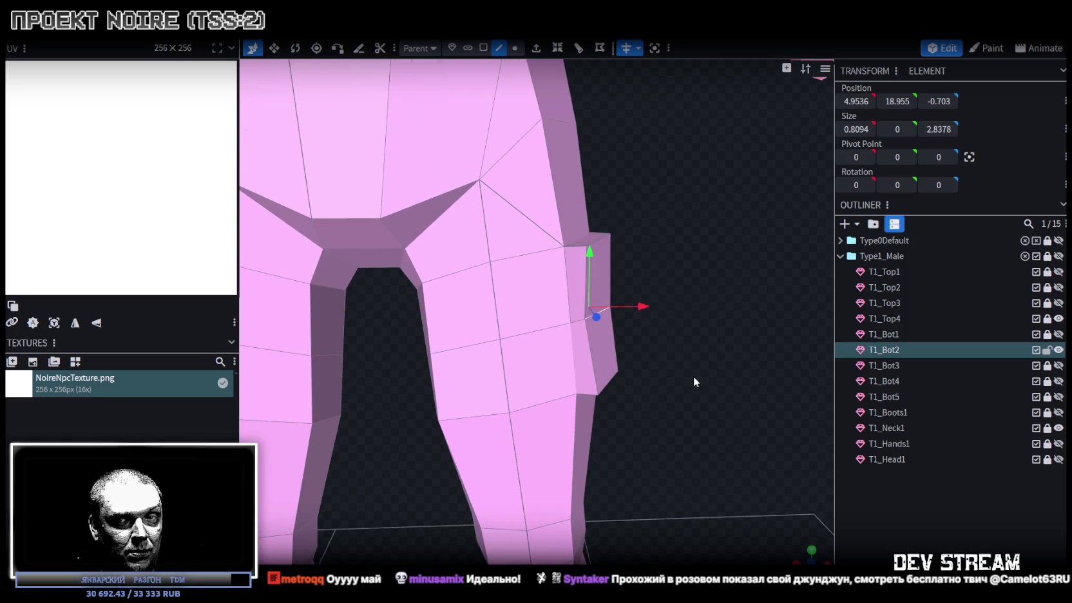
{"action": "mouse_move", "coordinate": [693, 376]}
{"action": "left_mouse_down"}
{"action": "mouse_move", "coordinate": [595, 397]}
{"action": "mouse_move", "coordinate": [606, 382]}
{"action": "mouse_move", "coordinate": [538, 351]}
{"action": "mouse_move", "coordinate": [460, 362]}
{"action": "mouse_move", "coordinate": [481, 291]}
{"action": "left_mouse_up"}
{"action": "left_click", "coordinate": [538, 351]}
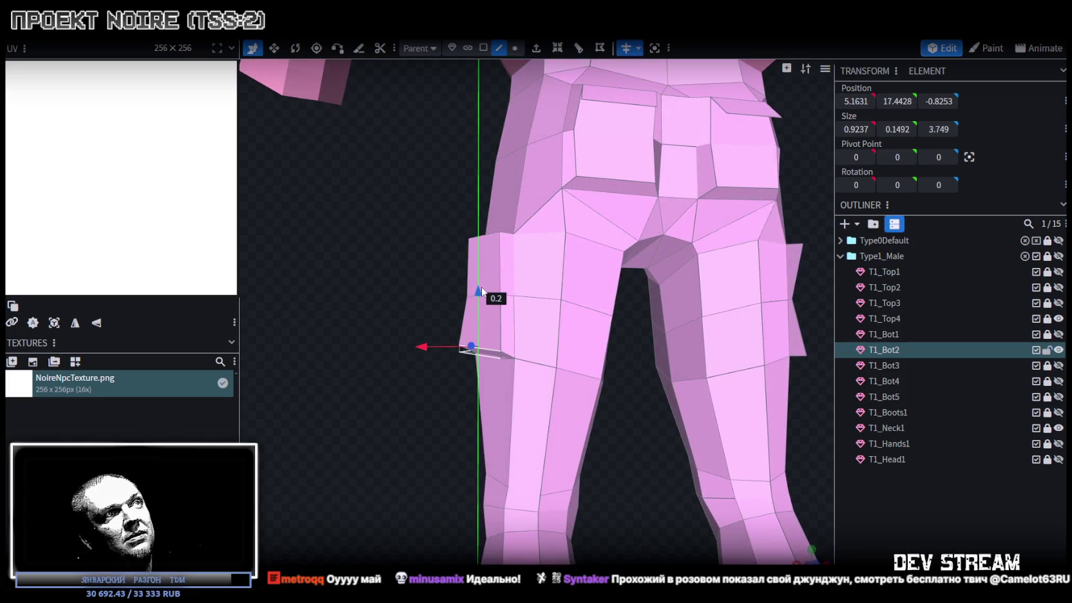
{"action": "mouse_move", "coordinate": [364, 287]}
{"action": "left_mouse_down"}
{"action": "mouse_move", "coordinate": [493, 307]}
{"action": "mouse_move", "coordinate": [531, 282]}
{"action": "mouse_move", "coordinate": [582, 317]}
{"action": "mouse_move", "coordinate": [525, 308]}
{"action": "left_mouse_up"}
{"action": "left_click", "coordinate": [460, 296]}
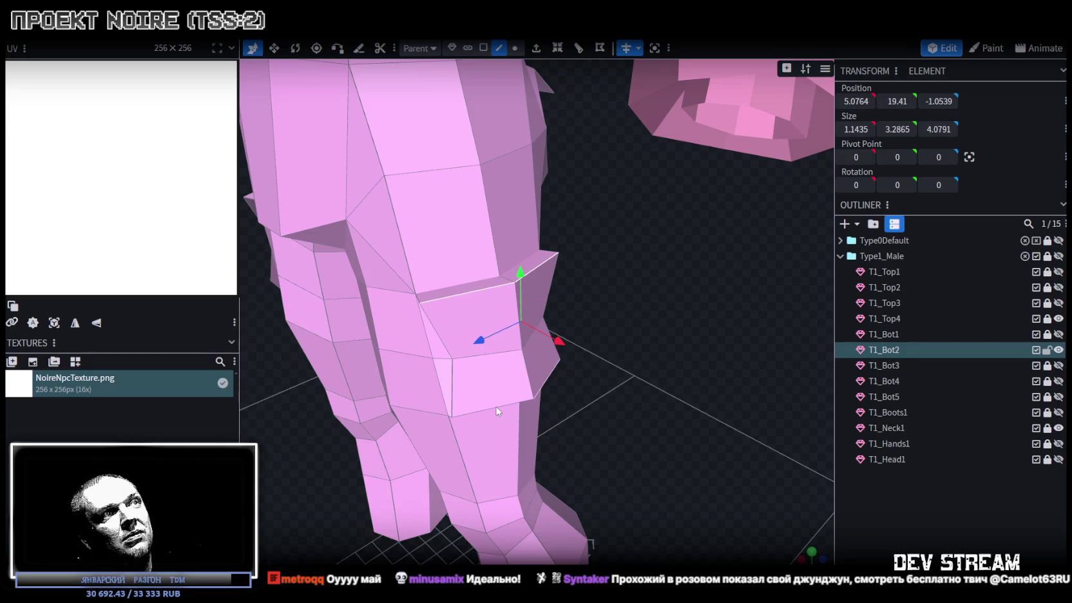
{"action": "key", "text": "v"}
{"action": "left_click_drag", "start_coordinate": [645, 374], "coordinate": [496, 317]}
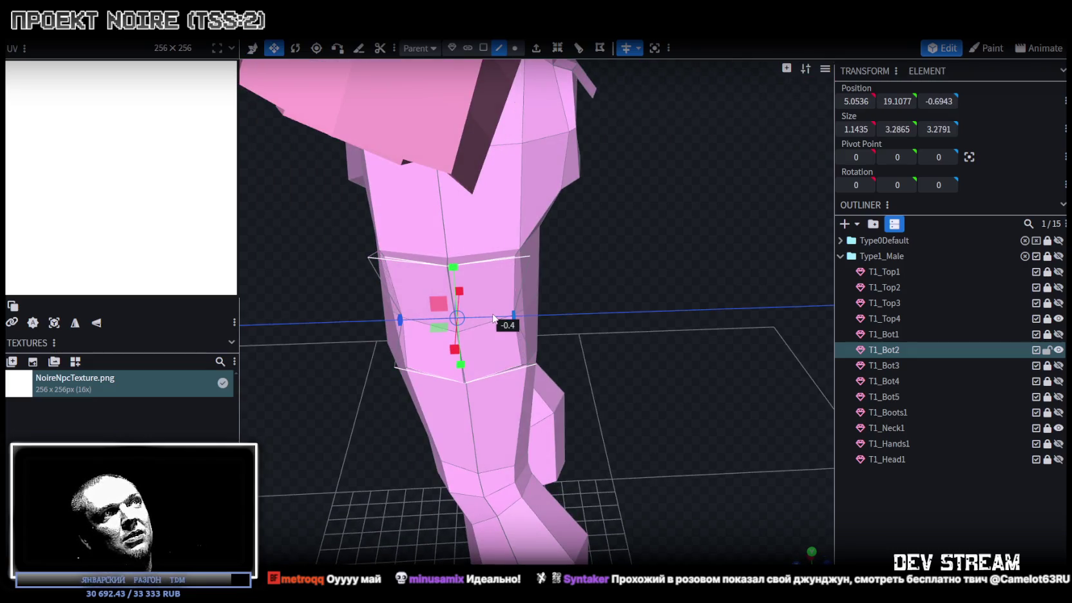
{"action": "key", "text": "v"}
{"action": "left_click_drag", "start_coordinate": [678, 336], "coordinate": [519, 296]}
{"action": "left_click_drag", "start_coordinate": [415, 299], "coordinate": [401, 295]}
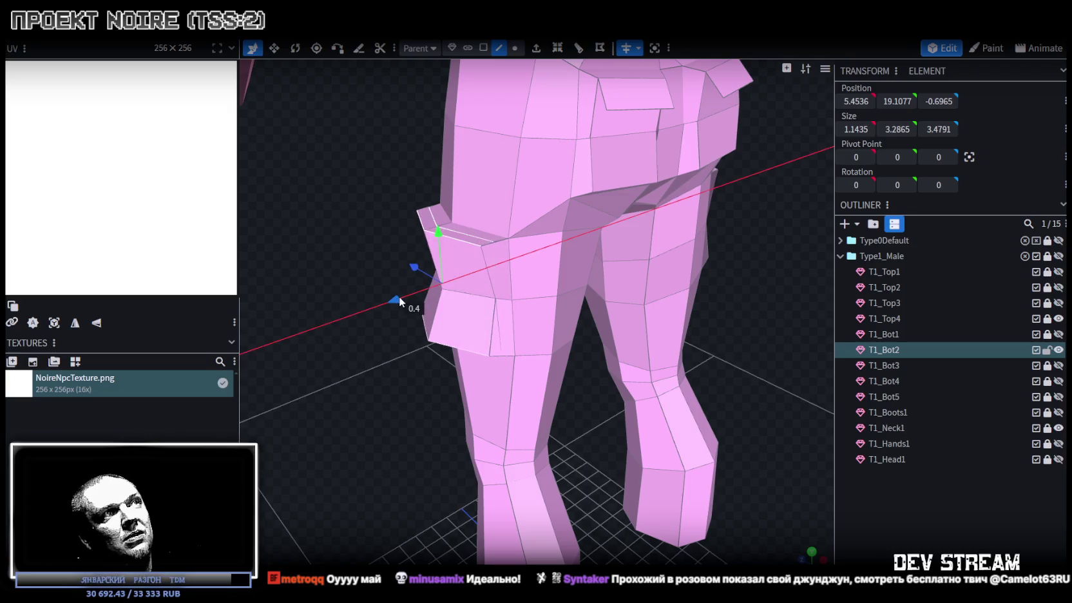
Reshape the thin pocket strip by moving one of its edges.
{"action": "left_click_drag", "start_coordinate": [380, 348], "coordinate": [435, 304]}
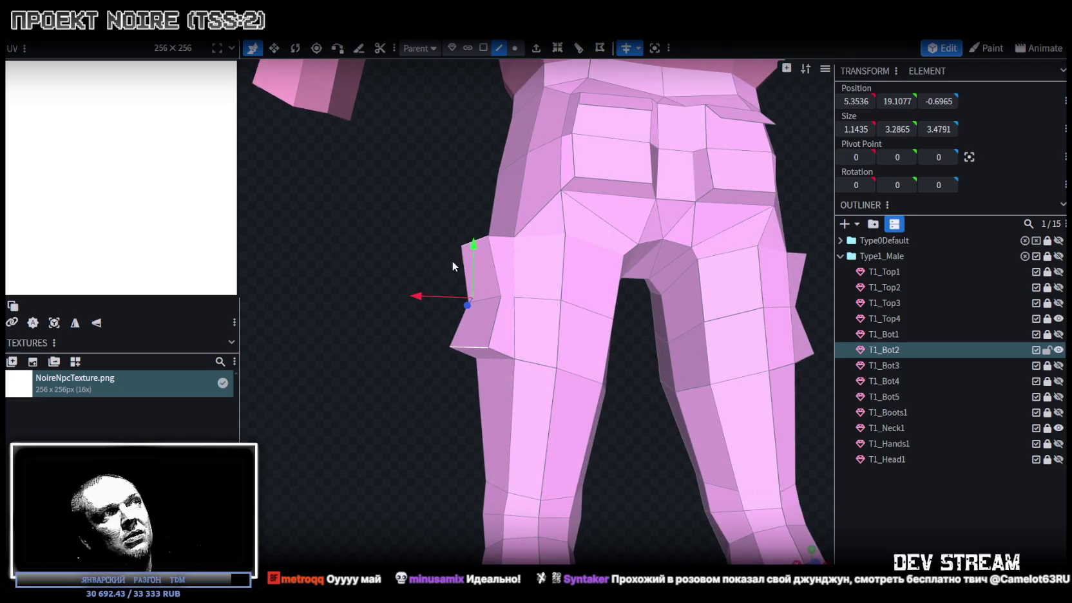
{"action": "left_click_drag", "start_coordinate": [453, 265], "coordinate": [494, 271]}
{"action": "left_click", "coordinate": [477, 253]}
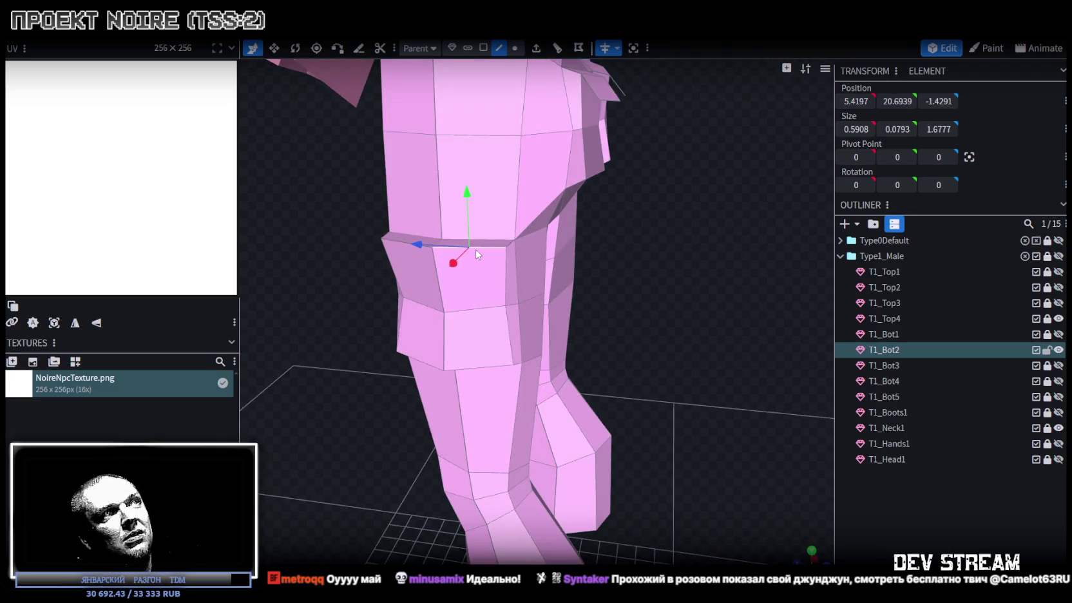
{"action": "left_click", "coordinate": [395, 243]}
{"action": "left_click_drag", "start_coordinate": [413, 258], "coordinate": [484, 247]}
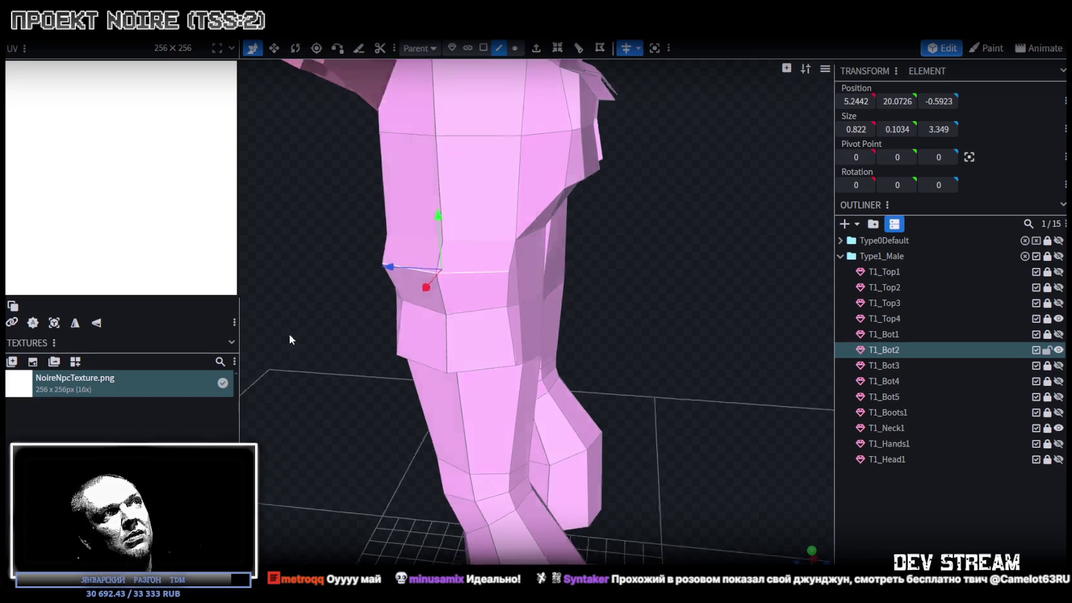
Lower a leg face, then lower a leg edge by about 1.4.
{"action": "left_click_drag", "start_coordinate": [279, 340], "coordinate": [467, 309]}
{"action": "scroll", "coordinate": [466, 309], "scroll_direction": "up", "scroll_amount": 2}
{"action": "scroll", "coordinate": [440, 276], "scroll_direction": "up", "scroll_amount": 3}
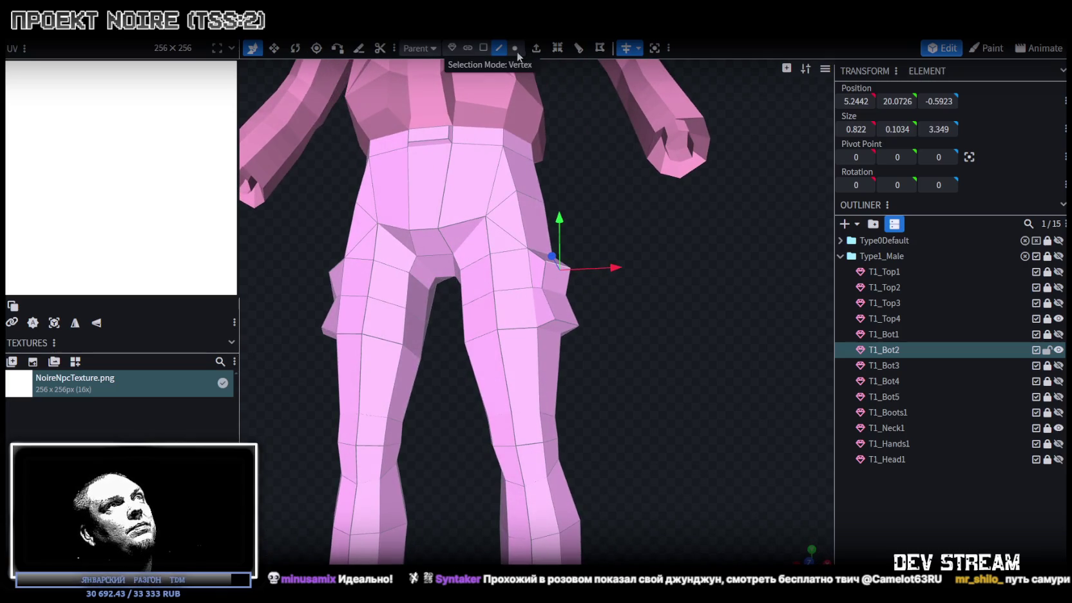
{"action": "left_click", "coordinate": [559, 333]}
{"action": "mouse_move", "coordinate": [590, 348]}
{"action": "left_mouse_down"}
{"action": "mouse_move", "coordinate": [532, 322]}
{"action": "mouse_move", "coordinate": [662, 391]}
{"action": "mouse_move", "coordinate": [752, 398]}
{"action": "mouse_move", "coordinate": [672, 387]}
{"action": "mouse_move", "coordinate": [572, 284]}
{"action": "mouse_move", "coordinate": [558, 323]}
{"action": "left_mouse_up"}
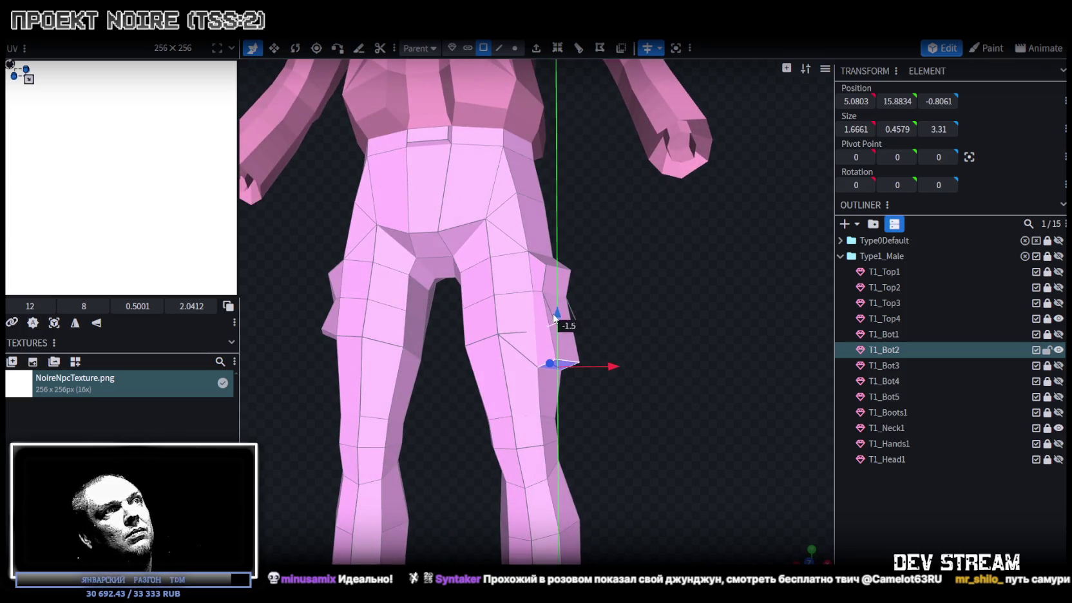
{"action": "mouse_move", "coordinate": [650, 333]}
{"action": "left_mouse_down"}
{"action": "mouse_move", "coordinate": [714, 330]}
{"action": "mouse_move", "coordinate": [676, 310]}
{"action": "left_mouse_up"}
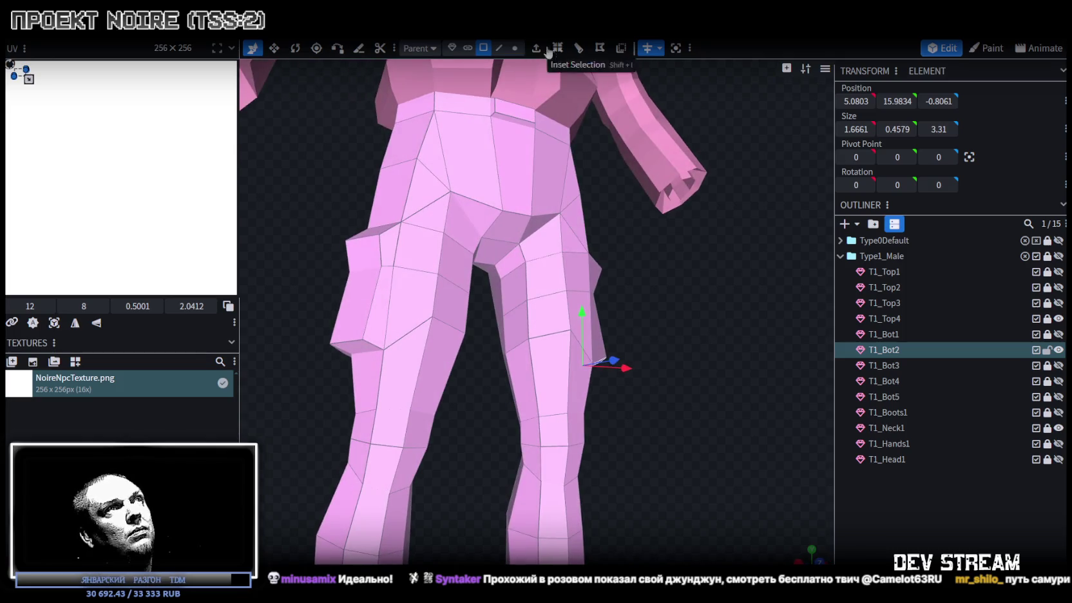
{"action": "left_click", "coordinate": [499, 51]}
{"action": "left_click", "coordinate": [558, 335]}
{"action": "mouse_move", "coordinate": [558, 335]}
{"action": "left_mouse_down"}
{"action": "mouse_move", "coordinate": [441, 319]}
{"action": "mouse_move", "coordinate": [268, 335]}
{"action": "left_mouse_up"}
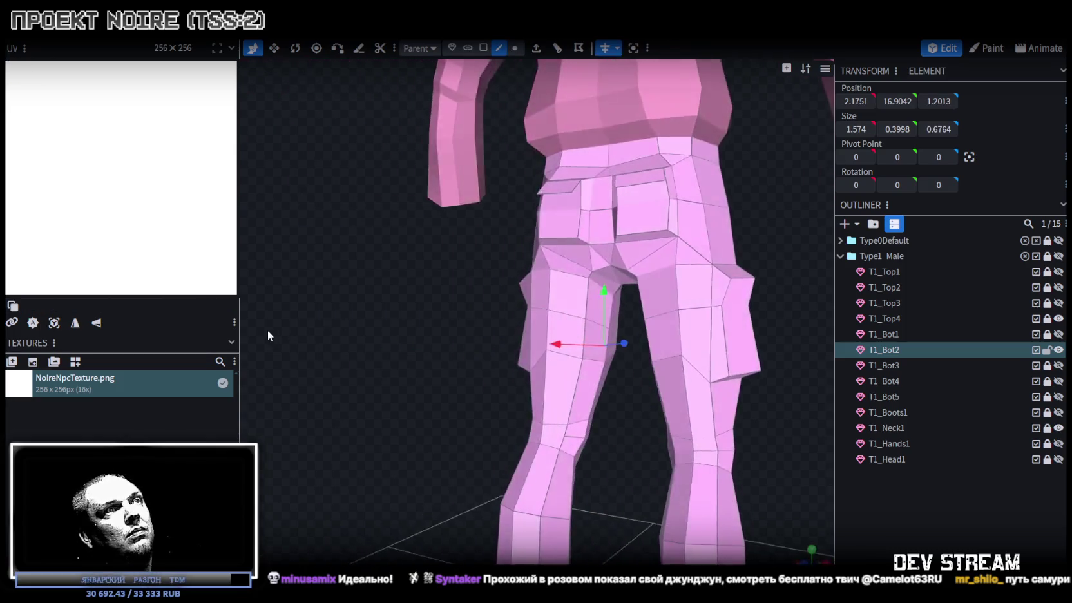
{"action": "left_click", "coordinate": [599, 372]}
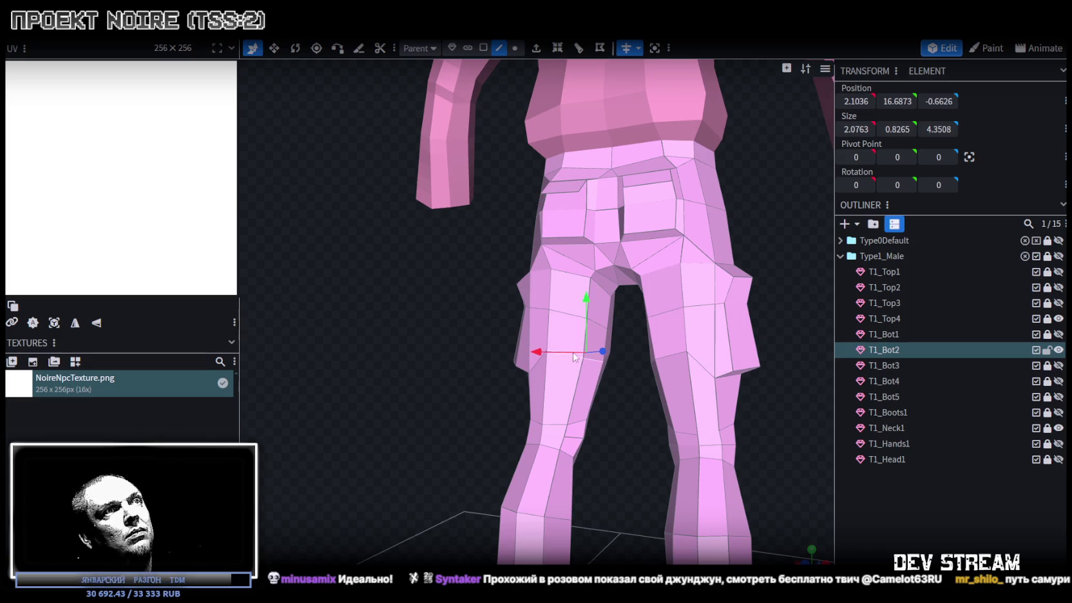
{"action": "left_click_drag", "start_coordinate": [587, 303], "coordinate": [583, 332]}
Nudge the T1_Bot2 inner knee edge slightly up and outward.
{"action": "left_click_drag", "start_coordinate": [409, 294], "coordinate": [586, 402]}
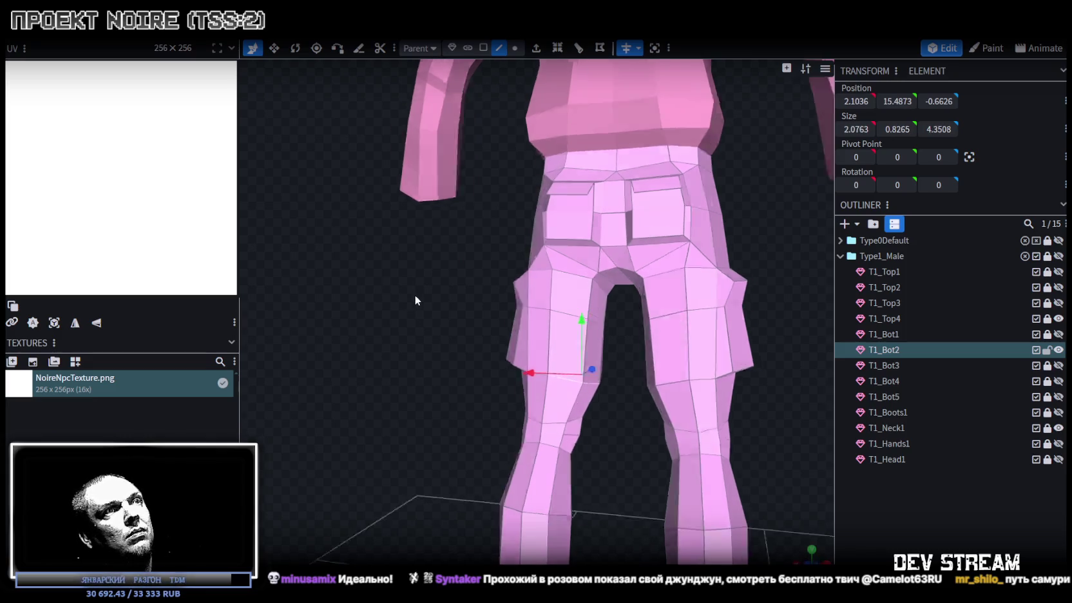
{"action": "mouse_move", "coordinate": [496, 300]}
{"action": "left_mouse_down"}
{"action": "mouse_move", "coordinate": [656, 345]}
{"action": "mouse_move", "coordinate": [823, 333]}
{"action": "mouse_move", "coordinate": [657, 331]}
{"action": "mouse_move", "coordinate": [539, 402]}
{"action": "left_mouse_up"}
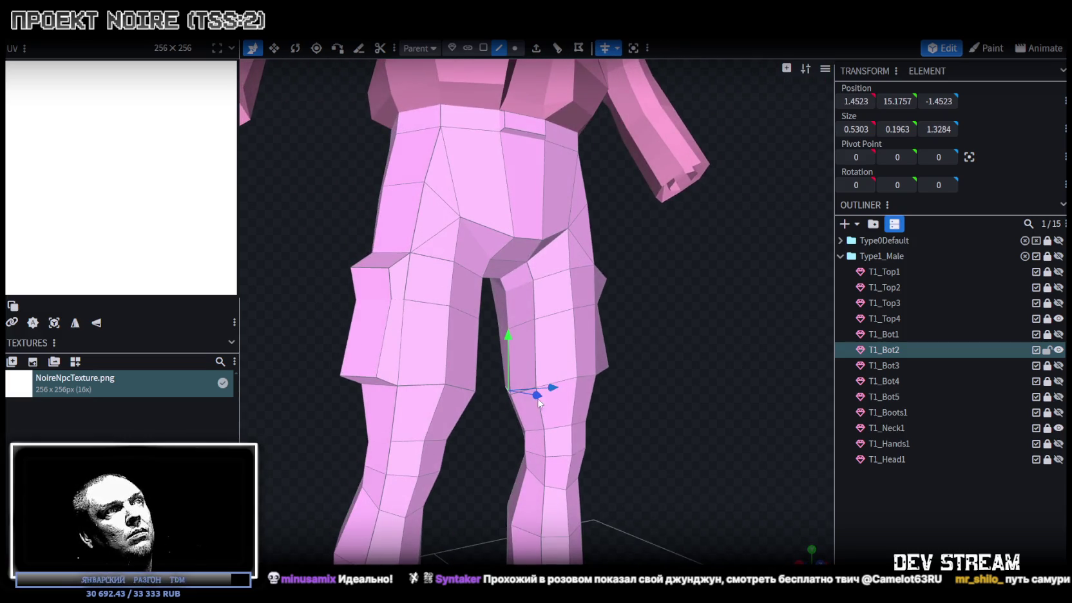
{"action": "scroll", "coordinate": [519, 401], "scroll_direction": "up", "scroll_amount": 2}
{"action": "left_click", "coordinate": [569, 420]}
{"action": "left_click", "coordinate": [519, 428]}
{"action": "mouse_move", "coordinate": [518, 429]}
{"action": "left_mouse_down"}
{"action": "mouse_move", "coordinate": [467, 397]}
{"action": "mouse_move", "coordinate": [535, 385]}
{"action": "mouse_move", "coordinate": [633, 421]}
{"action": "mouse_move", "coordinate": [464, 377]}
{"action": "mouse_move", "coordinate": [461, 412]}
{"action": "mouse_move", "coordinate": [523, 403]}
{"action": "left_mouse_up"}
{"action": "left_click", "coordinate": [535, 385]}
{"action": "left_click_drag", "start_coordinate": [619, 412], "coordinate": [657, 311]}
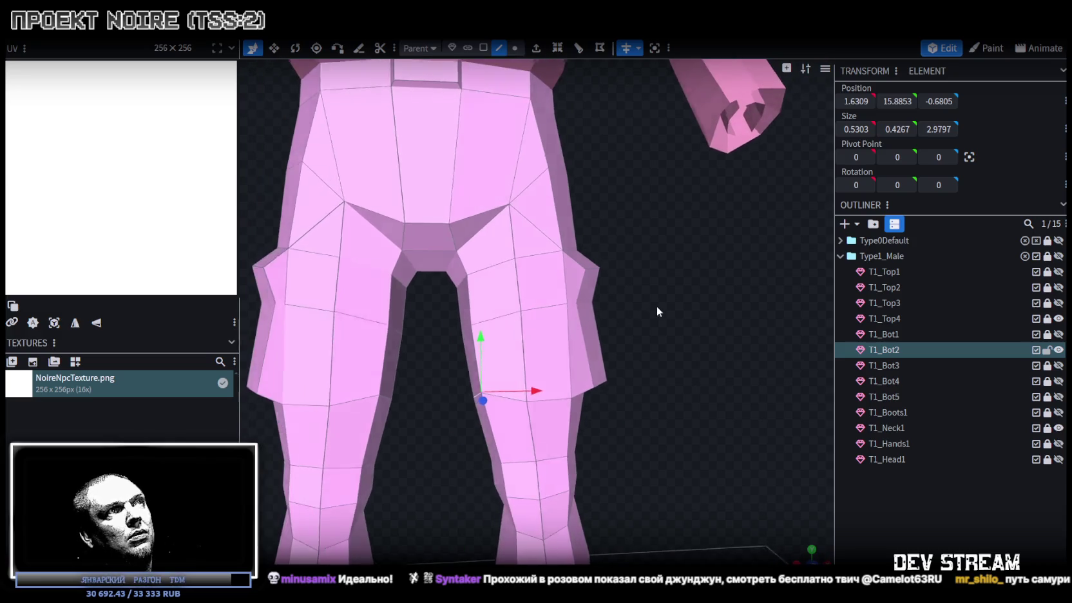
{"action": "scroll", "coordinate": [670, 295], "scroll_direction": "up", "scroll_amount": 3}
Select edges near the crotch and knee, moving a knee edge by 0.2.
{"action": "left_click", "coordinate": [460, 245]}
{"action": "left_click", "coordinate": [462, 242]}
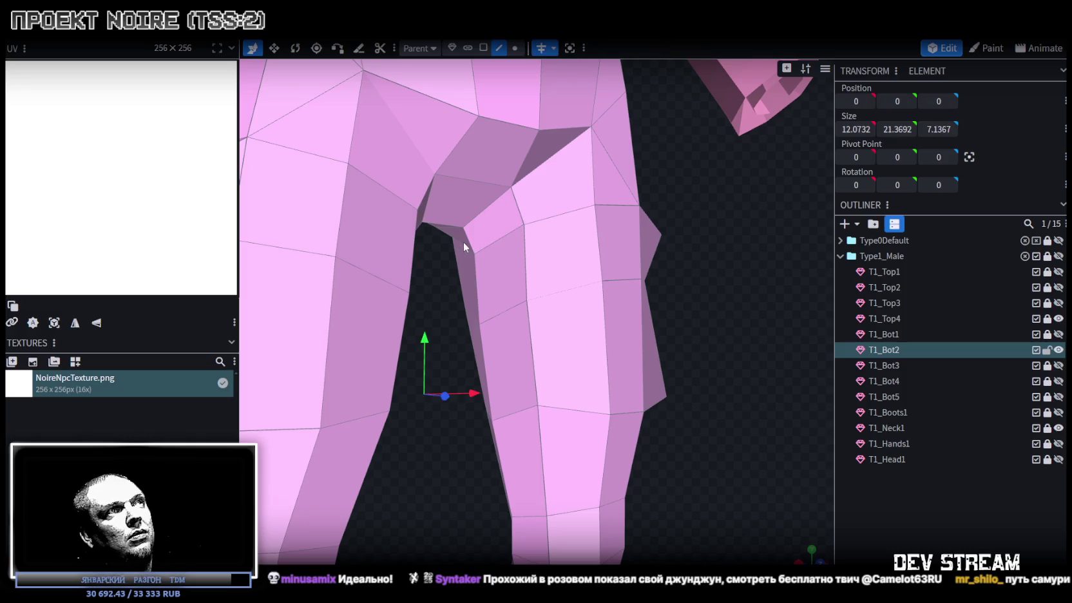
{"action": "left_click", "coordinate": [462, 247]}
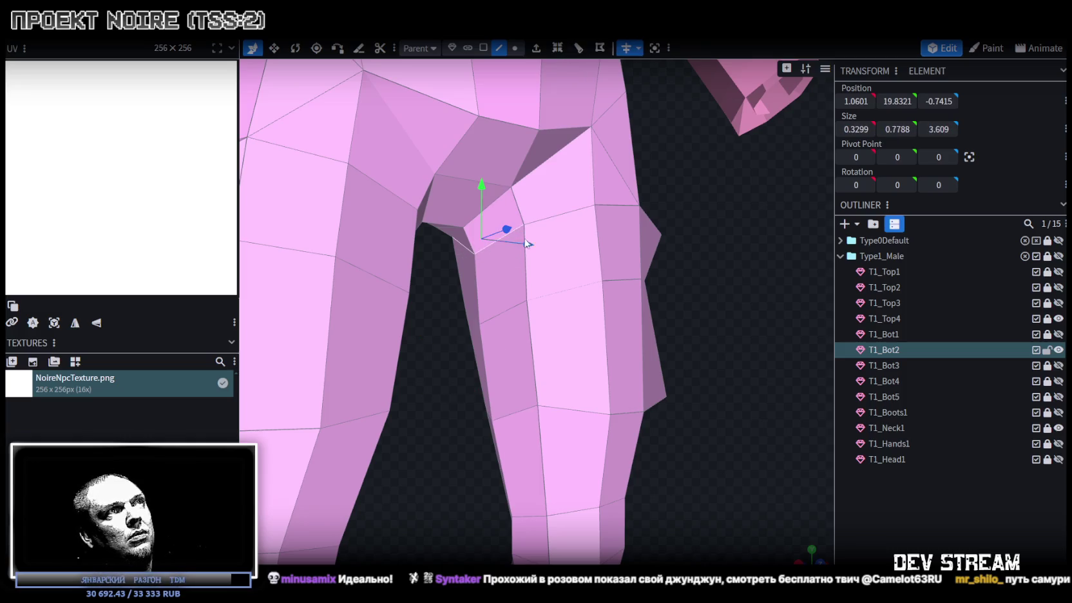
{"action": "mouse_move", "coordinate": [734, 282]}
{"action": "left_mouse_down"}
{"action": "mouse_move", "coordinate": [669, 303]}
{"action": "mouse_move", "coordinate": [518, 268]}
{"action": "left_mouse_up"}
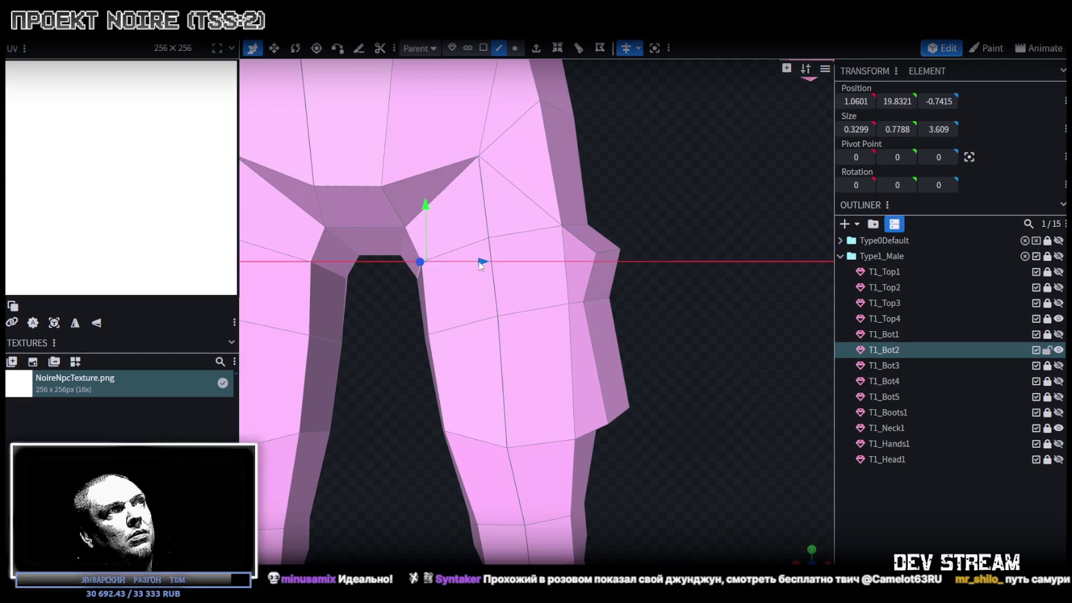
{"action": "scroll", "coordinate": [580, 393], "scroll_direction": "down", "scroll_amount": 5}
{"action": "mouse_move", "coordinate": [590, 406]}
{"action": "left_mouse_down"}
{"action": "mouse_move", "coordinate": [664, 329]}
{"action": "mouse_move", "coordinate": [616, 313]}
{"action": "mouse_move", "coordinate": [517, 325]}
{"action": "left_mouse_up"}
{"action": "left_click", "coordinate": [517, 324]}
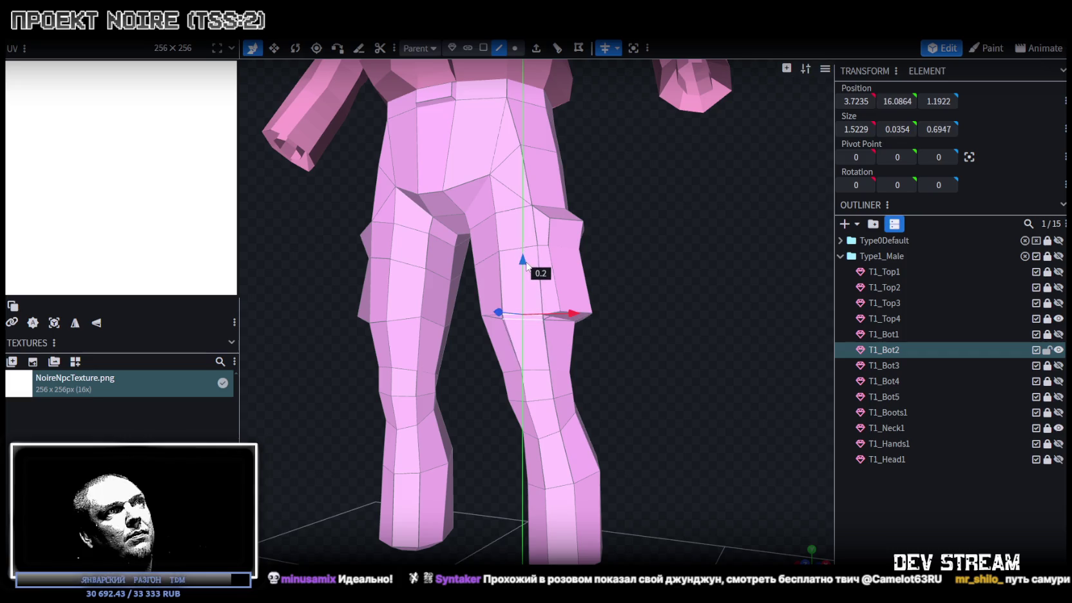
{"action": "left_click_drag", "start_coordinate": [702, 295], "coordinate": [505, 321]}
{"action": "left_click", "coordinate": [505, 321]}
{"action": "left_click_drag", "start_coordinate": [507, 270], "coordinate": [511, 274]}
{"action": "left_click", "coordinate": [441, 316]}
Zoom out and review the whole figure while cycling to plain solid shading.
{"action": "mouse_move", "coordinate": [374, 262]}
{"action": "left_mouse_down"}
{"action": "mouse_move", "coordinate": [496, 259]}
{"action": "mouse_move", "coordinate": [529, 235]}
{"action": "mouse_move", "coordinate": [677, 300]}
{"action": "mouse_move", "coordinate": [728, 301]}
{"action": "left_mouse_up"}
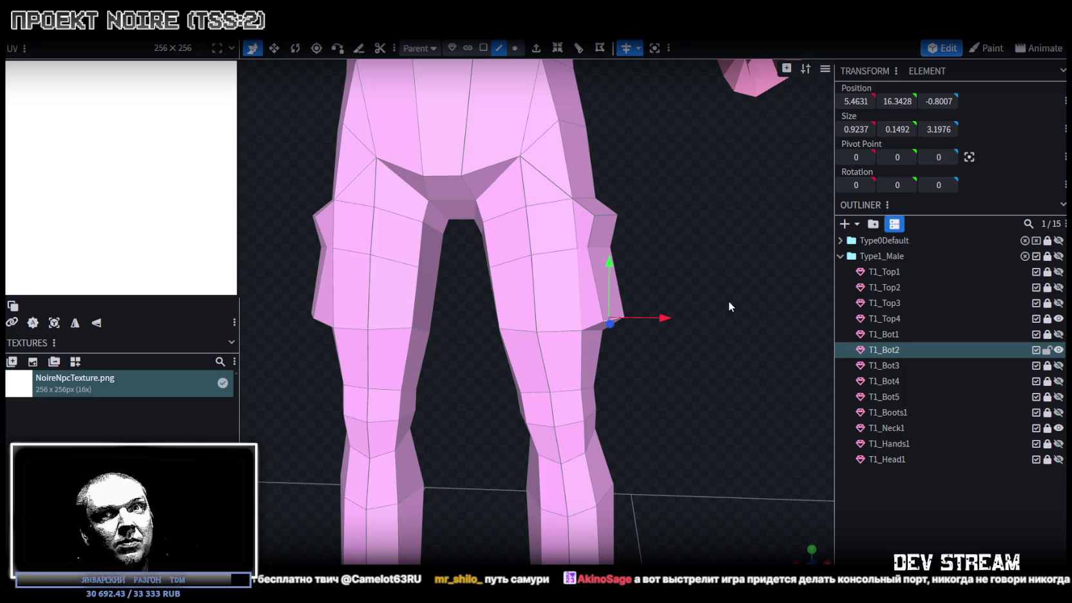
{"action": "scroll", "coordinate": [655, 290], "scroll_direction": "down", "scroll_amount": 3}
{"action": "scroll", "coordinate": [691, 325], "scroll_direction": "down", "scroll_amount": 2}
{"action": "mouse_move", "coordinate": [691, 325]}
{"action": "left_mouse_down"}
{"action": "mouse_move", "coordinate": [487, 396]}
{"action": "mouse_move", "coordinate": [653, 349]}
{"action": "mouse_move", "coordinate": [632, 339]}
{"action": "left_mouse_up"}
{"action": "key", "text": "z"}
{"action": "key", "text": "z"}
{"action": "left_click_drag", "start_coordinate": [694, 298], "coordinate": [572, 297]}
{"action": "key", "text": "z"}
{"action": "key", "text": "z"}
{"action": "key", "text": "z"}
{"action": "key", "text": "z"}
{"action": "left_click_drag", "start_coordinate": [351, 231], "coordinate": [436, 222]}
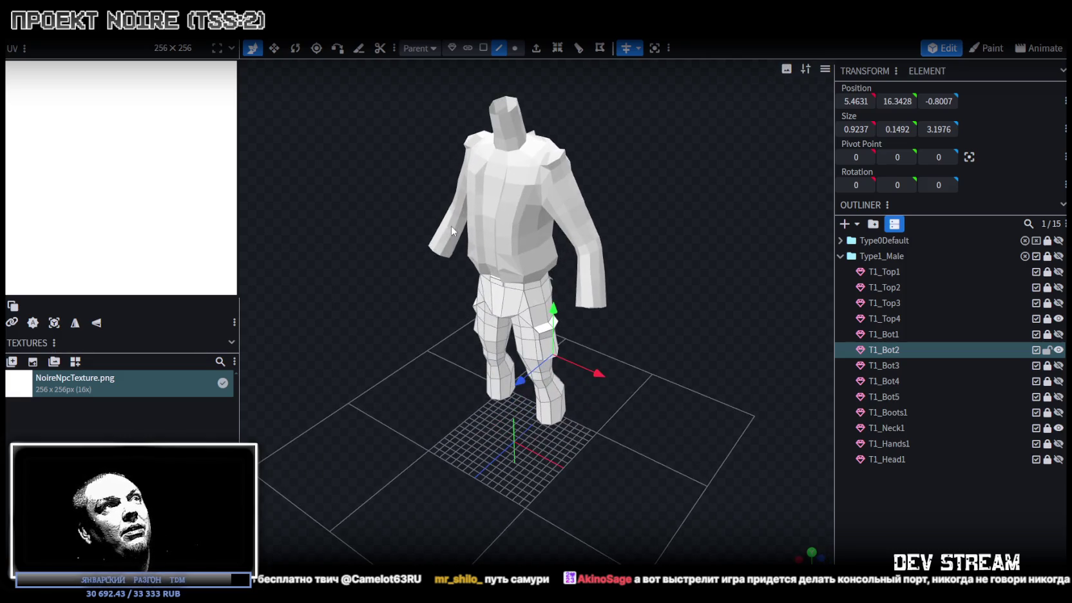
Clear the selection and inspect the back pocket of the trousers.
{"action": "left_click_drag", "start_coordinate": [348, 261], "coordinate": [316, 252]}
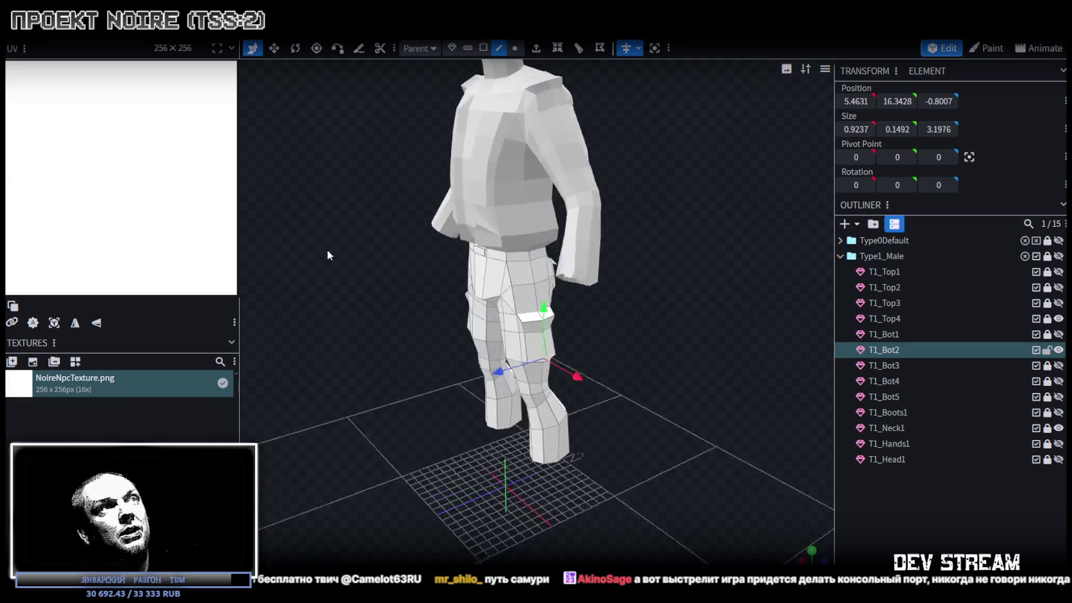
{"action": "left_click", "coordinate": [968, 509]}
{"action": "mouse_move", "coordinate": [766, 318]}
{"action": "left_mouse_down"}
{"action": "mouse_move", "coordinate": [426, 311]}
{"action": "mouse_move", "coordinate": [483, 265]}
{"action": "mouse_move", "coordinate": [757, 266]}
{"action": "mouse_move", "coordinate": [609, 273]}
{"action": "mouse_move", "coordinate": [561, 212]}
{"action": "mouse_move", "coordinate": [613, 317]}
{"action": "left_mouse_up"}
{"action": "scroll", "coordinate": [562, 213], "scroll_direction": "up", "scroll_amount": 5}
{"action": "left_click", "coordinate": [561, 212]}
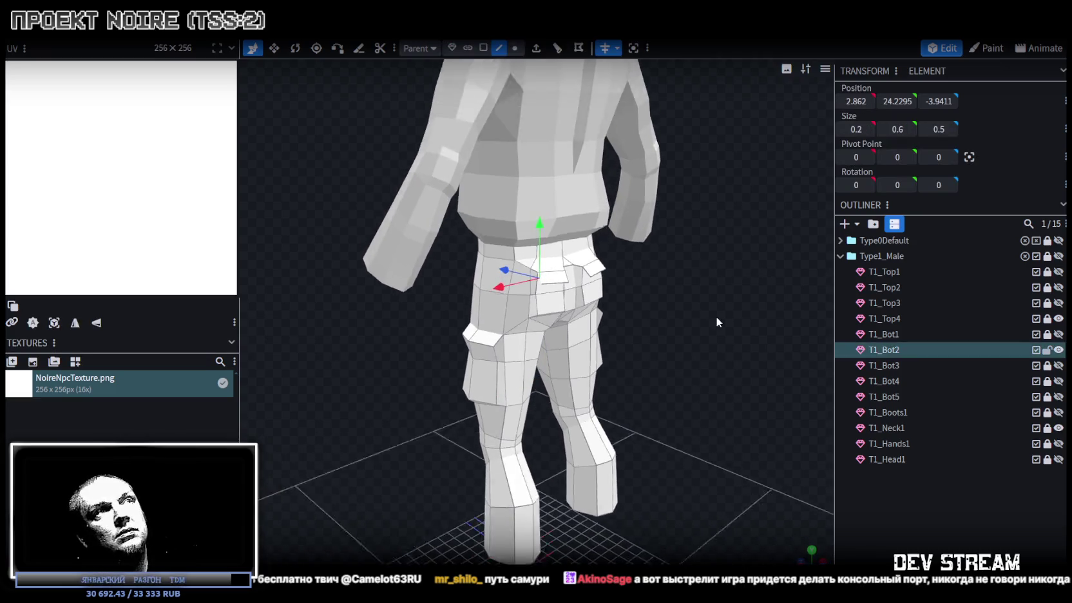
{"action": "left_click_drag", "start_coordinate": [666, 303], "coordinate": [706, 303]}
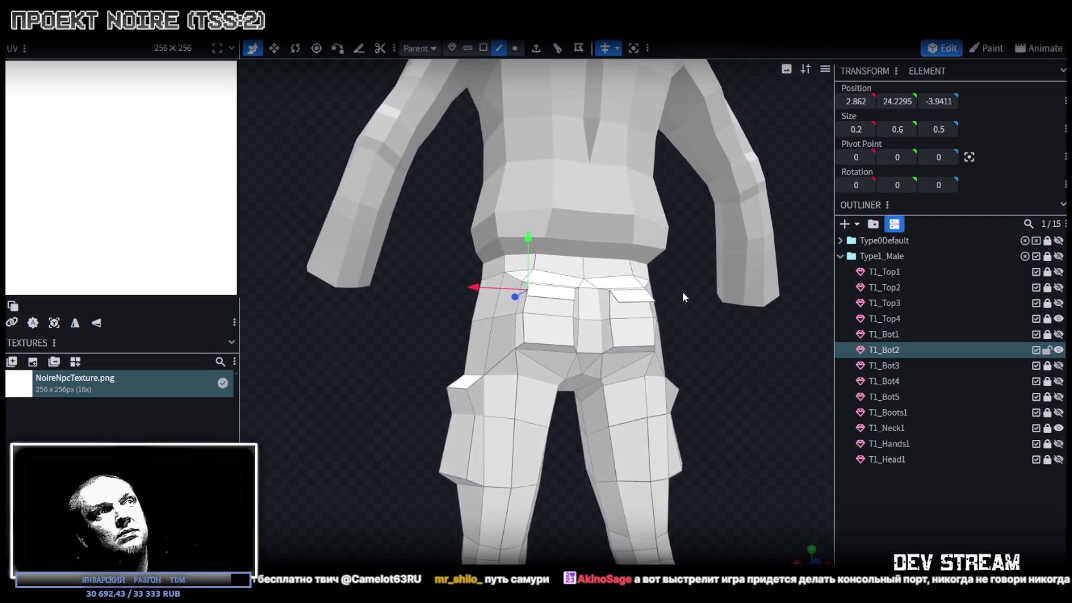
Cycle through wireframe, solid, textured and UV checker shading, ending on solid colour.
{"action": "key", "text": "z"}
{"action": "key", "text": "shift+z"}
{"action": "left_click_drag", "start_coordinate": [760, 296], "coordinate": [716, 343]}
{"action": "scroll", "coordinate": [716, 343], "scroll_direction": "down", "scroll_amount": 3}
{"action": "mouse_move", "coordinate": [692, 297]}
{"action": "left_mouse_down"}
{"action": "mouse_move", "coordinate": [680, 276]}
{"action": "mouse_move", "coordinate": [697, 301]}
{"action": "mouse_move", "coordinate": [424, 403]}
{"action": "mouse_move", "coordinate": [651, 350]}
{"action": "mouse_move", "coordinate": [640, 404]}
{"action": "mouse_move", "coordinate": [670, 360]}
{"action": "left_mouse_up"}
{"action": "key", "text": "shift+z"}
{"action": "key", "text": "shift+z"}
{"action": "key", "text": "shift+z"}
{"action": "scroll", "coordinate": [617, 418], "scroll_direction": "up", "scroll_amount": 2}
{"action": "key", "text": "shift+z"}
{"action": "mouse_move", "coordinate": [640, 409]}
{"action": "left_mouse_down"}
{"action": "mouse_move", "coordinate": [644, 349]}
{"action": "mouse_move", "coordinate": [616, 351]}
{"action": "mouse_move", "coordinate": [584, 383]}
{"action": "mouse_move", "coordinate": [605, 343]}
{"action": "mouse_move", "coordinate": [659, 343]}
{"action": "mouse_move", "coordinate": [655, 330]}
{"action": "left_mouse_up"}
{"action": "key", "text": "shift+z"}
{"action": "key", "text": "shift+z"}
{"action": "key", "text": "shift+z"}
{"action": "key", "text": "shift+z"}
{"action": "key", "text": "shift+z"}
{"action": "left_click_drag", "start_coordinate": [642, 338], "coordinate": [639, 319]}
{"action": "key", "text": "shift+z"}
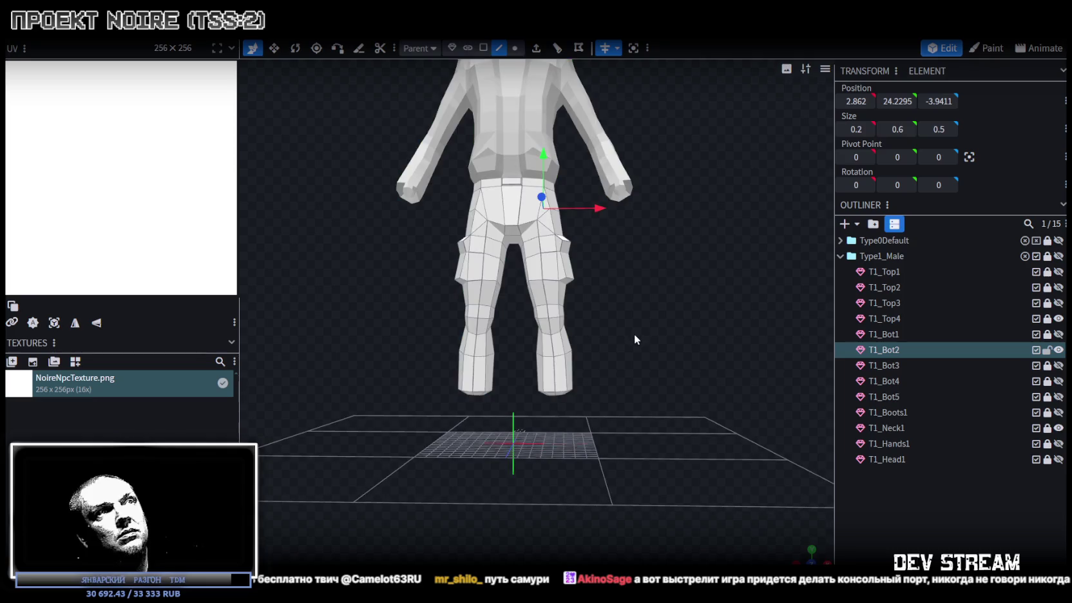
Widen the T1_Bot2 lower-leg cuff faces by 0.8 and save as NoireNPC.bbmodel.
{"action": "left_click", "coordinate": [558, 380]}
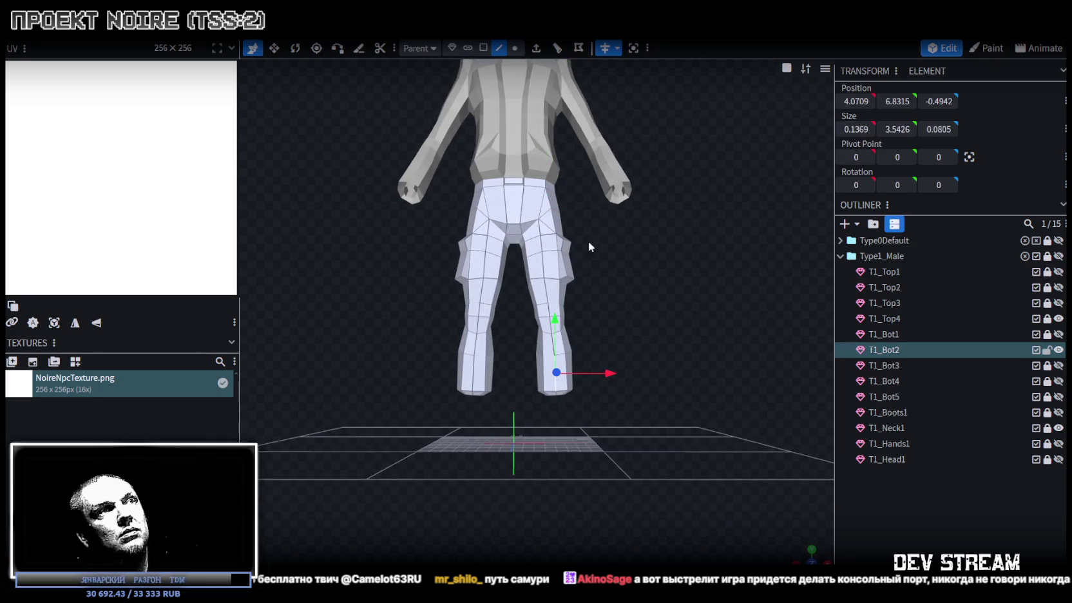
{"action": "left_click", "coordinate": [482, 48]}
{"action": "scroll", "coordinate": [579, 384], "scroll_direction": "up", "scroll_amount": 2}
{"action": "left_click", "coordinate": [561, 396]}
{"action": "mouse_move", "coordinate": [607, 388]}
{"action": "left_mouse_down"}
{"action": "mouse_move", "coordinate": [597, 405]}
{"action": "mouse_move", "coordinate": [555, 412]}
{"action": "left_mouse_up"}
{"action": "key", "text": "v"}
{"action": "mouse_move", "coordinate": [478, 460]}
{"action": "left_mouse_down"}
{"action": "mouse_move", "coordinate": [462, 422]}
{"action": "mouse_move", "coordinate": [654, 372]}
{"action": "mouse_move", "coordinate": [641, 385]}
{"action": "mouse_move", "coordinate": [407, 408]}
{"action": "mouse_move", "coordinate": [441, 436]}
{"action": "mouse_move", "coordinate": [637, 383]}
{"action": "mouse_move", "coordinate": [716, 332]}
{"action": "mouse_move", "coordinate": [672, 339]}
{"action": "mouse_move", "coordinate": [694, 354]}
{"action": "left_mouse_up"}
{"action": "scroll", "coordinate": [635, 387], "scroll_direction": "up", "scroll_amount": 2}
{"action": "key", "text": "ctrl+s"}
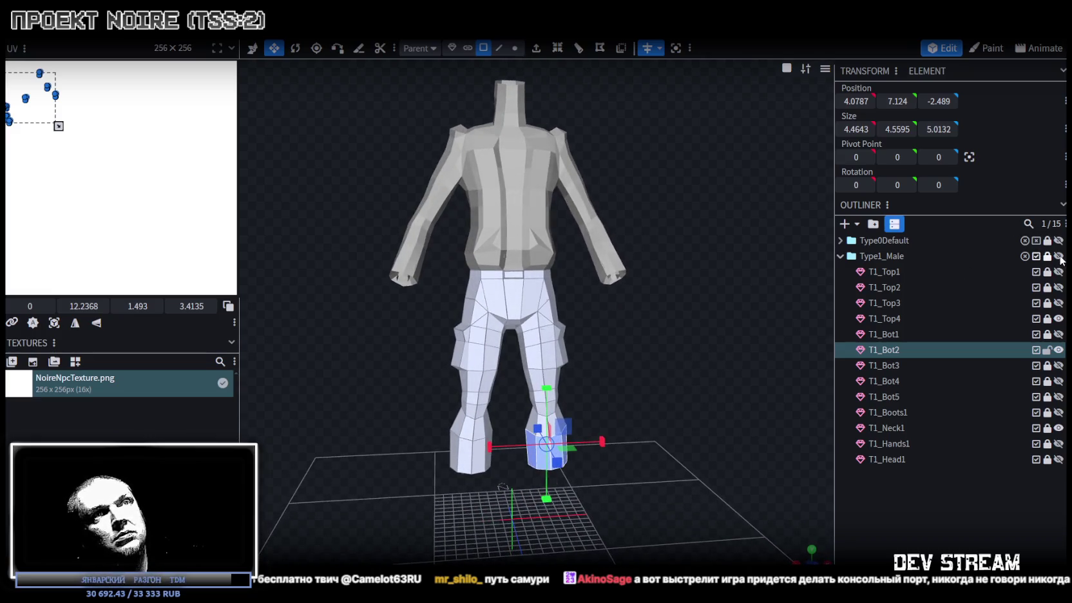
Show the Type1_Male outfit again and view it in solid shading.
{"action": "left_click", "coordinate": [1058, 256]}
{"action": "left_click", "coordinate": [1058, 256]}
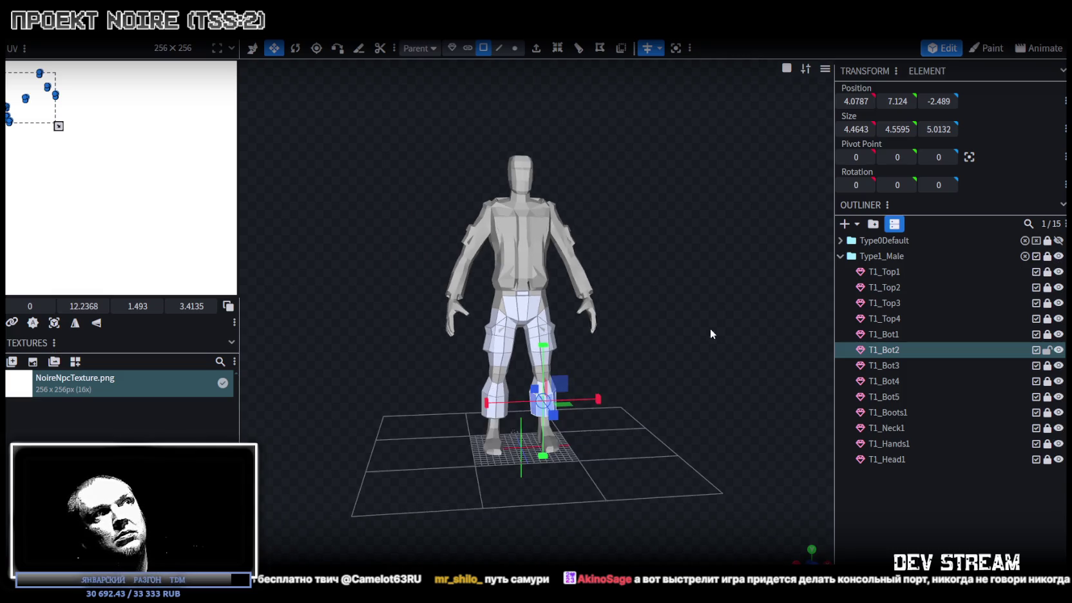
{"action": "scroll", "coordinate": [661, 335], "scroll_direction": "up", "scroll_amount": 3}
{"action": "left_click_drag", "start_coordinate": [662, 335], "coordinate": [606, 344]}
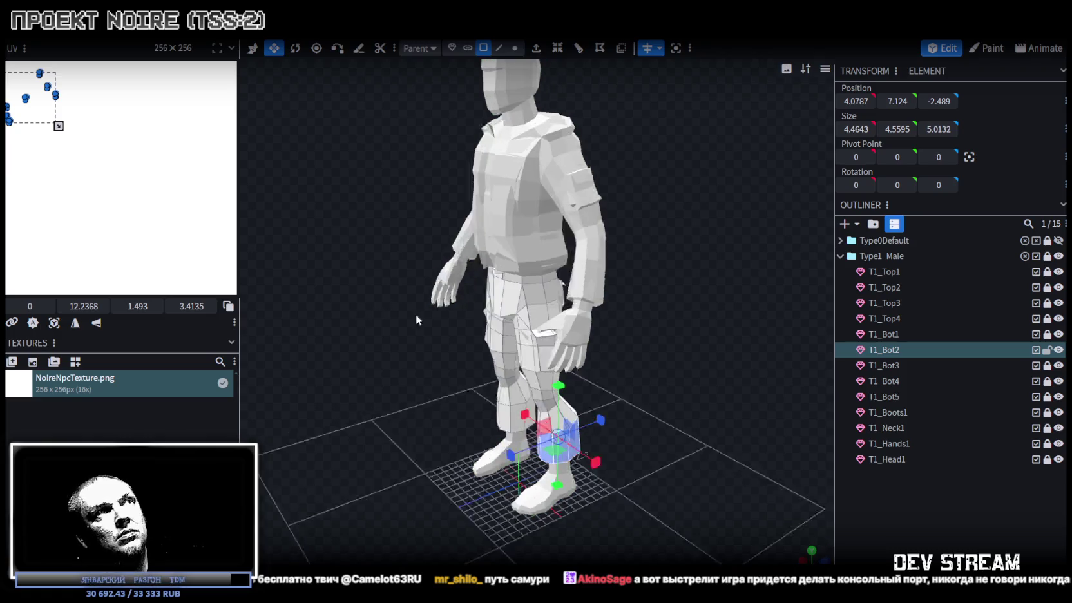
{"action": "left_click_drag", "start_coordinate": [415, 314], "coordinate": [576, 297]}
{"action": "key", "text": "z"}
{"action": "key", "text": "z"}
{"action": "key", "text": "z"}
{"action": "mouse_move", "coordinate": [690, 213]}
{"action": "left_mouse_down"}
{"action": "mouse_move", "coordinate": [653, 237]}
{"action": "mouse_move", "coordinate": [706, 228]}
{"action": "mouse_move", "coordinate": [643, 258]}
{"action": "mouse_move", "coordinate": [739, 279]}
{"action": "mouse_move", "coordinate": [747, 237]}
{"action": "mouse_move", "coordinate": [705, 272]}
{"action": "mouse_move", "coordinate": [794, 257]}
{"action": "mouse_move", "coordinate": [734, 268]}
{"action": "mouse_move", "coordinate": [658, 246]}
{"action": "mouse_move", "coordinate": [722, 265]}
{"action": "mouse_move", "coordinate": [622, 252]}
{"action": "mouse_move", "coordinate": [683, 233]}
{"action": "mouse_move", "coordinate": [726, 232]}
{"action": "mouse_move", "coordinate": [752, 249]}
{"action": "mouse_move", "coordinate": [651, 265]}
{"action": "mouse_move", "coordinate": [725, 213]}
{"action": "mouse_move", "coordinate": [648, 235]}
{"action": "mouse_move", "coordinate": [666, 236]}
{"action": "mouse_move", "coordinate": [674, 220]}
{"action": "left_mouse_up"}
{"action": "scroll", "coordinate": [642, 258], "scroll_direction": "up", "scroll_amount": 3}
{"action": "scroll", "coordinate": [711, 252], "scroll_direction": "up", "scroll_amount": 2}
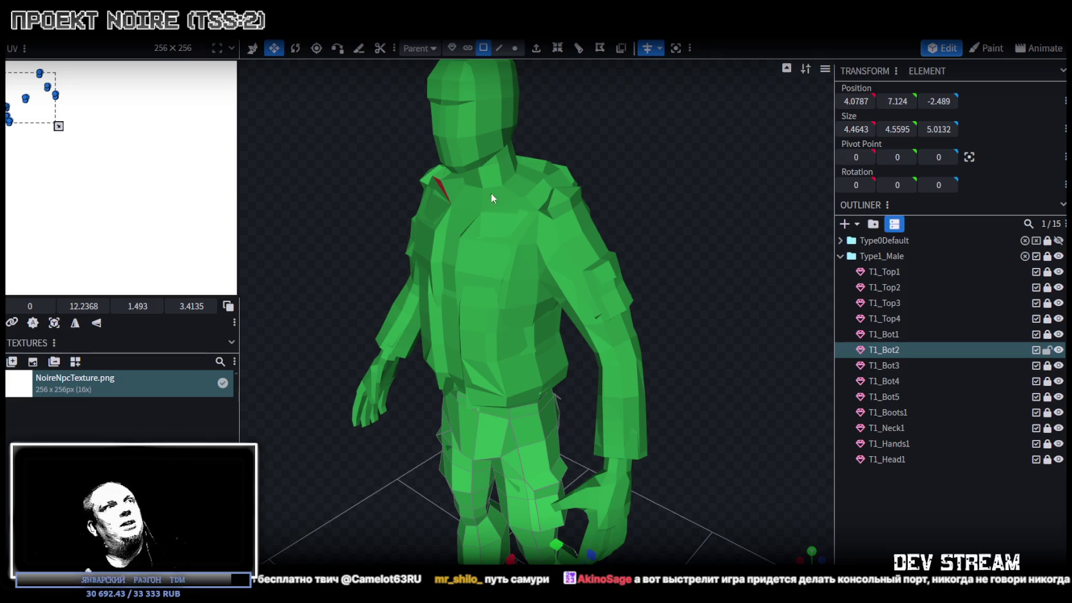
Lock T1_Bot2 against edits and hide the whole Type1_Male outfit.
{"action": "mouse_move", "coordinate": [617, 220]}
{"action": "left_mouse_down"}
{"action": "mouse_move", "coordinate": [689, 209]}
{"action": "mouse_move", "coordinate": [667, 236]}
{"action": "mouse_move", "coordinate": [633, 241]}
{"action": "mouse_move", "coordinate": [689, 222]}
{"action": "left_mouse_up"}
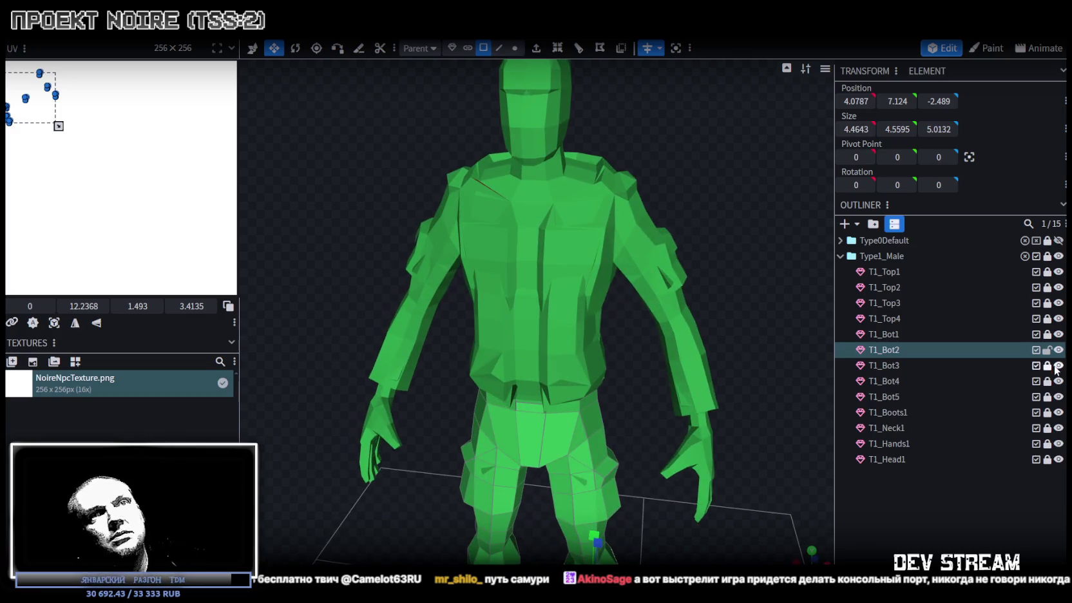
{"action": "left_click", "coordinate": [1047, 351]}
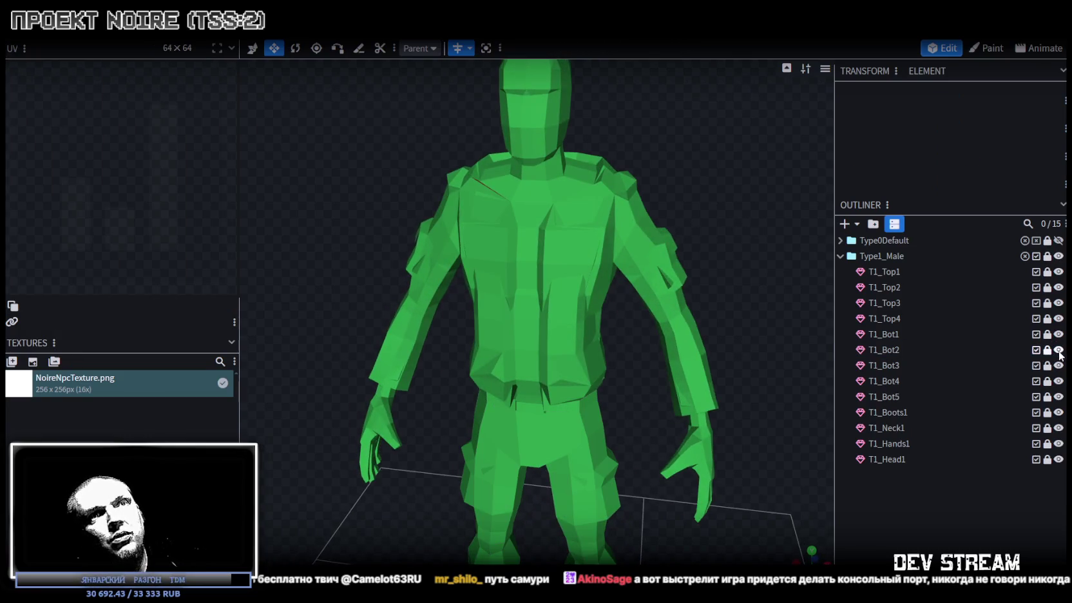
{"action": "left_click", "coordinate": [1058, 255]}
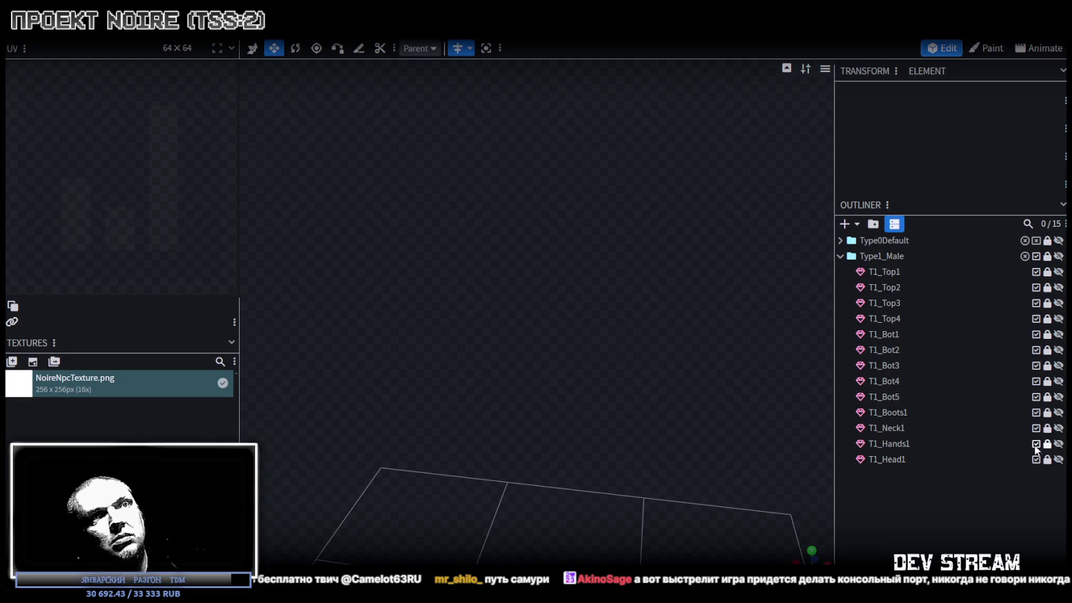
Isolate T1_Neck1 and split its upper tube faces into a separate mesh.
{"action": "left_click", "coordinate": [1059, 428]}
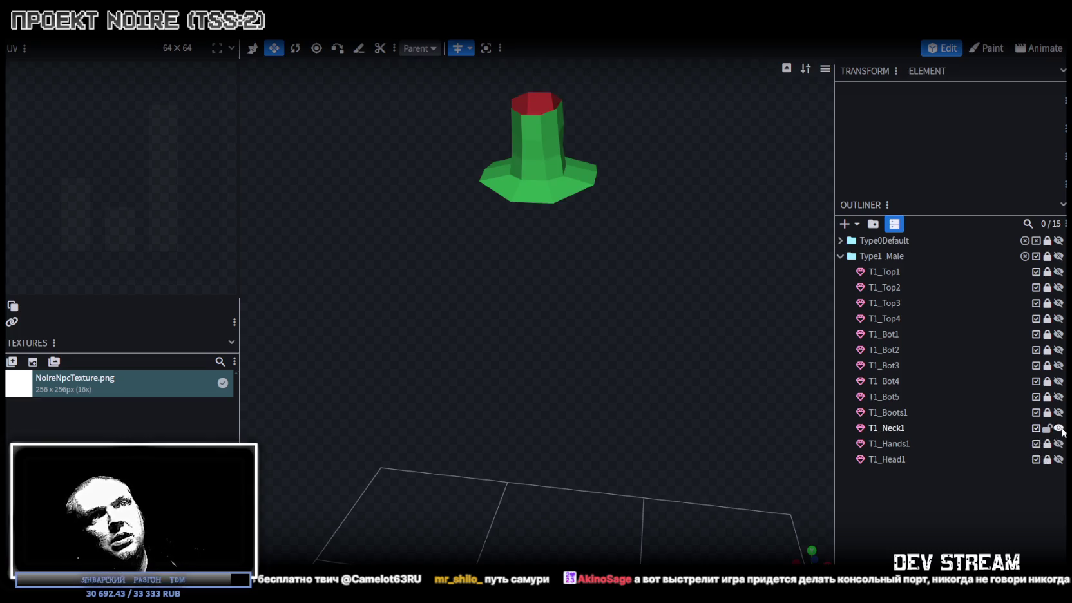
{"action": "left_click", "coordinate": [894, 429]}
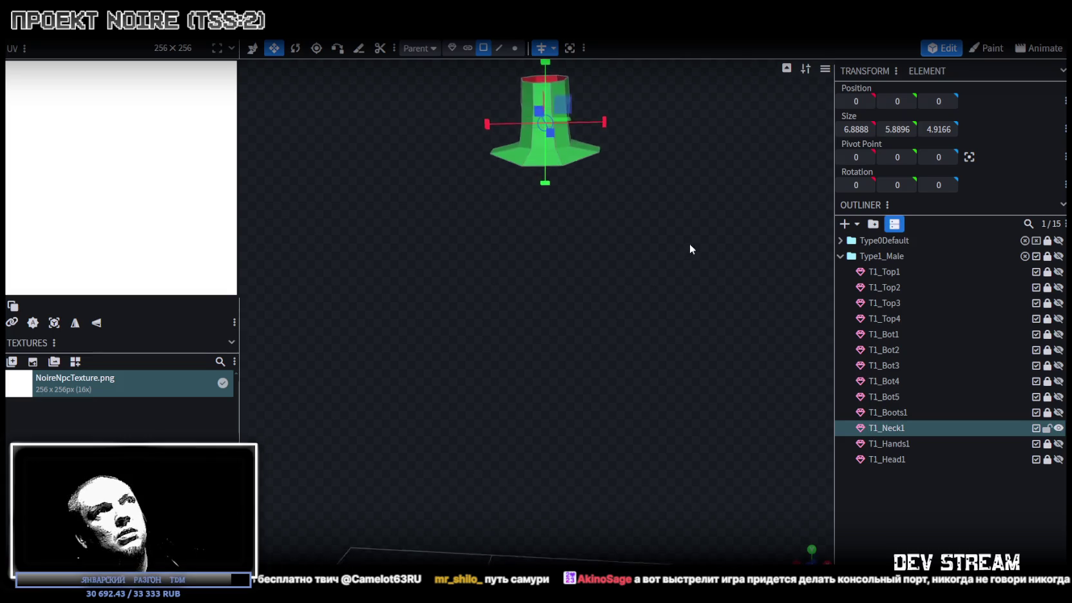
{"action": "left_click", "coordinate": [483, 48]}
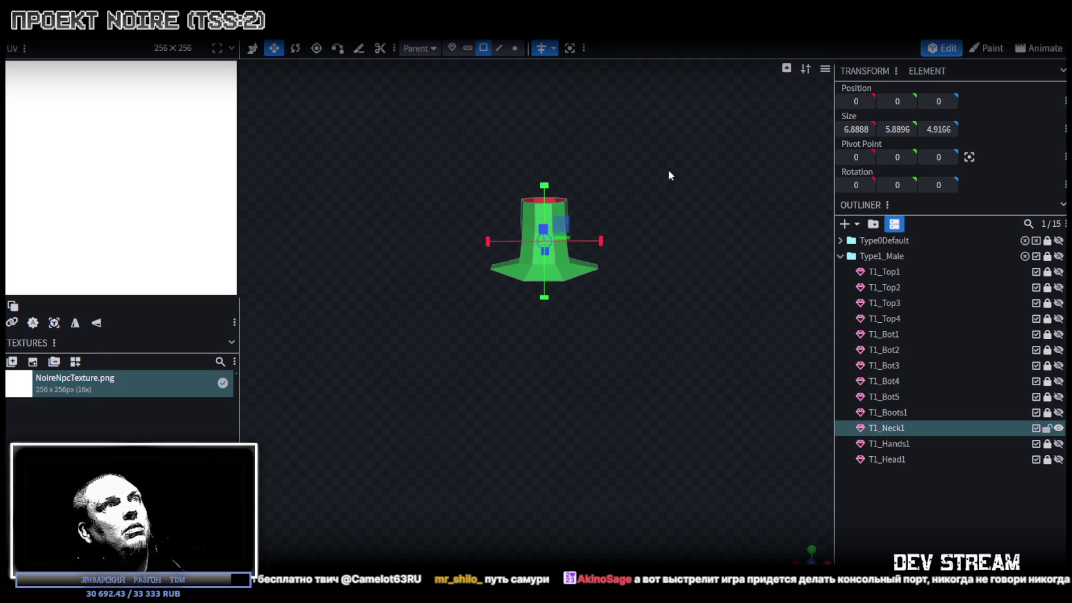
{"action": "mouse_move", "coordinate": [472, 134]}
{"action": "left_mouse_down"}
{"action": "mouse_move", "coordinate": [596, 249]}
{"action": "mouse_move", "coordinate": [415, 251]}
{"action": "left_mouse_up"}
{"action": "right_click", "coordinate": [416, 251]}
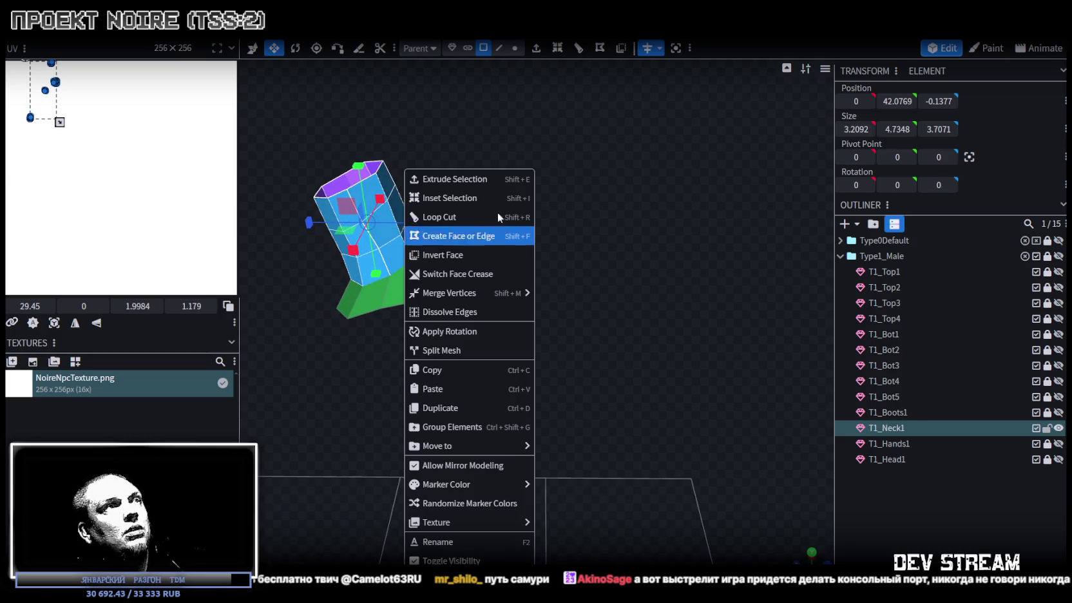
{"action": "left_click", "coordinate": [461, 346]}
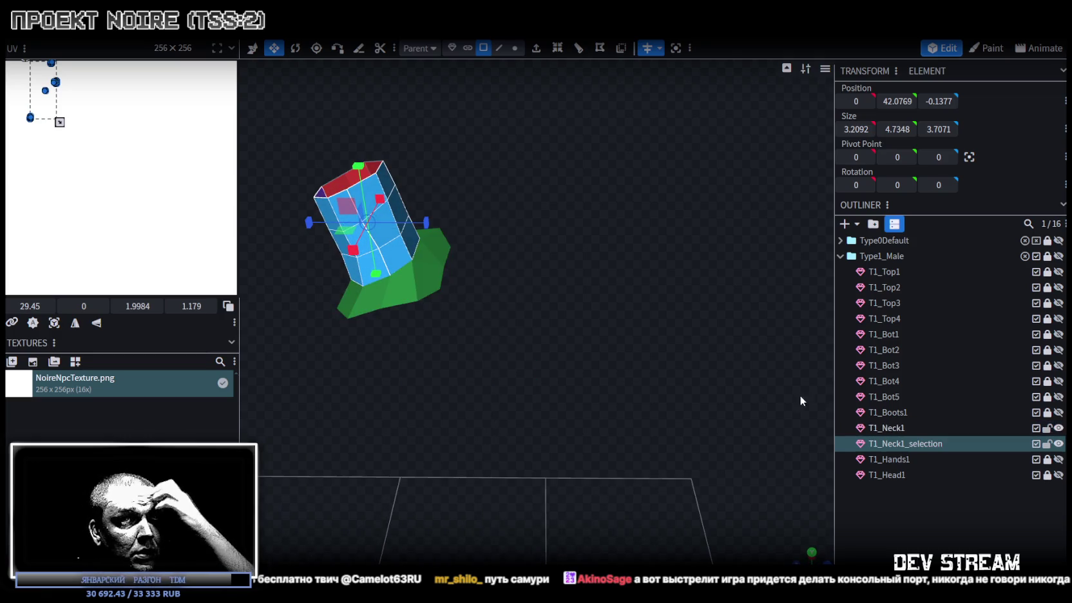
Rename the pieces to T1_Neck1 and T1_Neck122, reorder them, and hide the tube.
{"action": "left_click", "coordinate": [906, 443]}
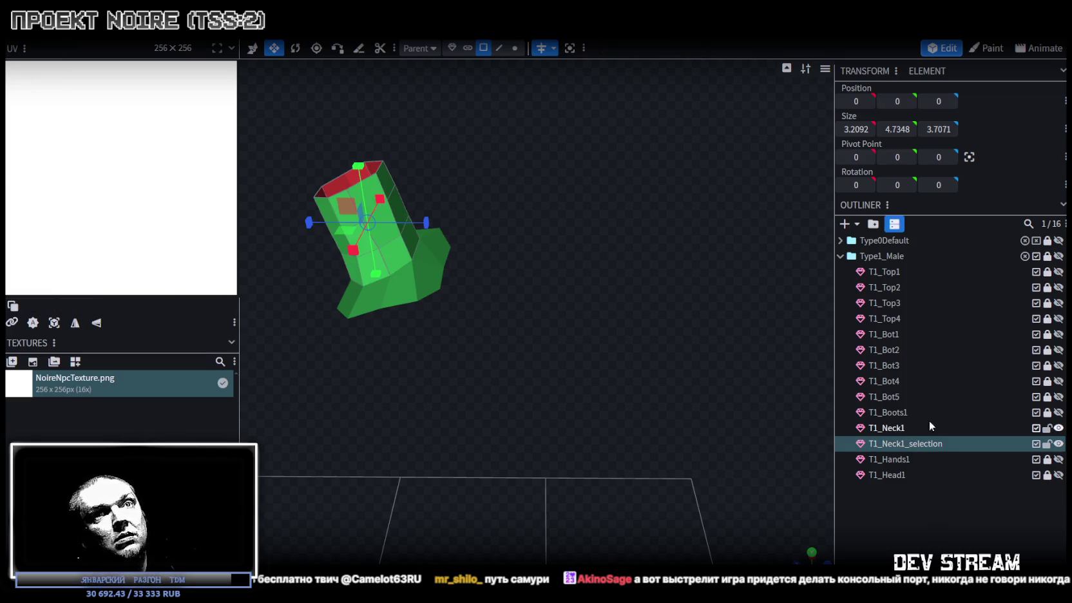
{"action": "double_click", "coordinate": [908, 443]}
{"action": "key", "text": "BackSpace"}
{"action": "key", "text": "BackSpace"}
{"action": "key", "text": "BackSpace"}
{"action": "left_click", "coordinate": [948, 429]}
{"action": "double_click", "coordinate": [912, 428]}
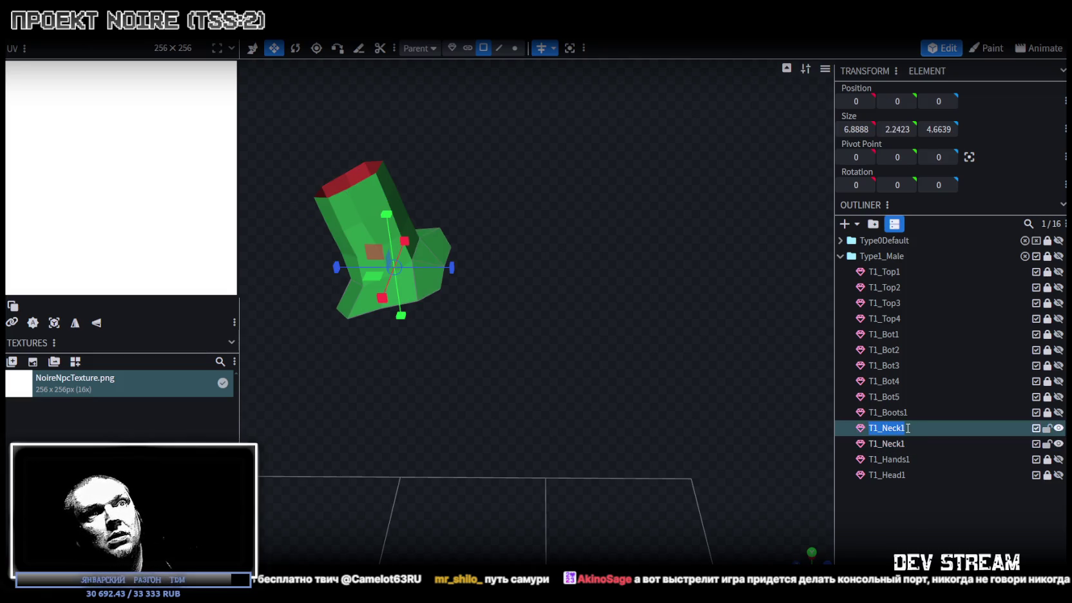
{"action": "type", "text": "22"}
{"action": "left_click_drag", "start_coordinate": [892, 445], "coordinate": [898, 419]}
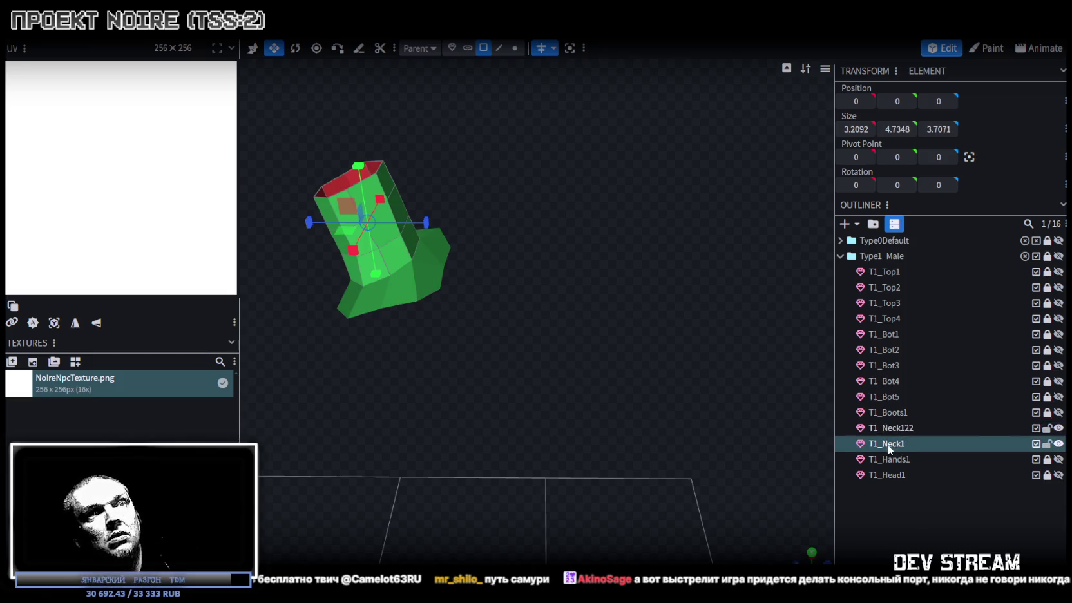
{"action": "left_click", "coordinate": [1058, 429]}
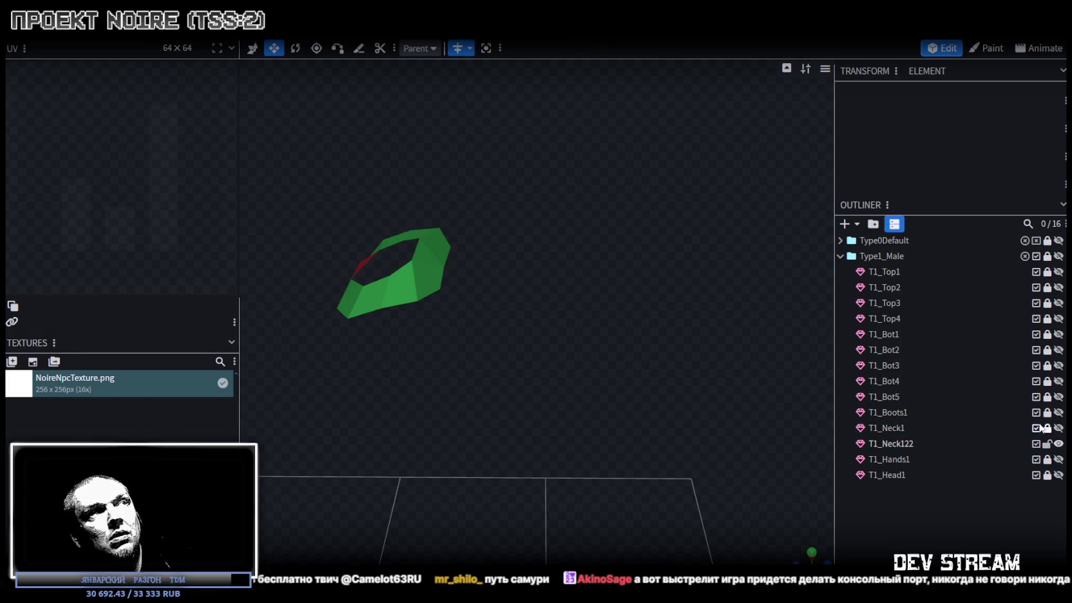
Duplicate T1_Neck122 into T1_Neck123–T1_Neck128, show T1_Top1, and select it with the ring.
{"action": "left_click", "coordinate": [900, 445]}
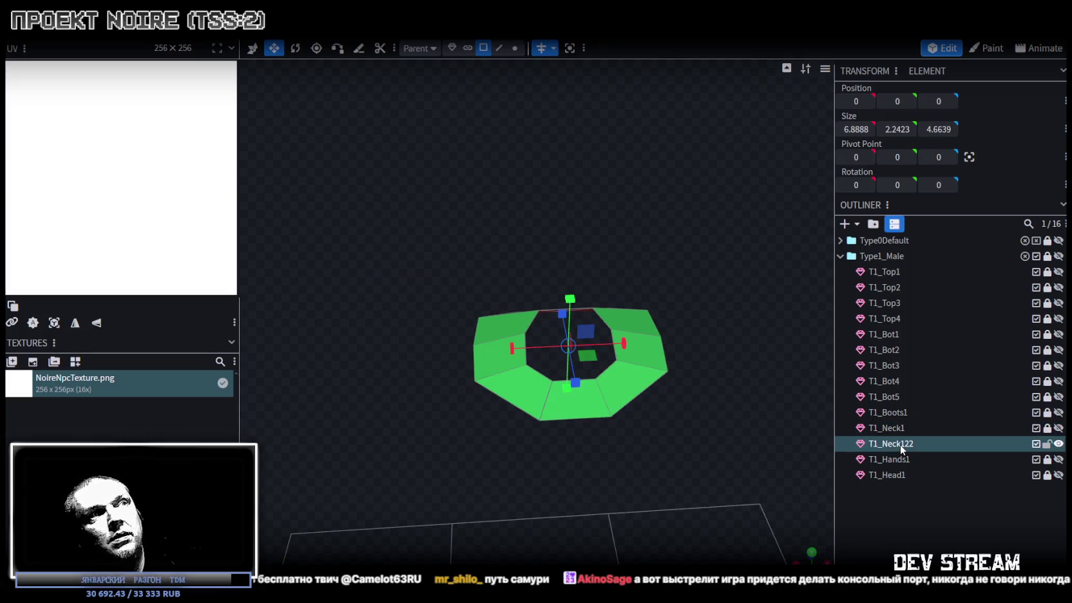
{"action": "key", "text": "ctrl+d"}
{"action": "key", "text": "ctrl+d"}
{"action": "key", "text": "ctrl+d"}
{"action": "key", "text": "ctrl+d"}
{"action": "key", "text": "ctrl+d"}
{"action": "key", "text": "ctrl+d"}
{"action": "left_click", "coordinate": [889, 447]}
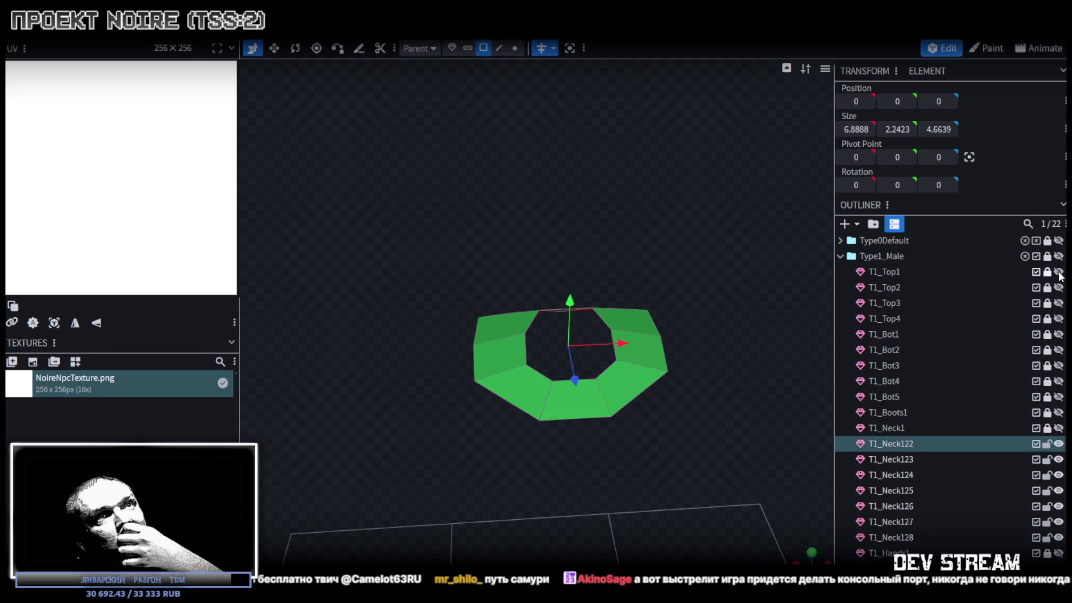
{"action": "left_click", "coordinate": [1058, 271]}
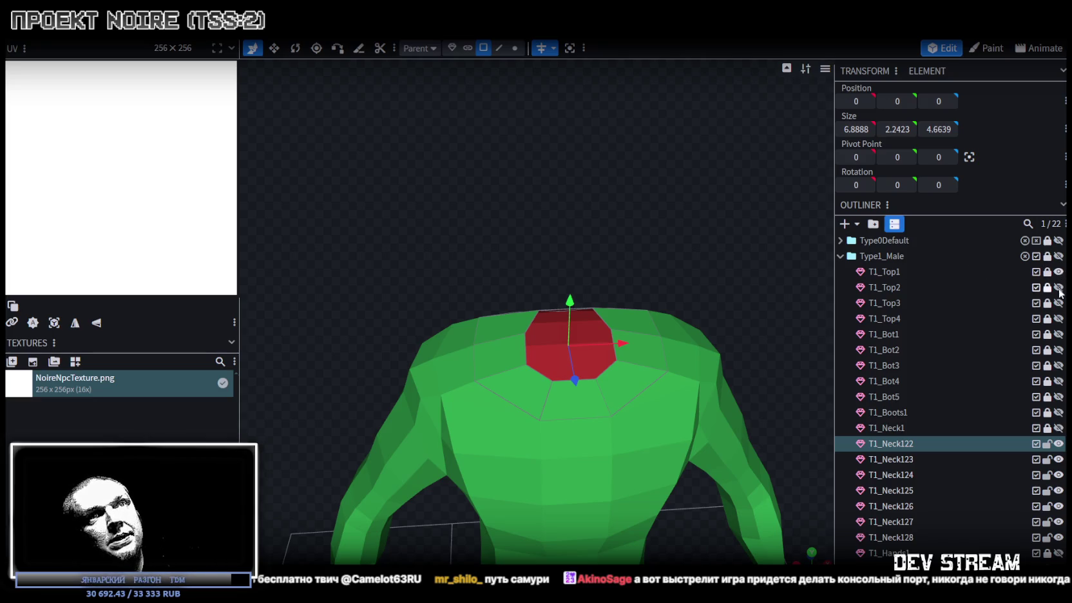
{"action": "left_click", "coordinate": [886, 273]}
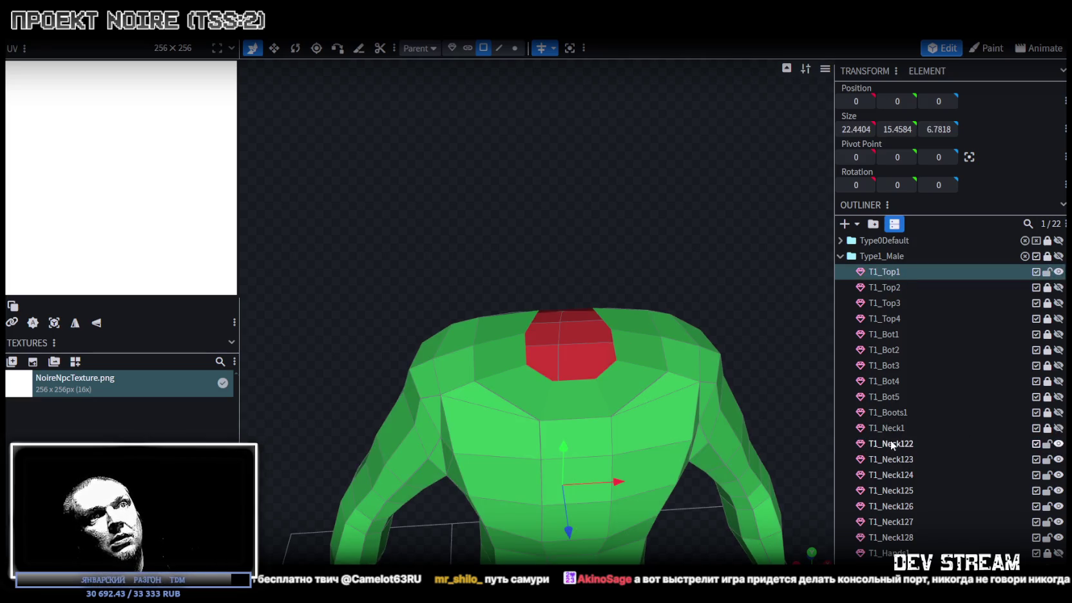
{"action": "left_click", "coordinate": [891, 444], "text": "ctrl"}
{"action": "right_click", "coordinate": [891, 445]}
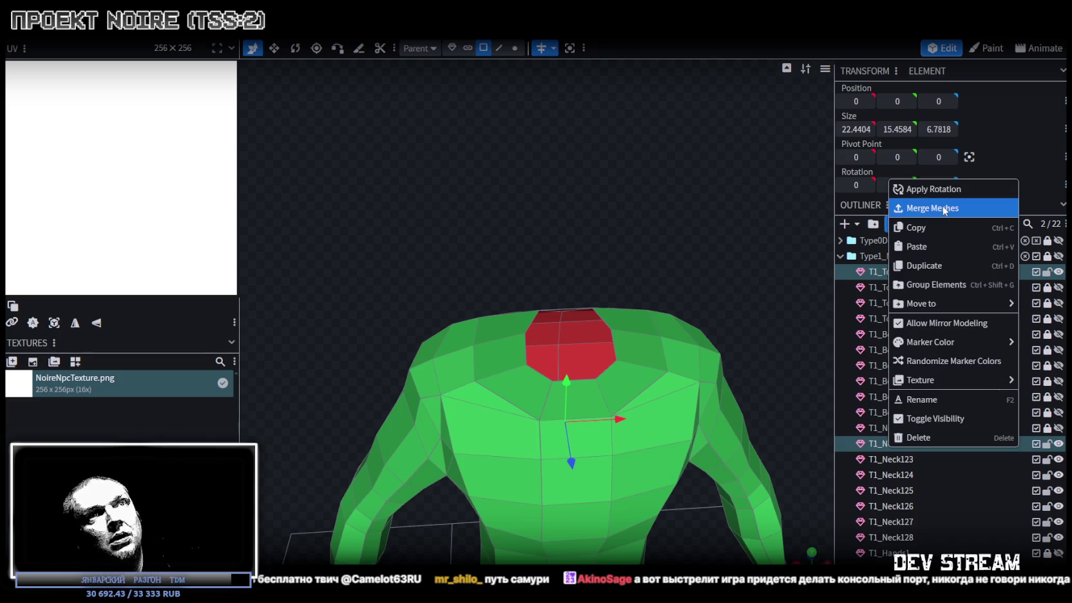
Merge the T1_Neck122 ring into T1_Top1, weld its overlapping vertices, and hide that jacket.
{"action": "left_click", "coordinate": [945, 208]}
{"action": "scroll", "coordinate": [656, 277], "scroll_direction": "down", "scroll_amount": 2}
{"action": "left_click", "coordinate": [514, 48]}
{"action": "left_click_drag", "start_coordinate": [549, 96], "coordinate": [718, 239]}
{"action": "key", "text": "ctrl+a"}
{"action": "left_click_drag", "start_coordinate": [504, 394], "coordinate": [509, 385]}
{"action": "left_click", "coordinate": [549, 137]}
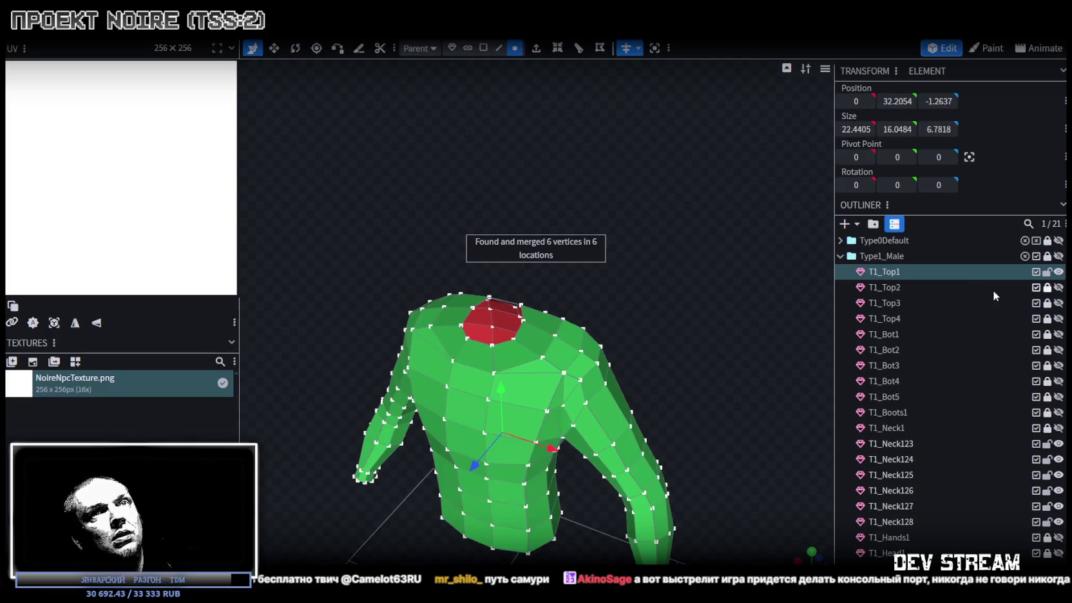
{"action": "left_click", "coordinate": [1058, 271]}
Merge T1_Neck123 into the T1_Top2 jacket, weld the seam vertices, then lock and hide it.
{"action": "left_click", "coordinate": [1057, 288]}
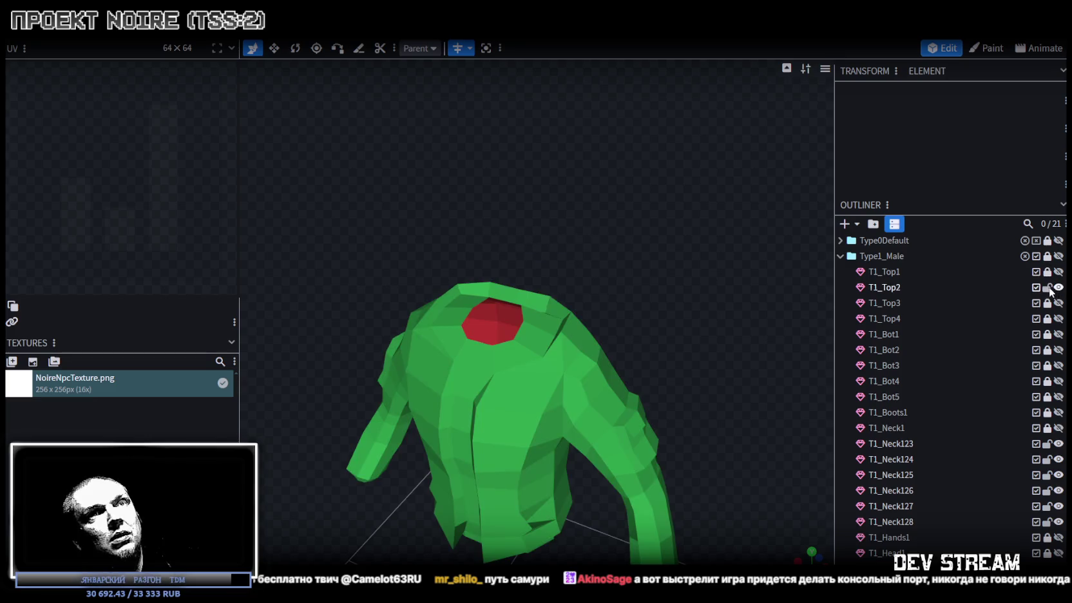
{"action": "left_click", "coordinate": [882, 287]}
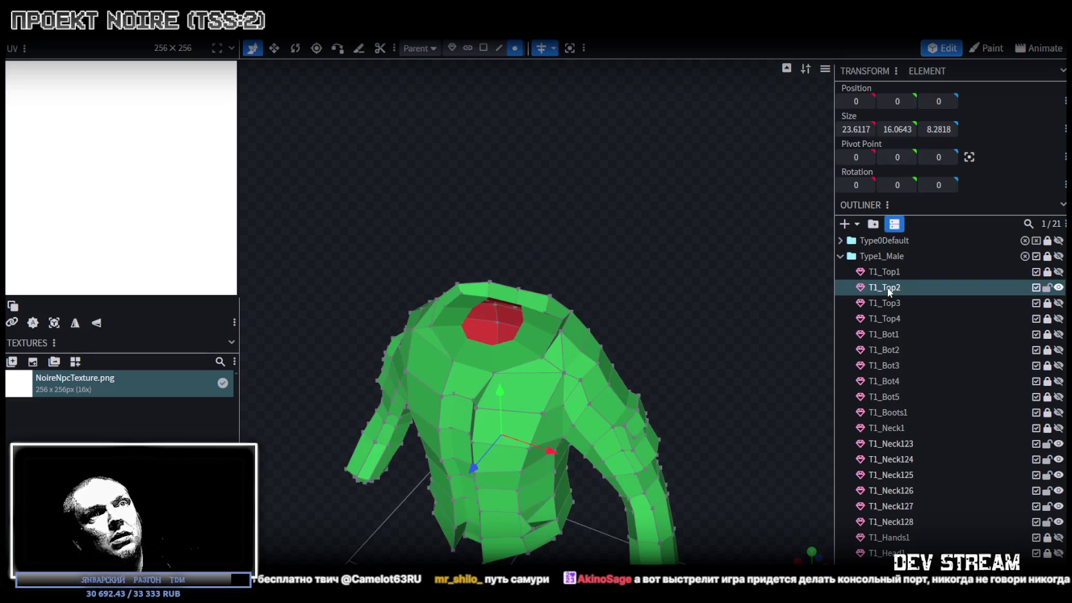
{"action": "left_click", "coordinate": [891, 444], "text": "ctrl"}
{"action": "right_click", "coordinate": [892, 444]}
{"action": "left_click", "coordinate": [959, 207]}
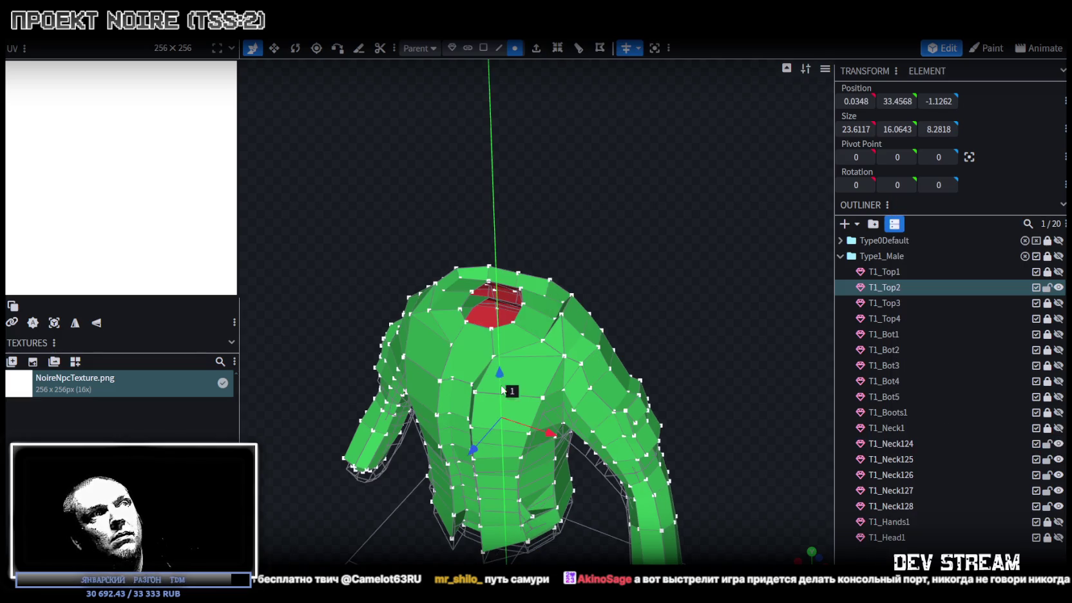
{"action": "left_click_drag", "start_coordinate": [501, 389], "coordinate": [510, 390]}
{"action": "left_click", "coordinate": [502, 140]}
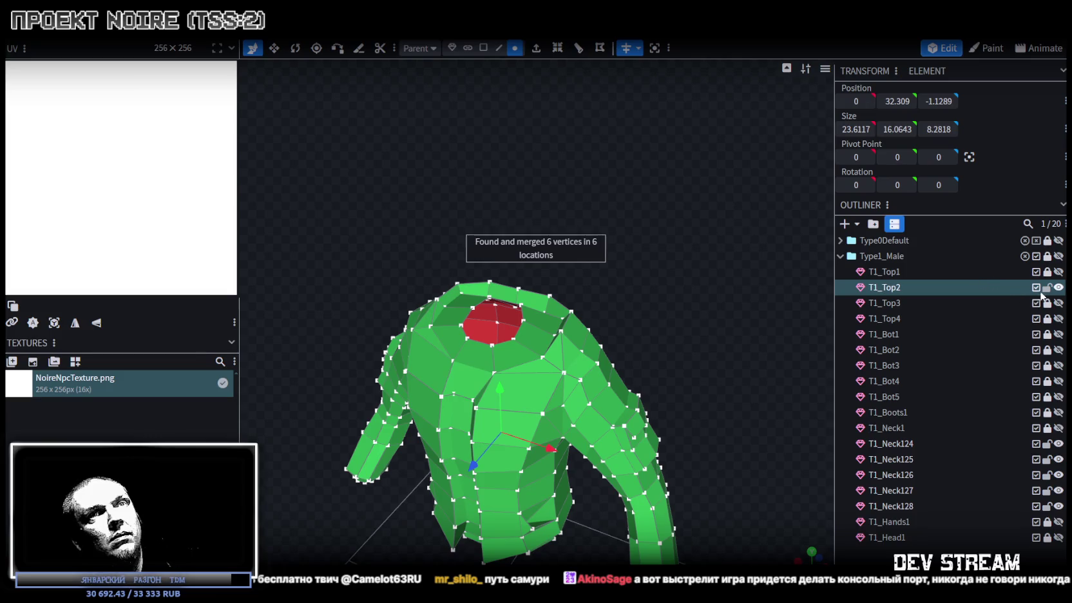
{"action": "left_click", "coordinate": [1047, 287]}
{"action": "left_click", "coordinate": [1058, 287]}
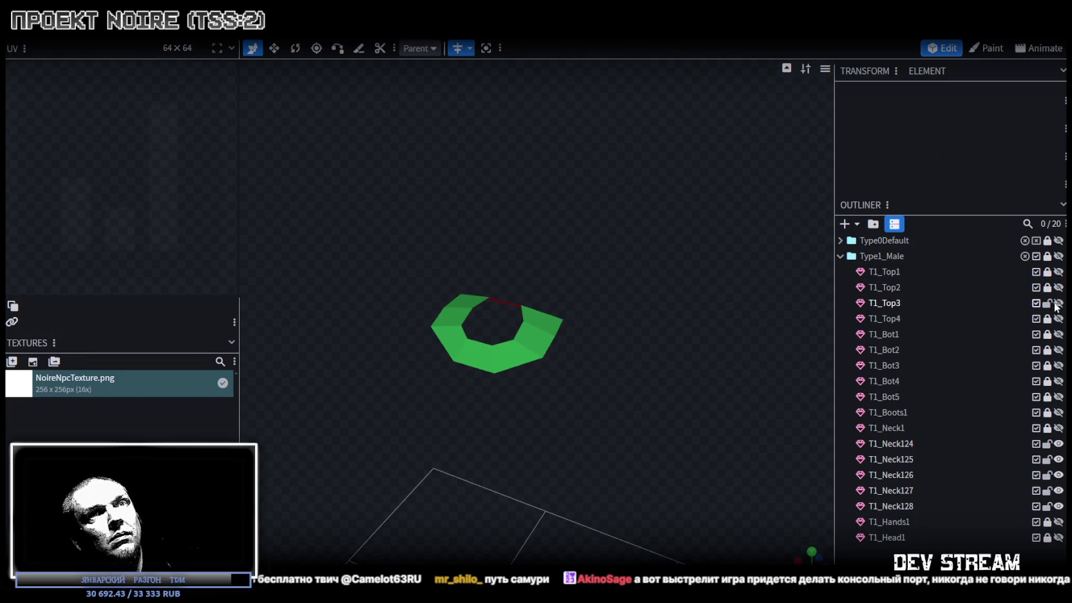
Merge T1_Neck124 into the T1_Top3 jacket, weld the seam vertices, and hide it.
{"action": "left_click", "coordinate": [1058, 303]}
{"action": "left_click", "coordinate": [892, 304]}
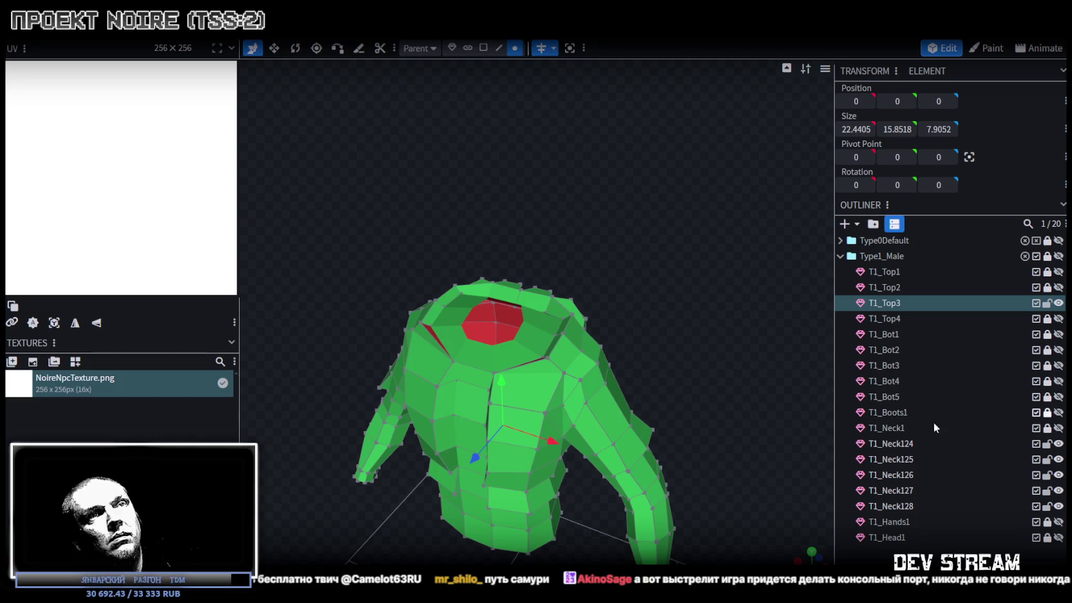
{"action": "left_click", "coordinate": [899, 443], "text": "ctrl"}
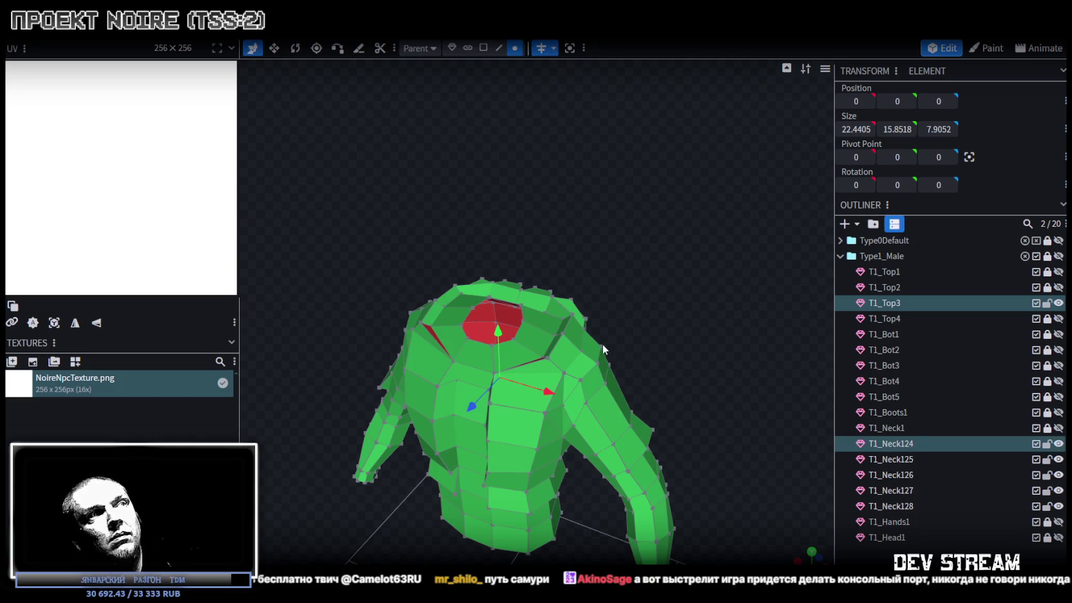
{"action": "right_click", "coordinate": [884, 304]}
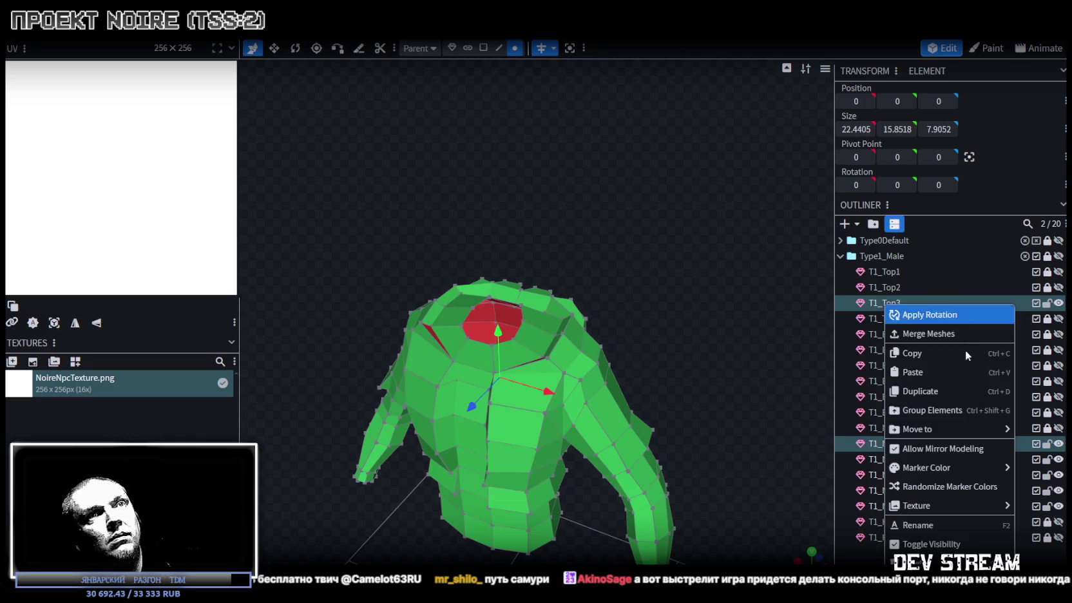
{"action": "left_click", "coordinate": [933, 333]}
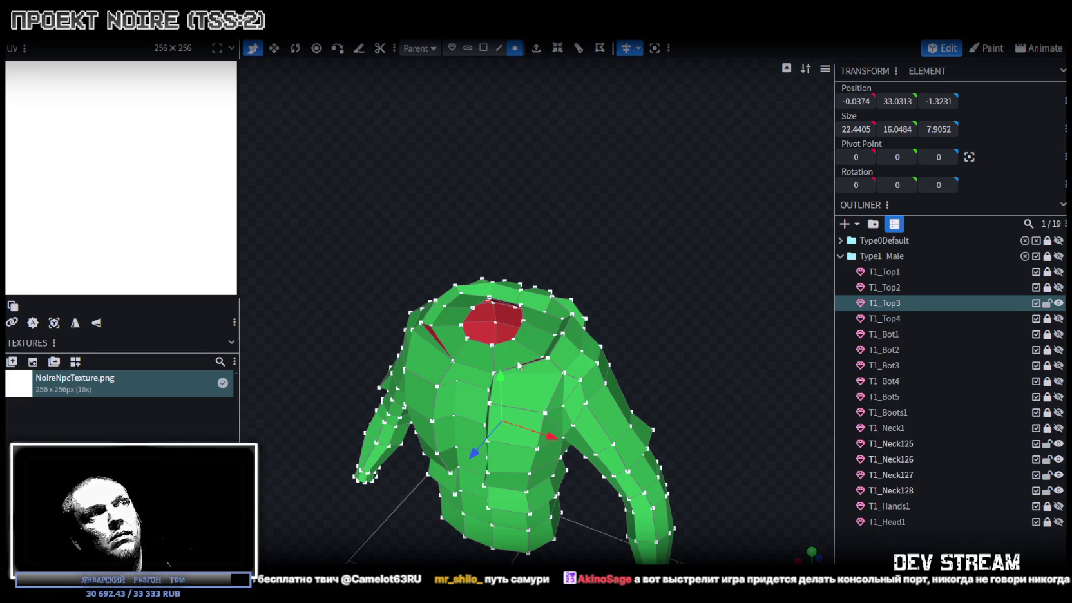
{"action": "left_click_drag", "start_coordinate": [516, 360], "coordinate": [505, 401]}
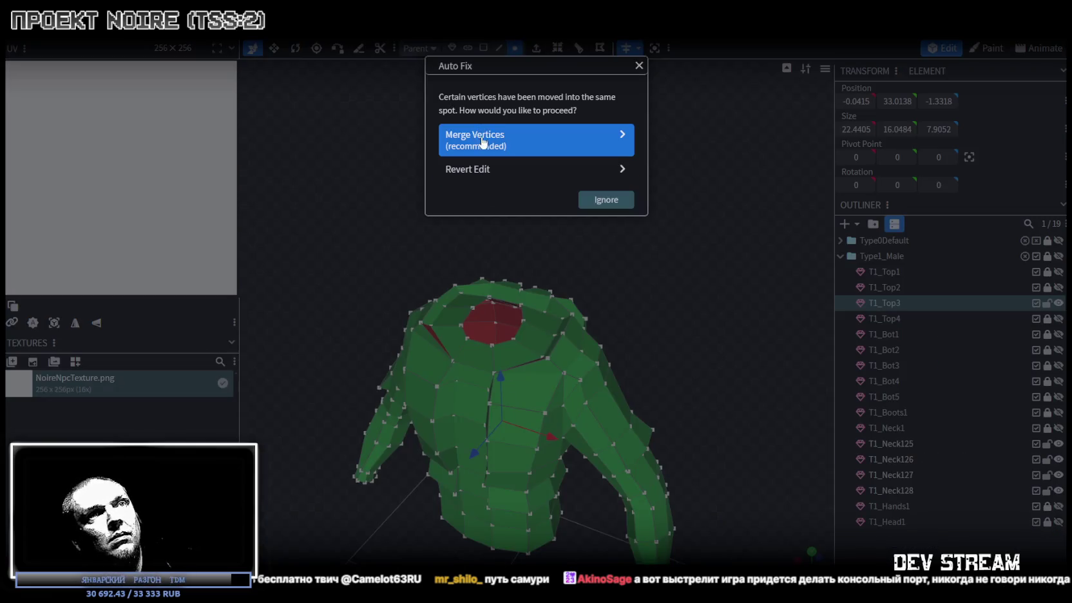
{"action": "left_click", "coordinate": [483, 137]}
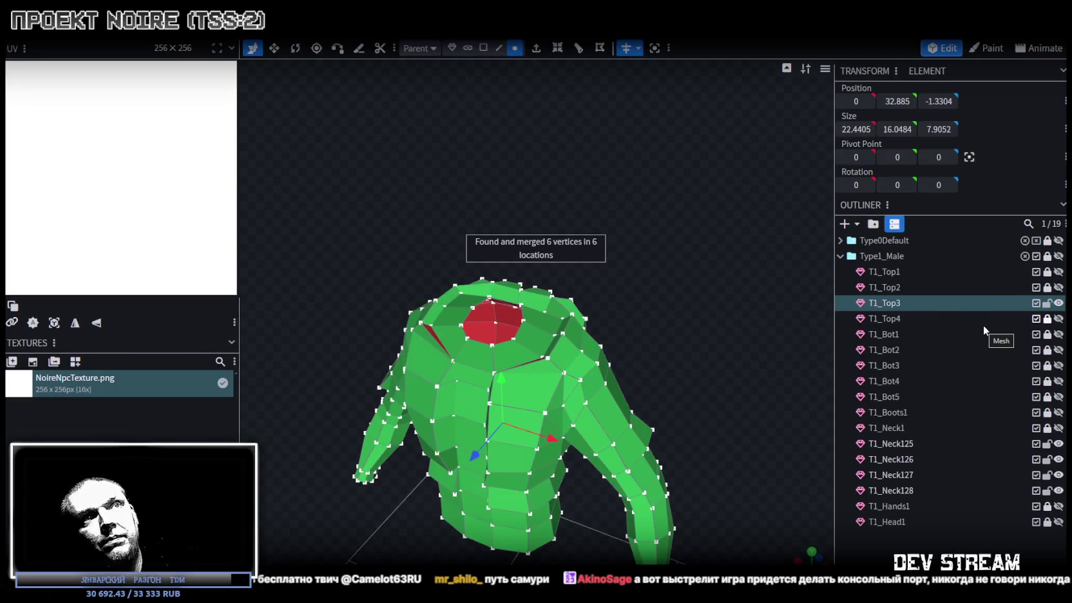
{"action": "key", "text": "Escape"}
{"action": "left_click", "coordinate": [1058, 303]}
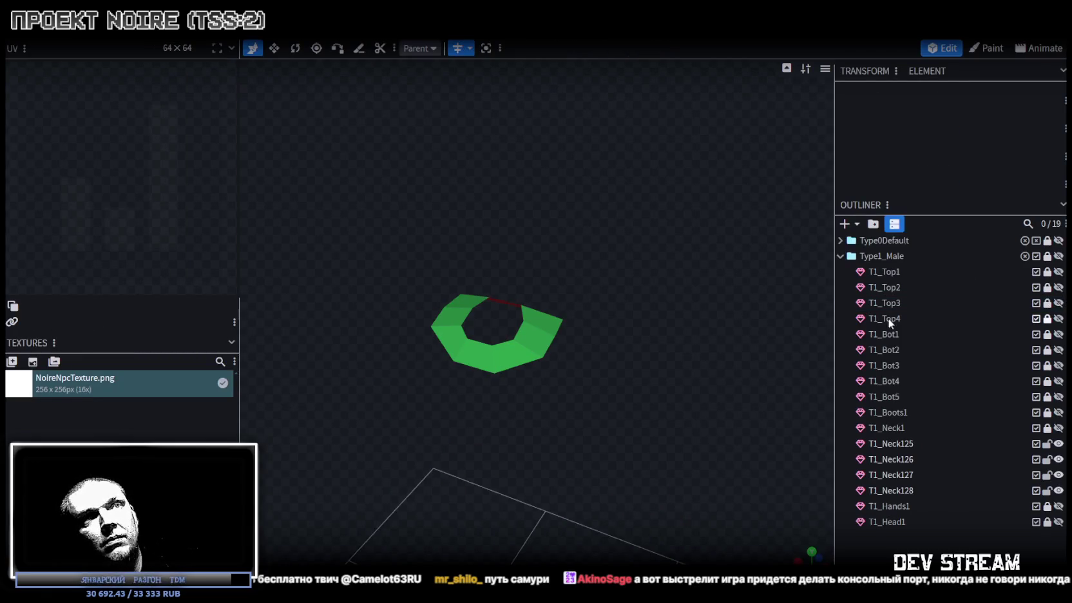
Merge T1_Neck125 into T1_Top4, weld 6 seam vertices, hide it, and select T1_Neck126–128.
{"action": "left_click", "coordinate": [1058, 318]}
{"action": "left_click", "coordinate": [891, 319]}
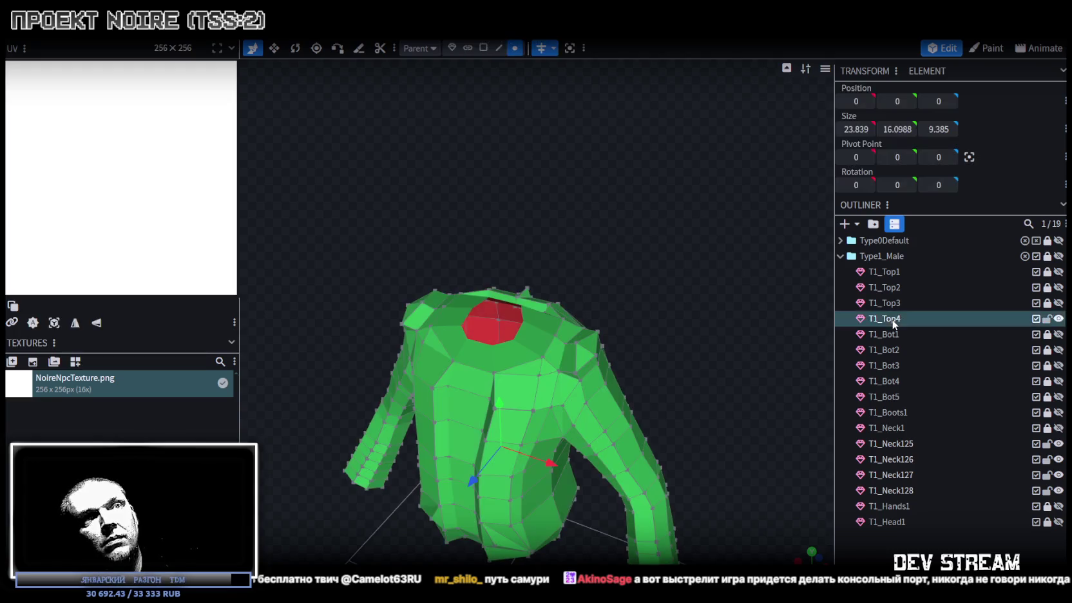
{"action": "left_click", "coordinate": [889, 443], "text": "ctrl"}
{"action": "right_click", "coordinate": [890, 443]}
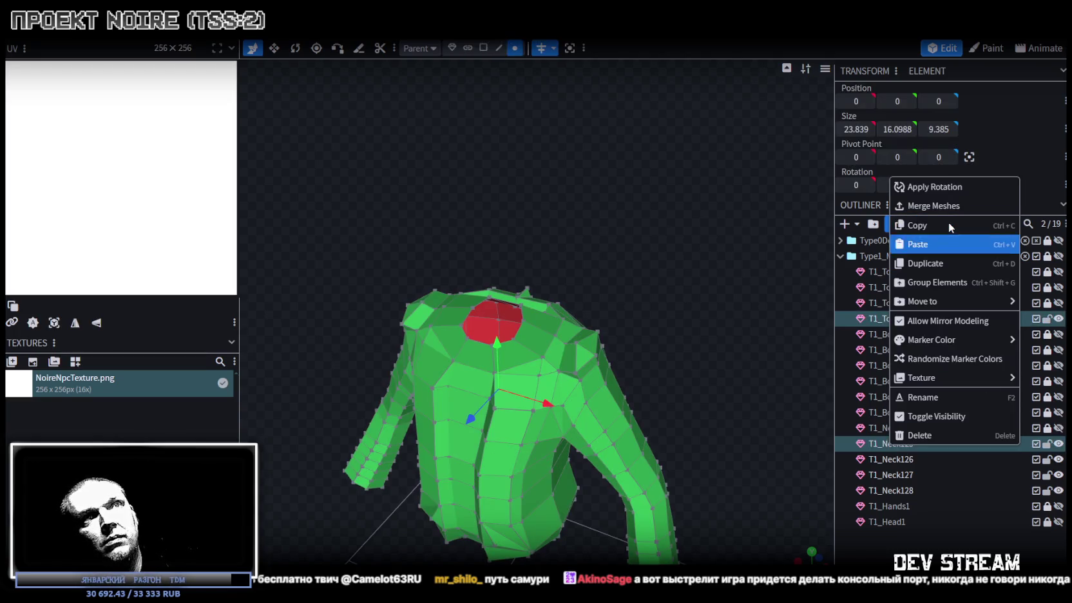
{"action": "left_click", "coordinate": [944, 206]}
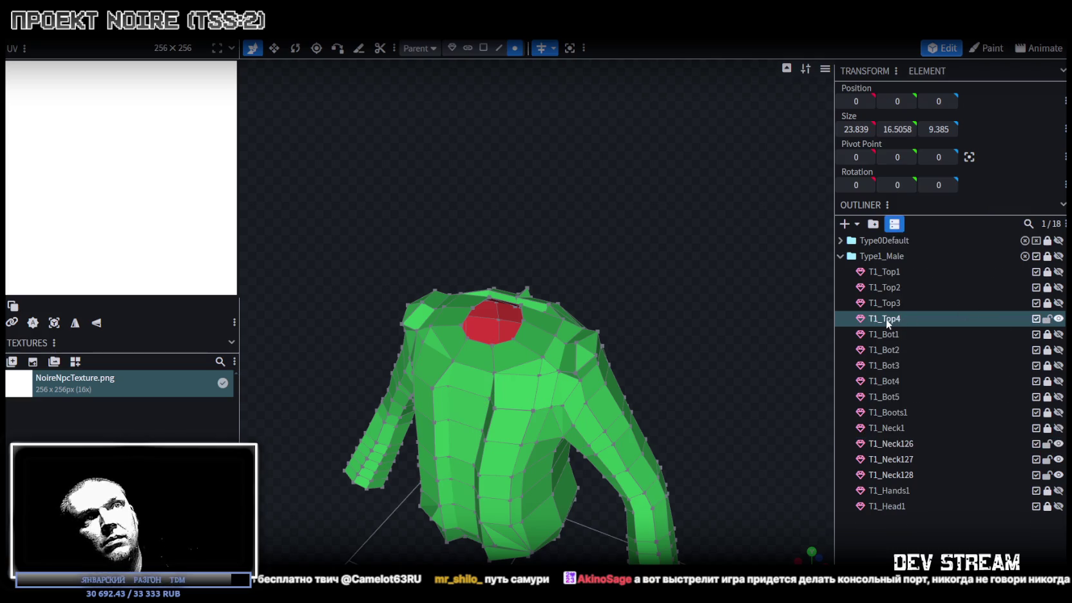
{"action": "key", "text": "ctrl+a"}
{"action": "left_click_drag", "start_coordinate": [499, 400], "coordinate": [497, 398]}
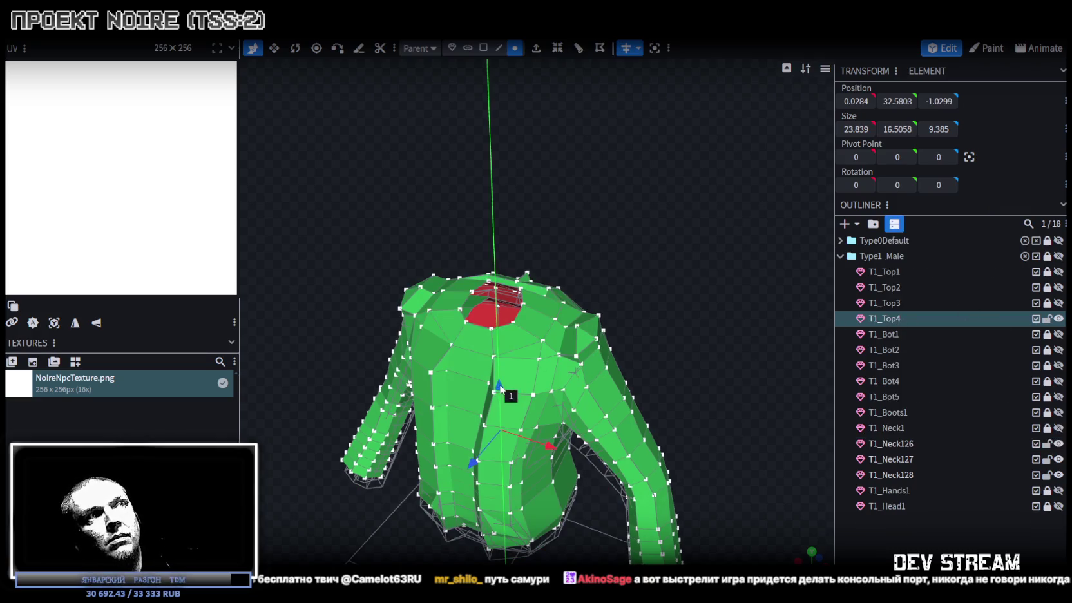
{"action": "left_click", "coordinate": [483, 141]}
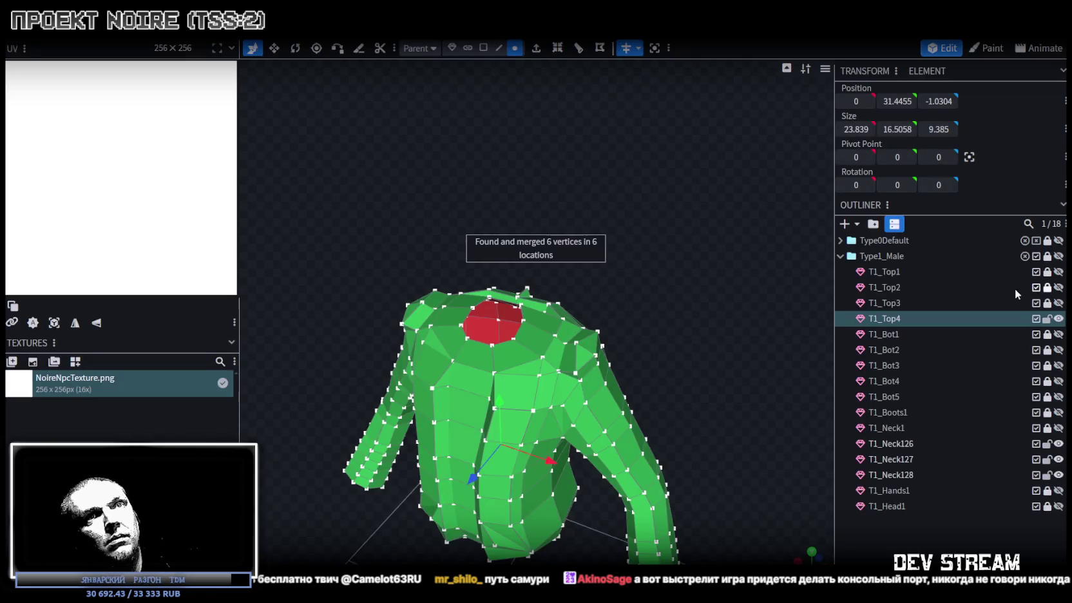
{"action": "left_click", "coordinate": [1058, 319]}
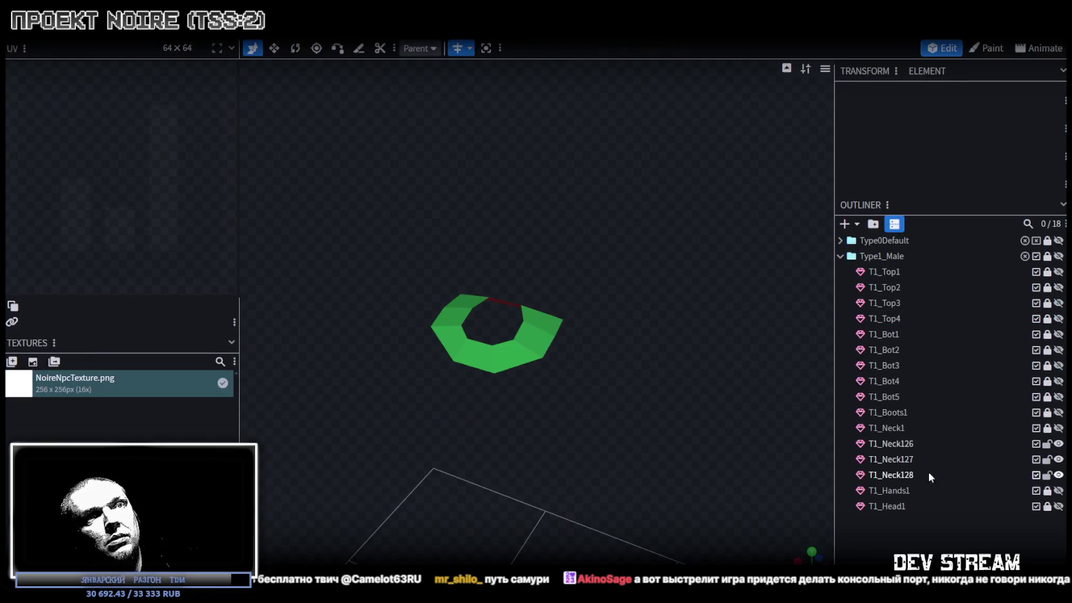
{"action": "left_click", "coordinate": [902, 443]}
{"action": "left_click", "coordinate": [906, 474], "text": "shift"}
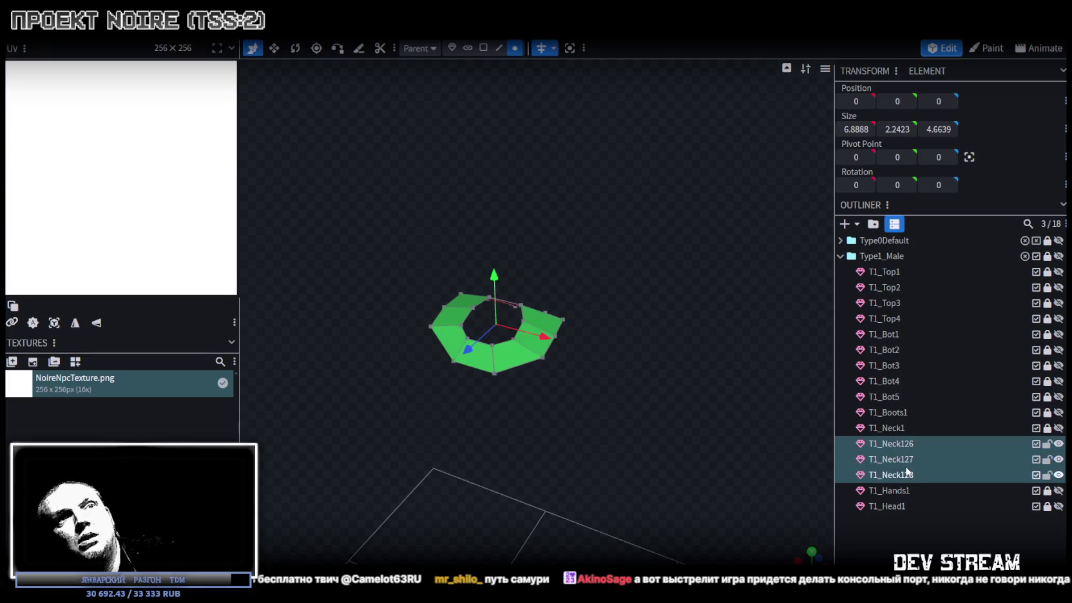
Delete T1_Neck126–128, show Type1_Male, and switch the visible jacket through T1_Top4 to T1_Top3.
{"action": "key", "text": "Delete"}
{"action": "left_click", "coordinate": [1058, 256]}
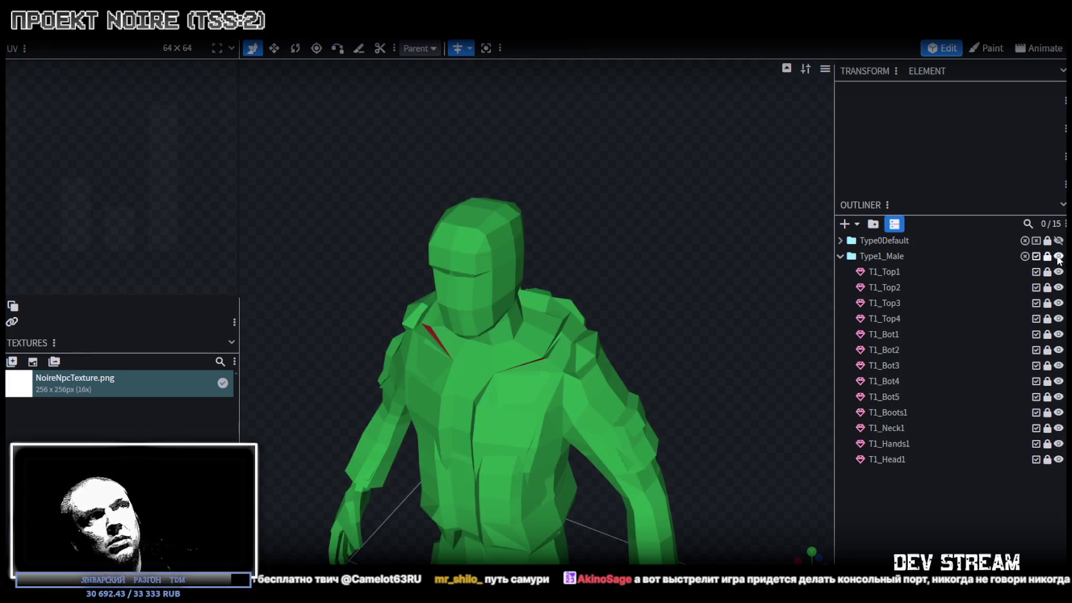
{"action": "mouse_move", "coordinate": [673, 385]}
{"action": "left_mouse_down"}
{"action": "mouse_move", "coordinate": [640, 361]}
{"action": "mouse_move", "coordinate": [631, 383]}
{"action": "mouse_move", "coordinate": [750, 335]}
{"action": "left_mouse_up"}
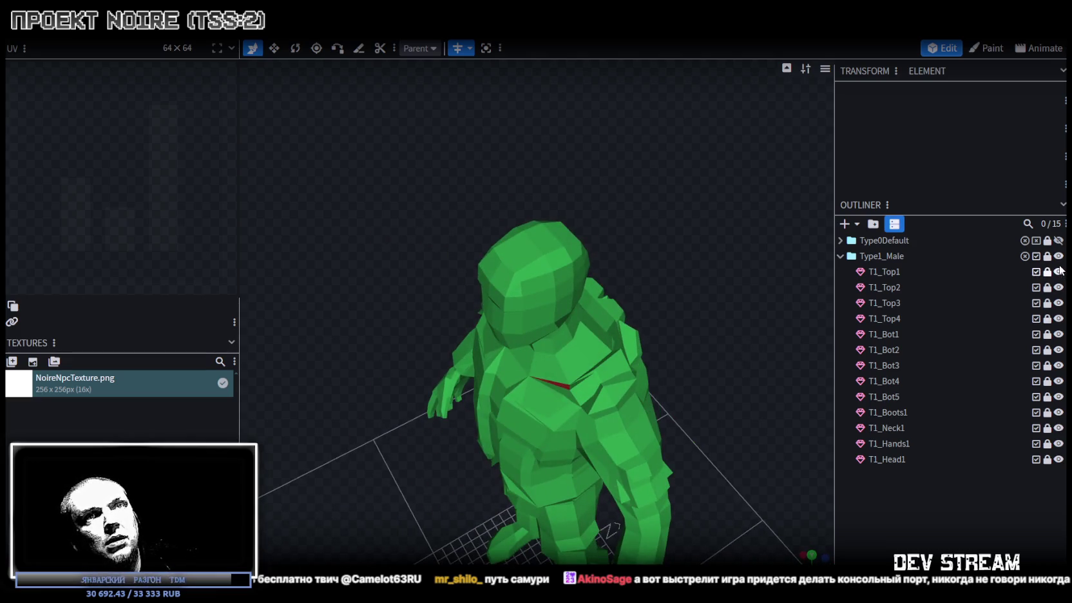
{"action": "left_click", "coordinate": [1058, 287]}
{"action": "left_click", "coordinate": [1058, 302]}
{"action": "left_click", "coordinate": [1058, 318]}
{"action": "left_click", "coordinate": [1058, 319]}
{"action": "mouse_move", "coordinate": [596, 242]}
{"action": "left_mouse_down"}
{"action": "mouse_move", "coordinate": [536, 242]}
{"action": "mouse_move", "coordinate": [733, 237]}
{"action": "left_mouse_up"}
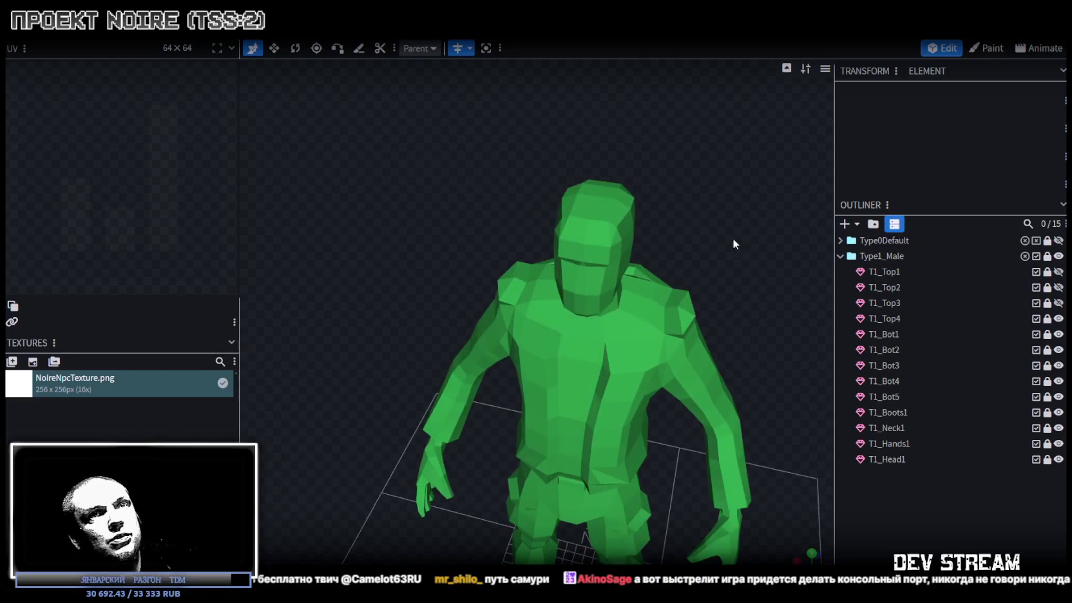
{"action": "left_click", "coordinate": [1058, 318]}
{"action": "left_click", "coordinate": [1058, 303]}
Select T1_Top3 and inspect its left shoulder and right chest faces in face select mode.
{"action": "left_click_drag", "start_coordinate": [769, 358], "coordinate": [545, 100]}
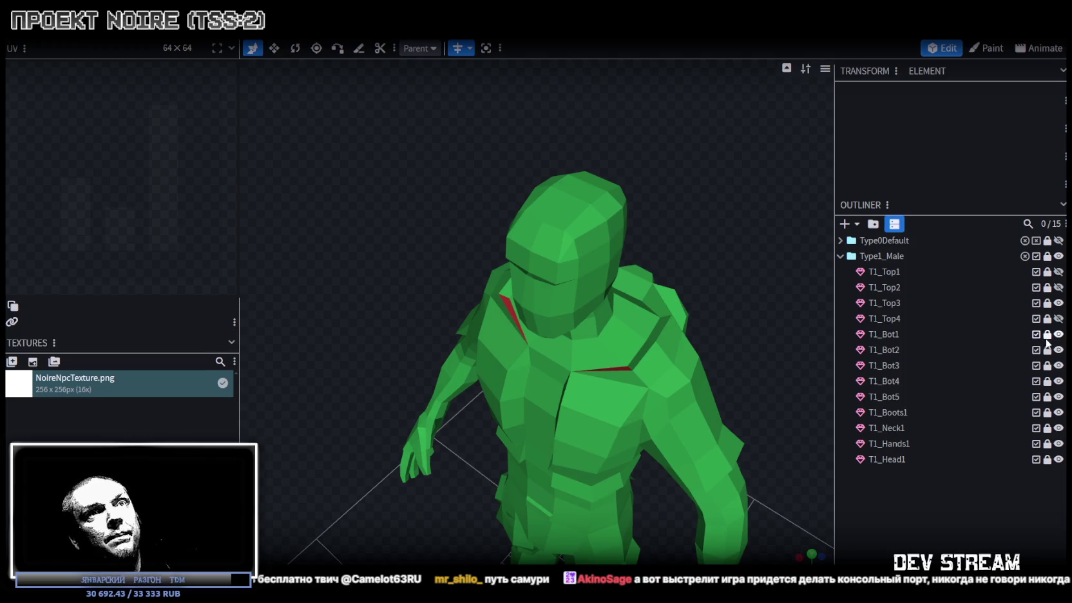
{"action": "left_click", "coordinate": [917, 303]}
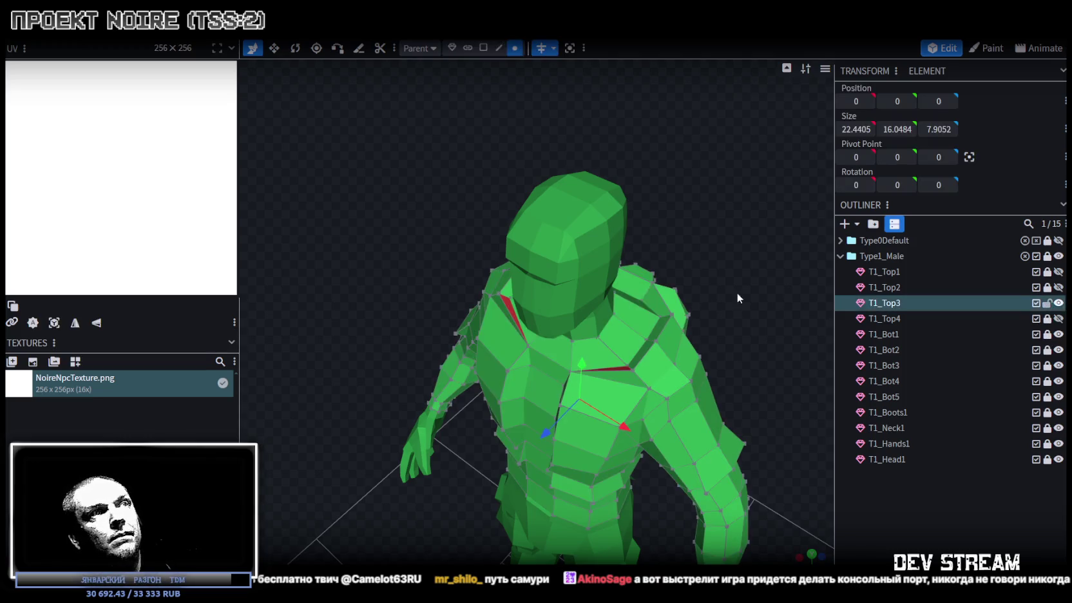
{"action": "left_click", "coordinate": [483, 48]}
{"action": "left_click", "coordinate": [509, 308]}
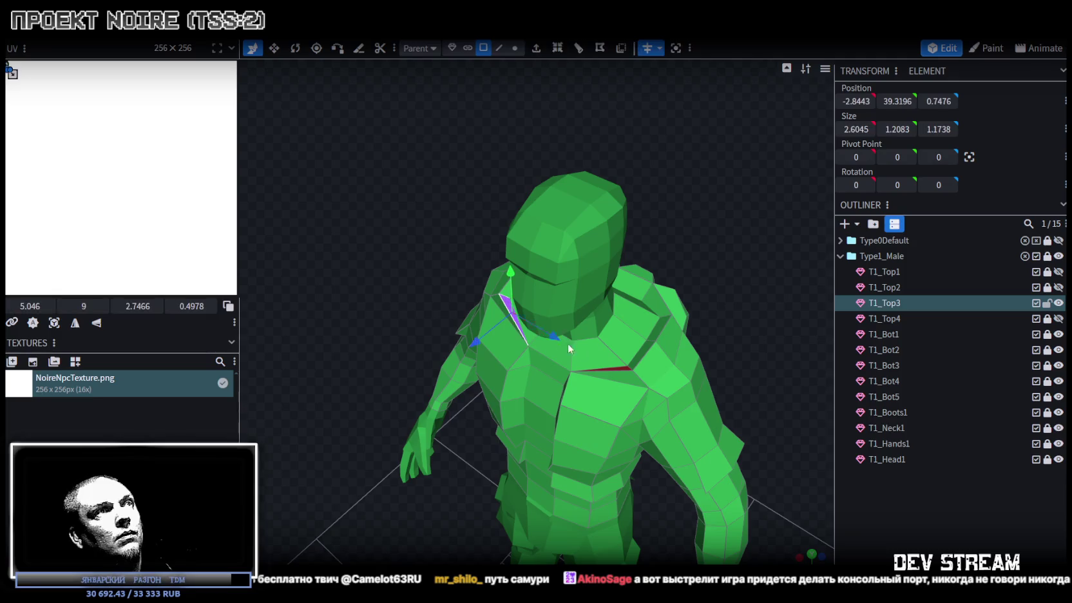
{"action": "left_click", "coordinate": [619, 366]}
{"action": "mouse_move", "coordinate": [696, 193]}
{"action": "left_mouse_down"}
{"action": "mouse_move", "coordinate": [723, 238]}
{"action": "mouse_move", "coordinate": [741, 212]}
{"action": "mouse_move", "coordinate": [699, 177]}
{"action": "mouse_move", "coordinate": [778, 174]}
{"action": "mouse_move", "coordinate": [734, 290]}
{"action": "mouse_move", "coordinate": [709, 185]}
{"action": "mouse_move", "coordinate": [653, 194]}
{"action": "mouse_move", "coordinate": [659, 212]}
{"action": "mouse_move", "coordinate": [729, 186]}
{"action": "mouse_move", "coordinate": [805, 212]}
{"action": "left_mouse_up"}
Lock T1_Top3, then compare the T1_Top4 and T1_Top1 jackets on the character.
{"action": "left_click", "coordinate": [1047, 303]}
{"action": "left_click", "coordinate": [1058, 303]}
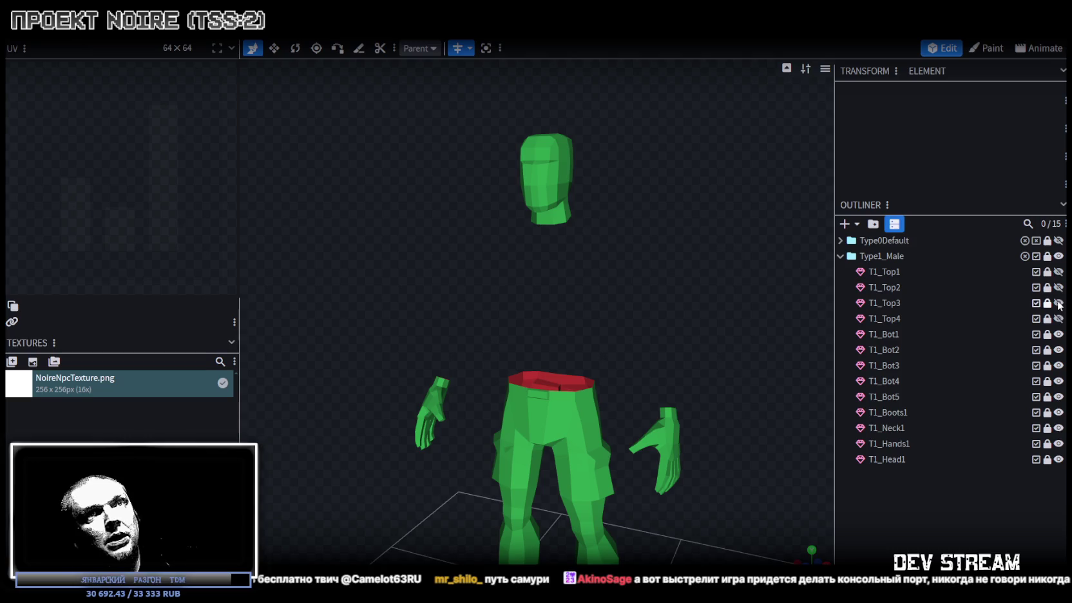
{"action": "left_click", "coordinate": [1058, 318]}
{"action": "mouse_move", "coordinate": [644, 271]}
{"action": "left_mouse_down"}
{"action": "mouse_move", "coordinate": [494, 268]}
{"action": "mouse_move", "coordinate": [622, 242]}
{"action": "mouse_move", "coordinate": [569, 227]}
{"action": "mouse_move", "coordinate": [805, 277]}
{"action": "left_mouse_up"}
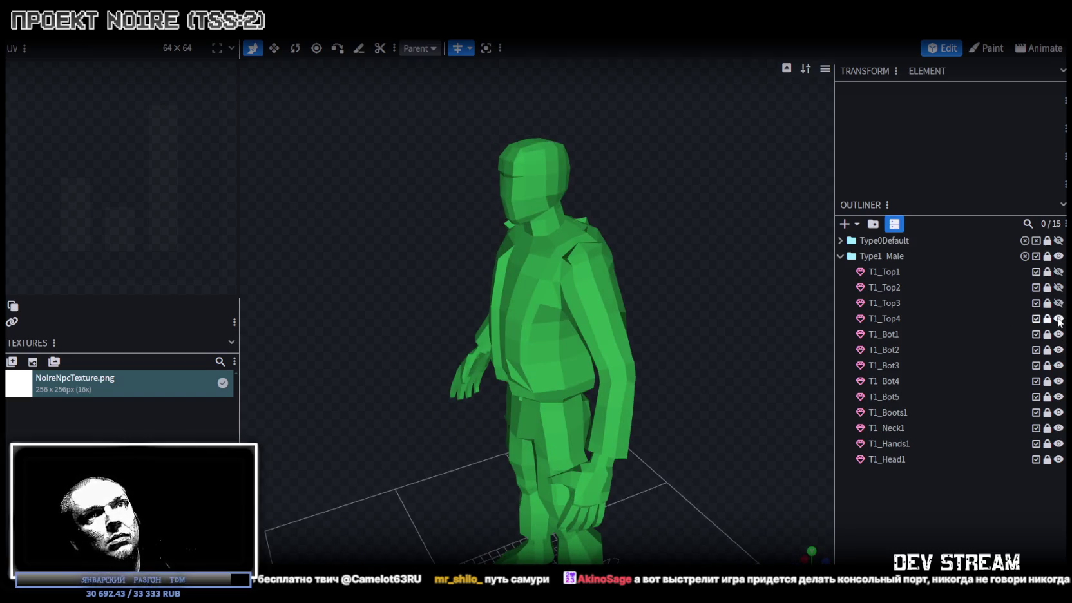
{"action": "left_click", "coordinate": [1059, 319]}
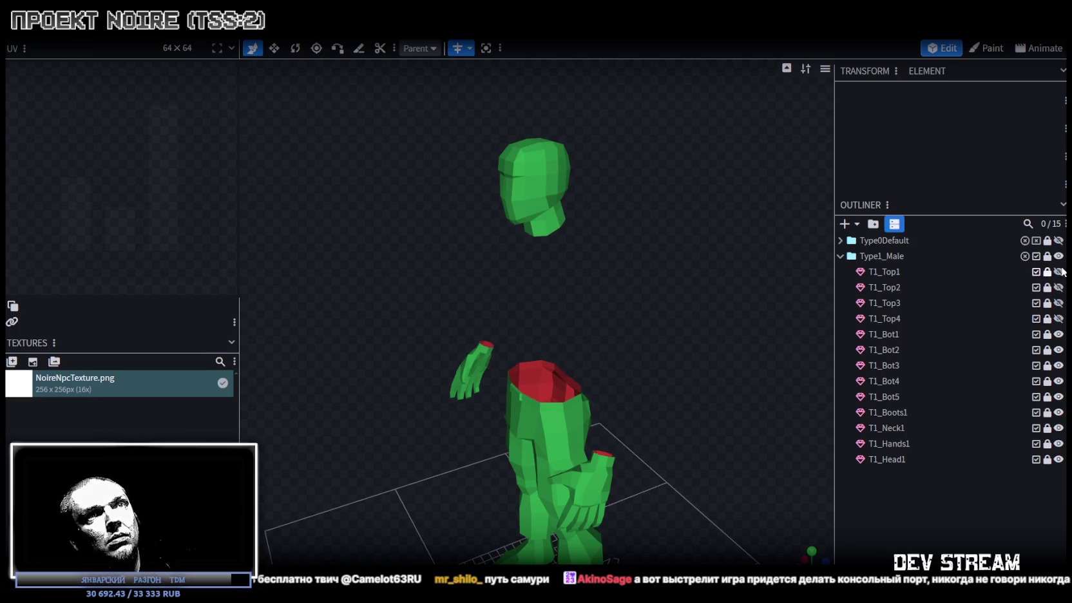
{"action": "left_click", "coordinate": [1058, 271]}
{"action": "mouse_move", "coordinate": [567, 489]}
{"action": "left_mouse_down"}
{"action": "mouse_move", "coordinate": [613, 458]}
{"action": "mouse_move", "coordinate": [661, 399]}
{"action": "left_mouse_up"}
{"action": "scroll", "coordinate": [697, 380], "scroll_direction": "up", "scroll_amount": 3}
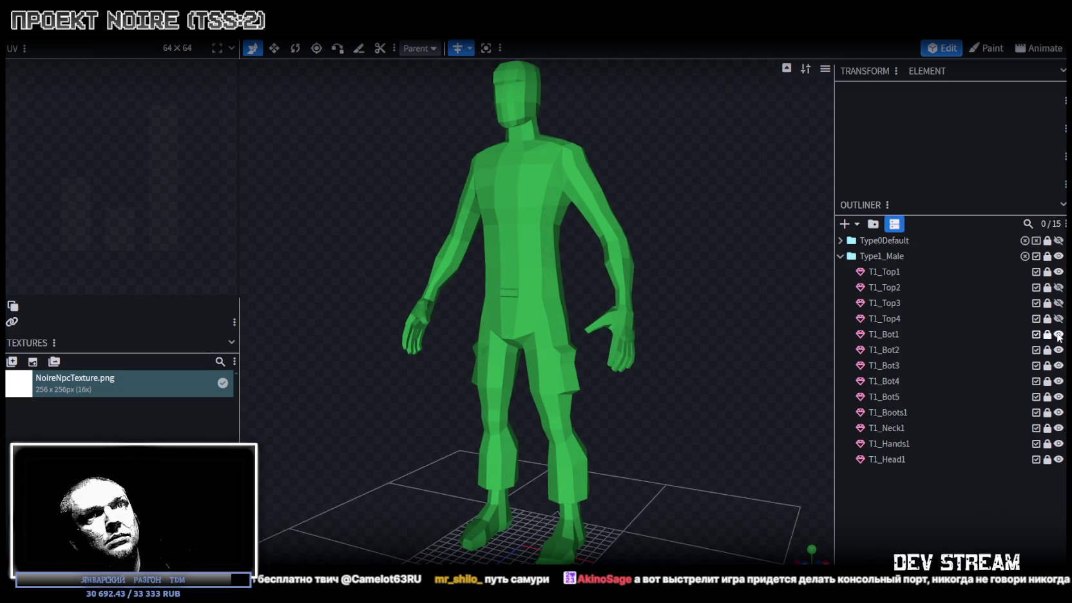
Hide all Type1_Male pieces, then show only T1_Bot2 pants, T1_Top1 jacket and T1_Boots1 boots.
{"action": "left_click", "coordinate": [1058, 255]}
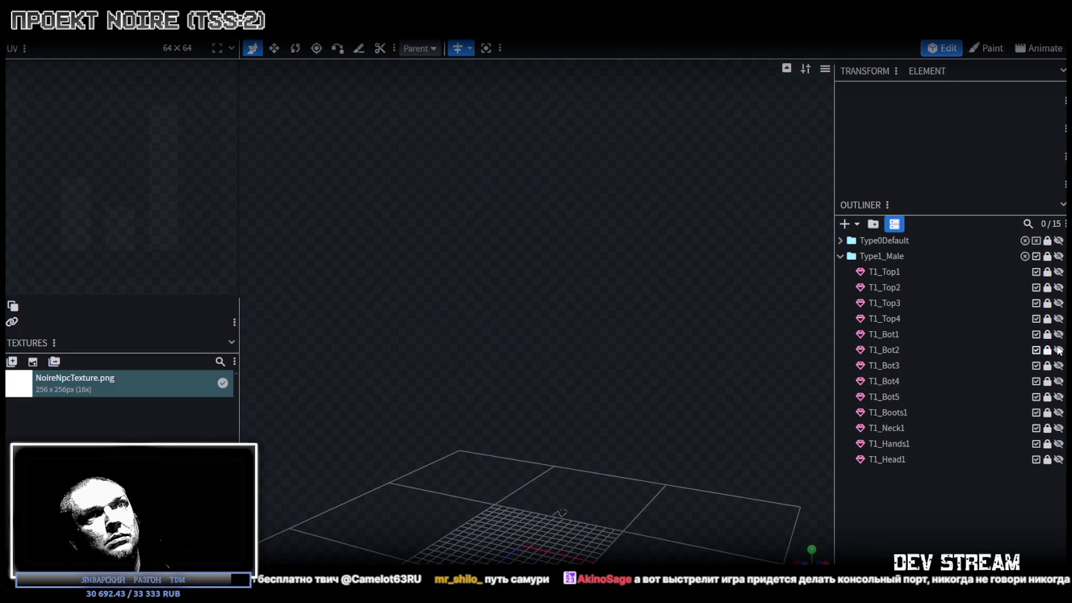
{"action": "left_click", "coordinate": [1058, 334]}
{"action": "left_click", "coordinate": [1058, 334]}
{"action": "left_click", "coordinate": [1058, 350]}
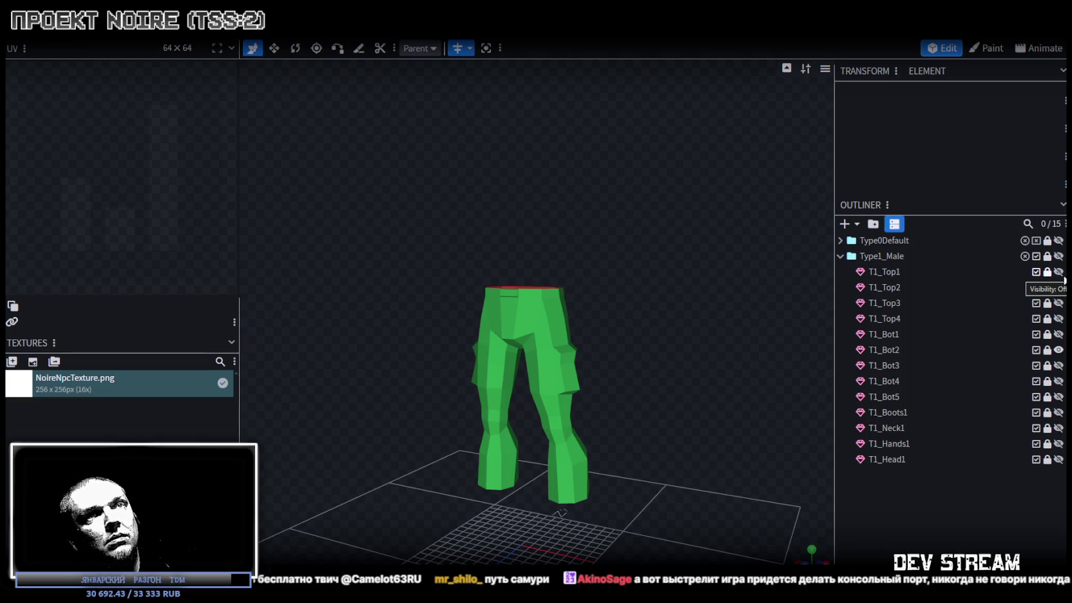
{"action": "left_click", "coordinate": [1058, 272]}
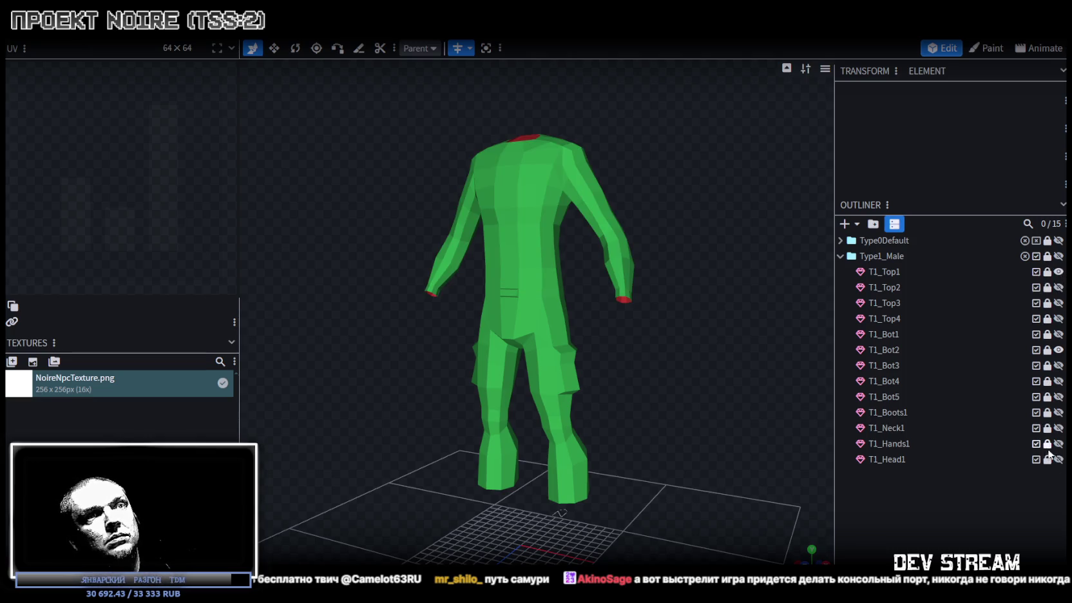
{"action": "left_click", "coordinate": [1058, 412]}
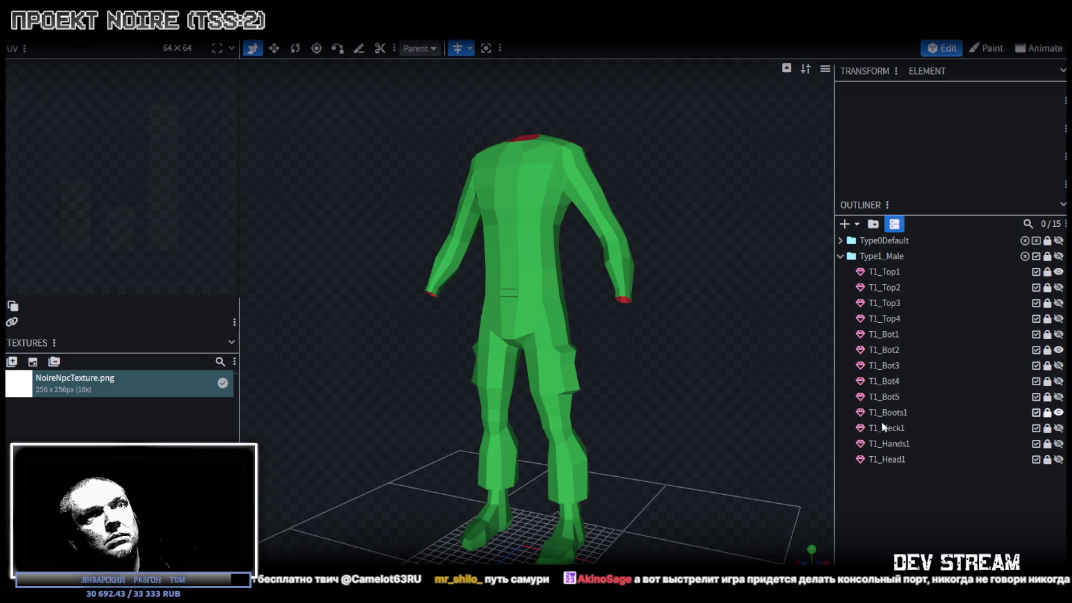
{"action": "scroll", "coordinate": [667, 465], "scroll_direction": "up", "scroll_amount": 3}
{"action": "left_click_drag", "start_coordinate": [691, 386], "coordinate": [703, 395]}
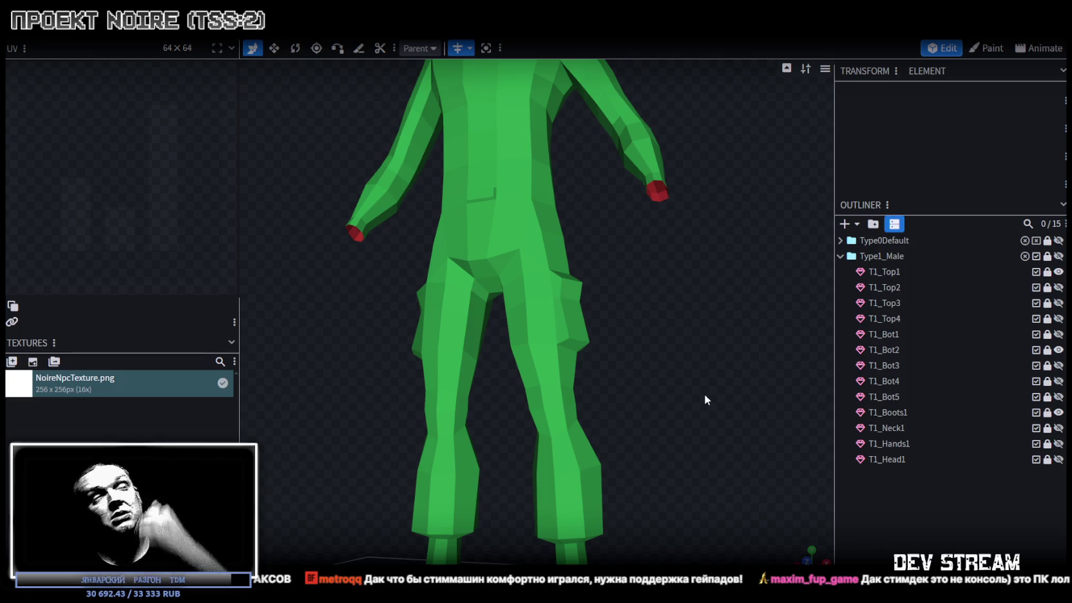
{"action": "mouse_move", "coordinate": [703, 358]}
{"action": "left_mouse_down"}
{"action": "mouse_move", "coordinate": [519, 359]}
{"action": "mouse_move", "coordinate": [410, 394]}
{"action": "mouse_move", "coordinate": [433, 421]}
{"action": "mouse_move", "coordinate": [733, 365]}
{"action": "left_mouse_up"}
{"action": "scroll", "coordinate": [433, 421], "scroll_direction": "down", "scroll_amount": 3}
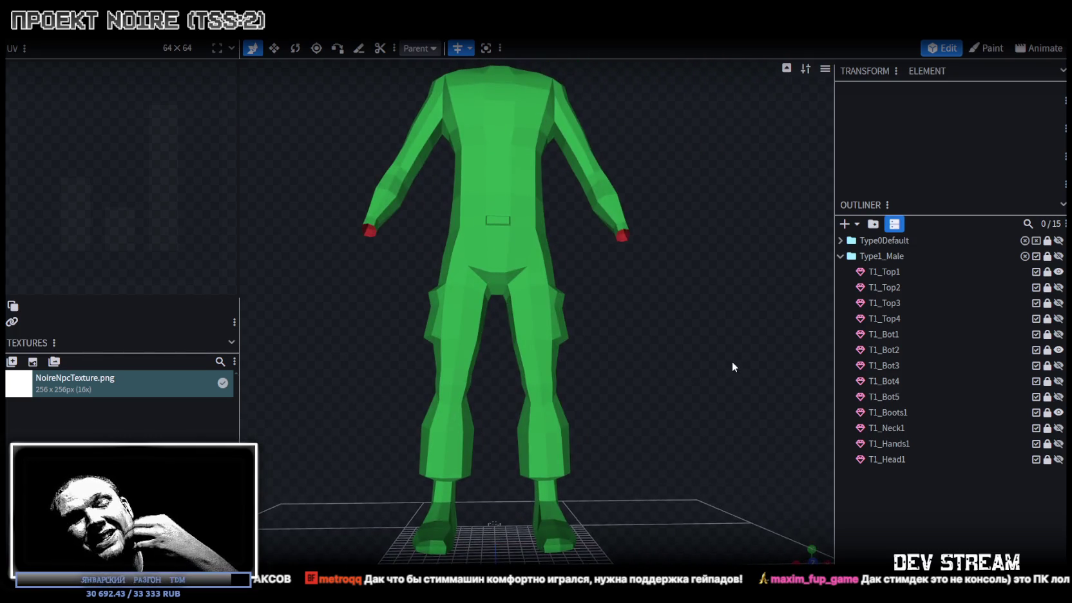
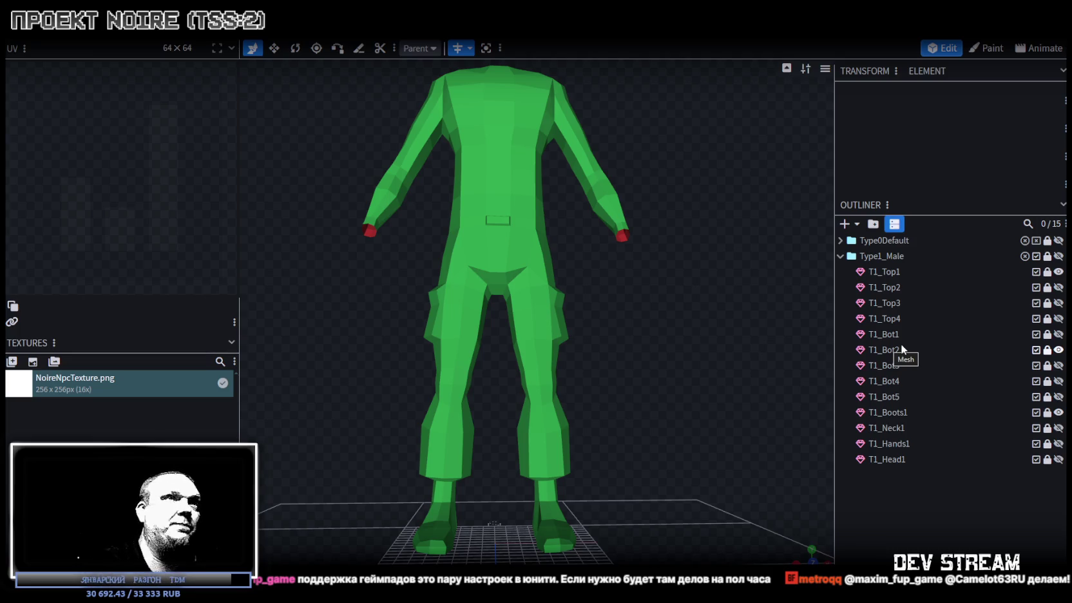
Hide the T1_Bot2 trousers, then show and select T1_Bot3 in the Outliner.
{"action": "scroll", "coordinate": [586, 306], "scroll_direction": "up", "scroll_amount": 2}
{"action": "mouse_move", "coordinate": [586, 306]}
{"action": "left_mouse_down"}
{"action": "mouse_move", "coordinate": [342, 320]}
{"action": "mouse_move", "coordinate": [365, 350]}
{"action": "mouse_move", "coordinate": [453, 328]}
{"action": "mouse_move", "coordinate": [652, 359]}
{"action": "mouse_move", "coordinate": [464, 328]}
{"action": "mouse_move", "coordinate": [626, 326]}
{"action": "mouse_move", "coordinate": [624, 363]}
{"action": "mouse_move", "coordinate": [590, 328]}
{"action": "mouse_move", "coordinate": [529, 325]}
{"action": "mouse_move", "coordinate": [438, 423]}
{"action": "mouse_move", "coordinate": [371, 373]}
{"action": "mouse_move", "coordinate": [384, 352]}
{"action": "mouse_move", "coordinate": [667, 367]}
{"action": "mouse_move", "coordinate": [745, 354]}
{"action": "mouse_move", "coordinate": [680, 333]}
{"action": "mouse_move", "coordinate": [503, 359]}
{"action": "mouse_move", "coordinate": [640, 299]}
{"action": "mouse_move", "coordinate": [727, 319]}
{"action": "mouse_move", "coordinate": [725, 354]}
{"action": "left_mouse_up"}
{"action": "scroll", "coordinate": [529, 328], "scroll_direction": "up", "scroll_amount": 3}
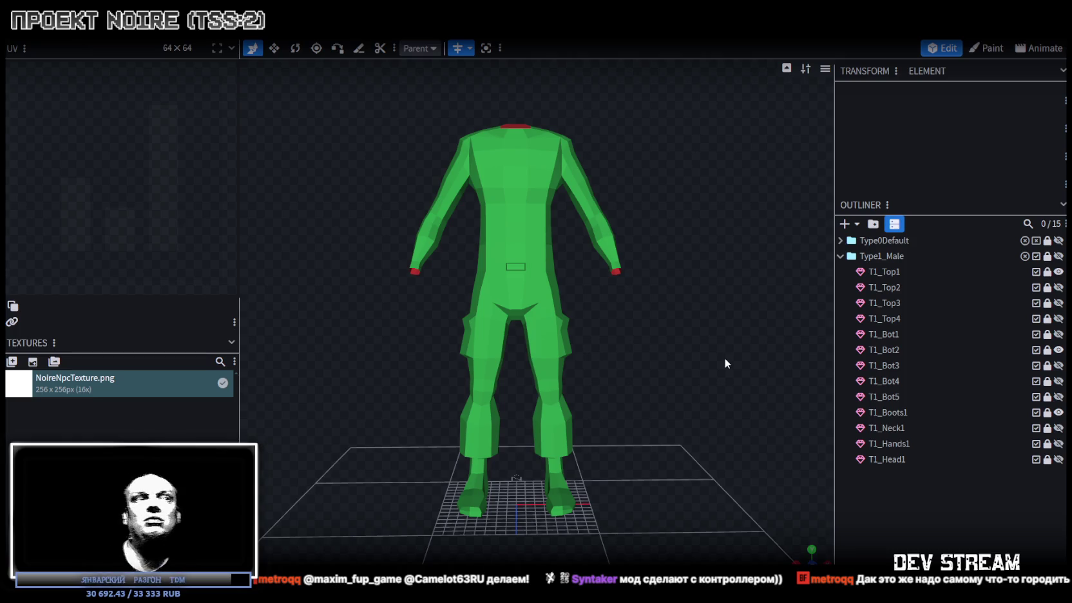
{"action": "mouse_move", "coordinate": [725, 358]}
{"action": "left_mouse_down"}
{"action": "mouse_move", "coordinate": [626, 398]}
{"action": "mouse_move", "coordinate": [580, 377]}
{"action": "mouse_move", "coordinate": [491, 389]}
{"action": "mouse_move", "coordinate": [653, 414]}
{"action": "mouse_move", "coordinate": [545, 408]}
{"action": "mouse_move", "coordinate": [567, 391]}
{"action": "mouse_move", "coordinate": [544, 370]}
{"action": "mouse_move", "coordinate": [798, 380]}
{"action": "mouse_move", "coordinate": [660, 433]}
{"action": "mouse_move", "coordinate": [687, 414]}
{"action": "mouse_move", "coordinate": [674, 409]}
{"action": "left_mouse_up"}
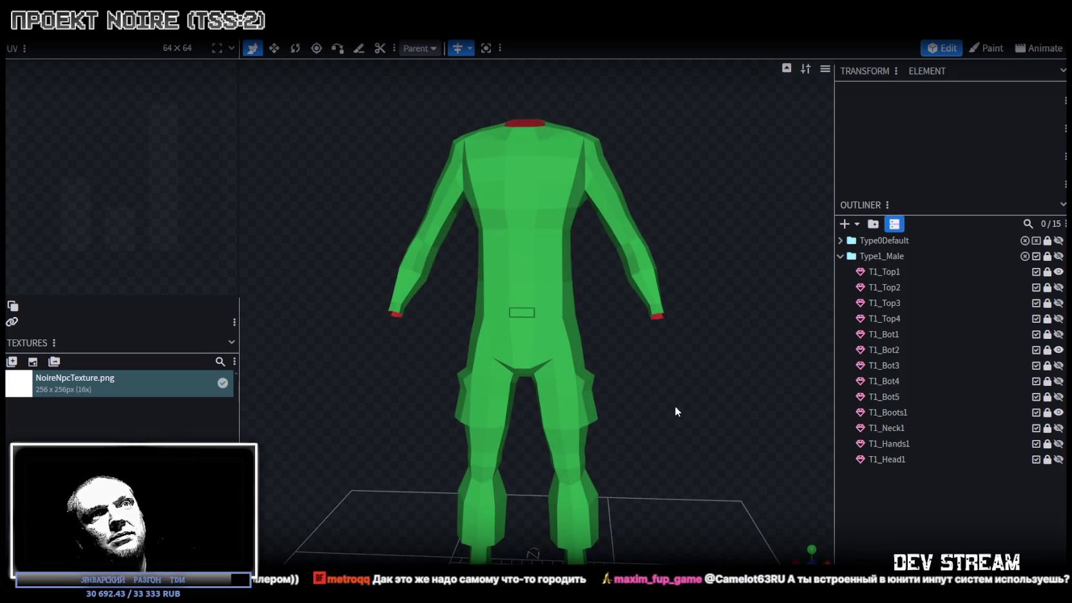
{"action": "left_click", "coordinate": [1059, 350]}
{"action": "left_click", "coordinate": [1058, 365]}
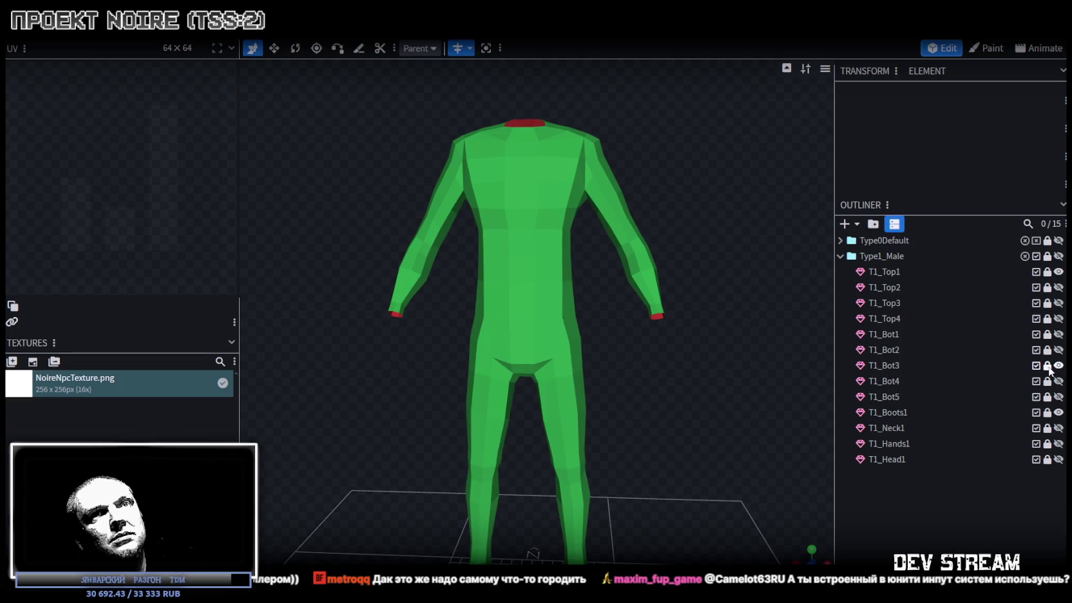
{"action": "left_click", "coordinate": [892, 366]}
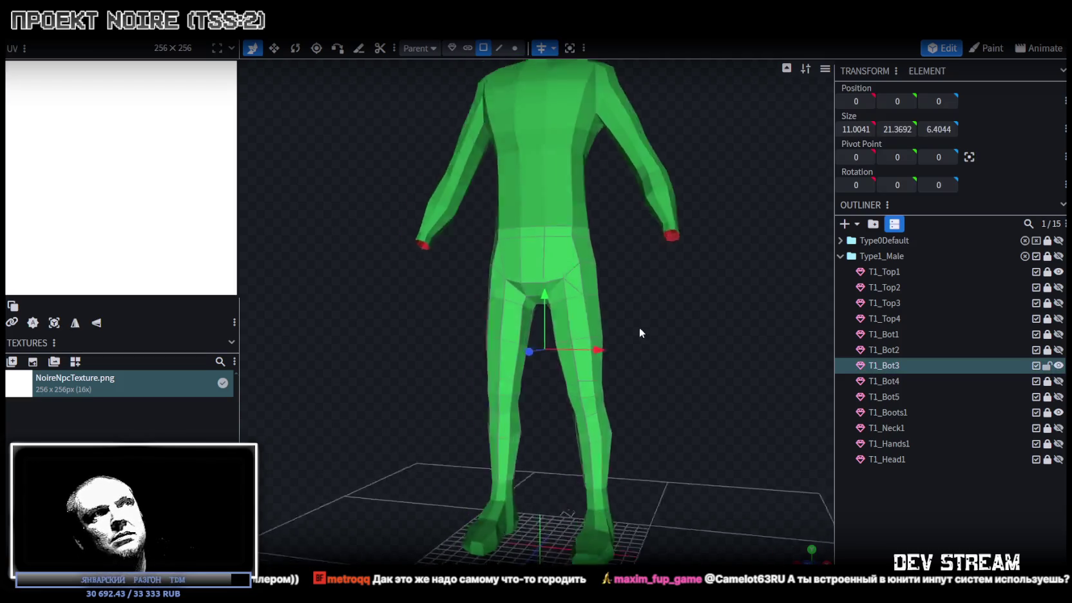
Loop-cut a new edge loop around the knee of the T1_Bot3 trouser leg.
{"action": "scroll", "coordinate": [643, 329], "scroll_direction": "up", "scroll_amount": 3}
{"action": "mouse_move", "coordinate": [578, 329]}
{"action": "left_mouse_down"}
{"action": "mouse_move", "coordinate": [639, 339]}
{"action": "mouse_move", "coordinate": [501, 346]}
{"action": "mouse_move", "coordinate": [449, 333]}
{"action": "mouse_move", "coordinate": [614, 343]}
{"action": "mouse_move", "coordinate": [690, 322]}
{"action": "mouse_move", "coordinate": [695, 304]}
{"action": "left_mouse_up"}
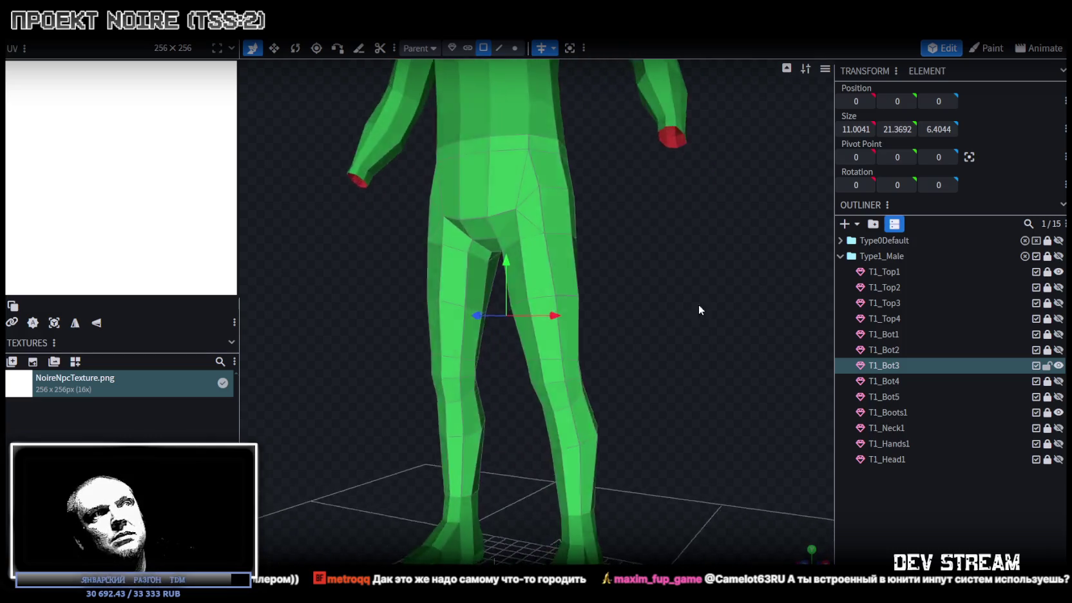
{"action": "scroll", "coordinate": [571, 164], "scroll_direction": "up", "scroll_amount": 2}
{"action": "left_click", "coordinate": [499, 48]}
{"action": "left_click", "coordinate": [552, 348]}
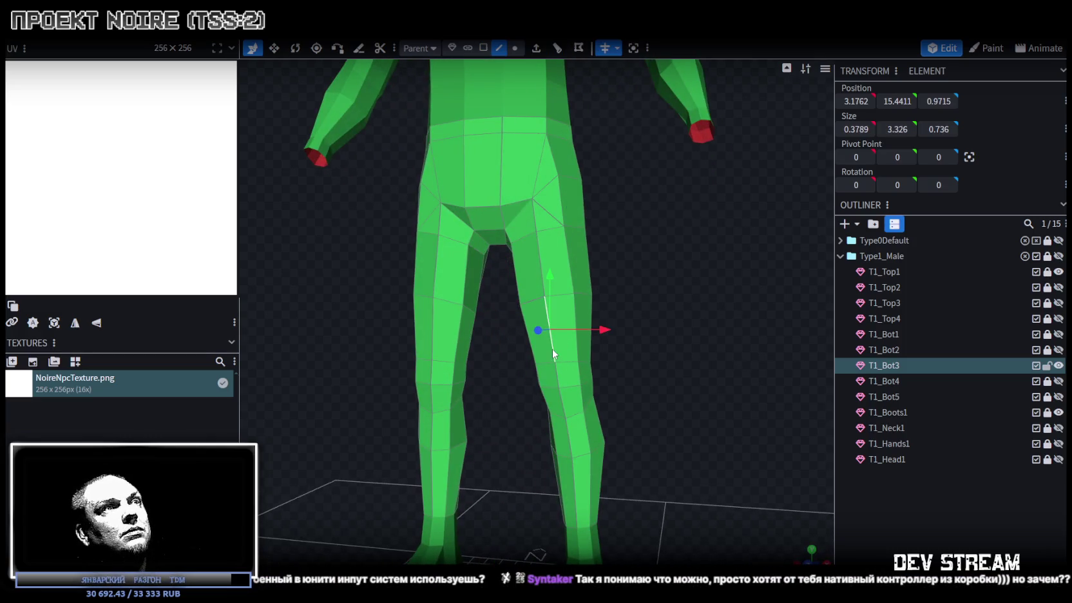
{"action": "left_click", "coordinate": [556, 48]}
Move the knee loop to 3.4615, 13.6147, -1.141 and scale it to 4.0892 width.
{"action": "mouse_move", "coordinate": [671, 362]}
{"action": "left_mouse_down"}
{"action": "mouse_move", "coordinate": [715, 399]}
{"action": "mouse_move", "coordinate": [665, 423]}
{"action": "mouse_move", "coordinate": [634, 404]}
{"action": "left_mouse_up"}
{"action": "key", "text": "v"}
{"action": "mouse_move", "coordinate": [555, 360]}
{"action": "left_mouse_down"}
{"action": "mouse_move", "coordinate": [639, 406]}
{"action": "mouse_move", "coordinate": [676, 348]}
{"action": "left_mouse_up"}
{"action": "key", "text": "v"}
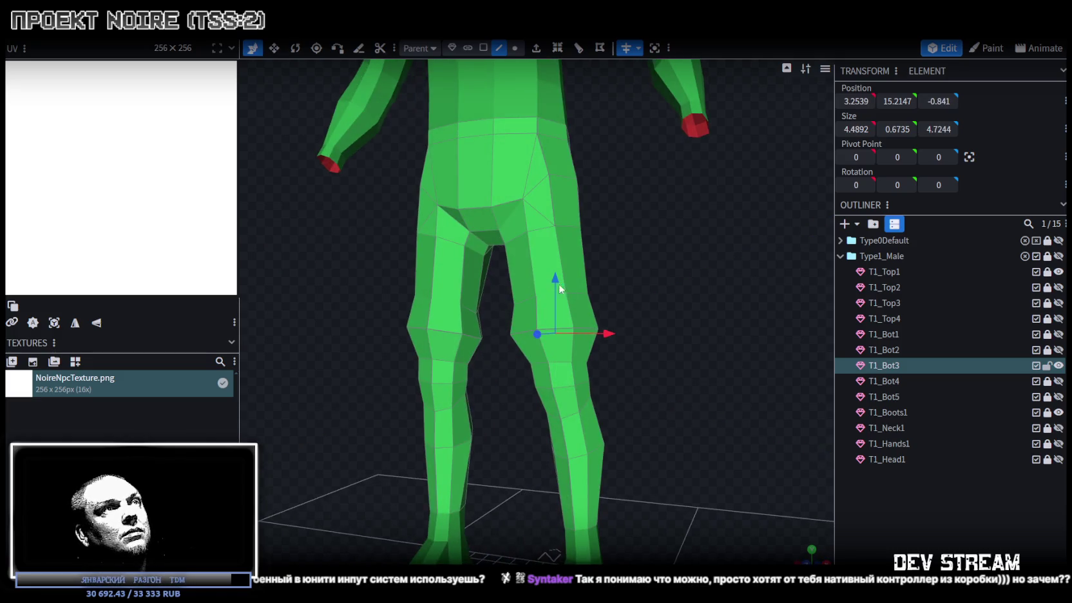
{"action": "left_click_drag", "start_coordinate": [554, 284], "coordinate": [557, 319]}
{"action": "mouse_move", "coordinate": [632, 342]}
{"action": "left_mouse_down"}
{"action": "mouse_move", "coordinate": [590, 239]}
{"action": "mouse_move", "coordinate": [493, 272]}
{"action": "mouse_move", "coordinate": [491, 309]}
{"action": "left_mouse_up"}
{"action": "mouse_move", "coordinate": [657, 275]}
{"action": "left_mouse_down"}
{"action": "mouse_move", "coordinate": [718, 358]}
{"action": "mouse_move", "coordinate": [774, 378]}
{"action": "mouse_move", "coordinate": [706, 375]}
{"action": "left_mouse_up"}
{"action": "key", "text": "s"}
{"action": "mouse_move", "coordinate": [617, 360]}
{"action": "left_mouse_down"}
{"action": "mouse_move", "coordinate": [708, 379]}
{"action": "mouse_move", "coordinate": [621, 358]}
{"action": "mouse_move", "coordinate": [680, 371]}
{"action": "mouse_move", "coordinate": [742, 364]}
{"action": "mouse_move", "coordinate": [725, 356]}
{"action": "mouse_move", "coordinate": [688, 367]}
{"action": "mouse_move", "coordinate": [405, 370]}
{"action": "mouse_move", "coordinate": [405, 384]}
{"action": "mouse_move", "coordinate": [614, 372]}
{"action": "mouse_move", "coordinate": [648, 391]}
{"action": "left_mouse_up"}
{"action": "key", "text": "v"}
{"action": "scroll", "coordinate": [648, 392], "scroll_direction": "up", "scroll_amount": 5}
{"action": "scroll", "coordinate": [672, 360], "scroll_direction": "up", "scroll_amount": 3}
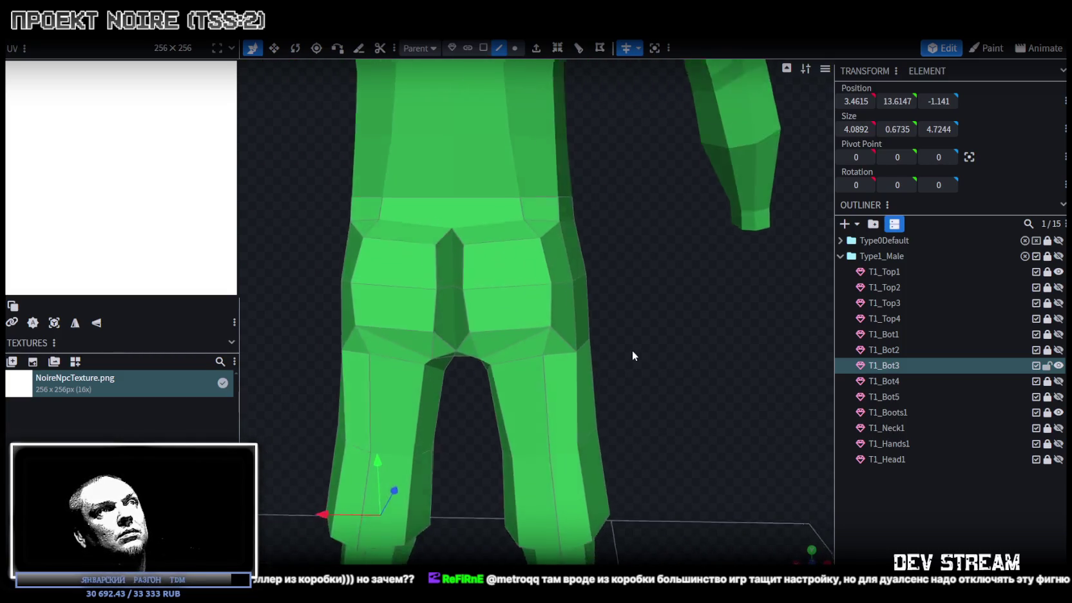
{"action": "left_click_drag", "start_coordinate": [632, 350], "coordinate": [643, 339]}
{"action": "scroll", "coordinate": [650, 310], "scroll_direction": "down", "scroll_amount": 3}
{"action": "scroll", "coordinate": [670, 290], "scroll_direction": "down", "scroll_amount": 3}
{"action": "mouse_move", "coordinate": [678, 294]}
{"action": "left_mouse_down"}
{"action": "mouse_move", "coordinate": [720, 386]}
{"action": "mouse_move", "coordinate": [633, 375]}
{"action": "left_mouse_up"}
{"action": "scroll", "coordinate": [658, 399], "scroll_direction": "up", "scroll_amount": 4}
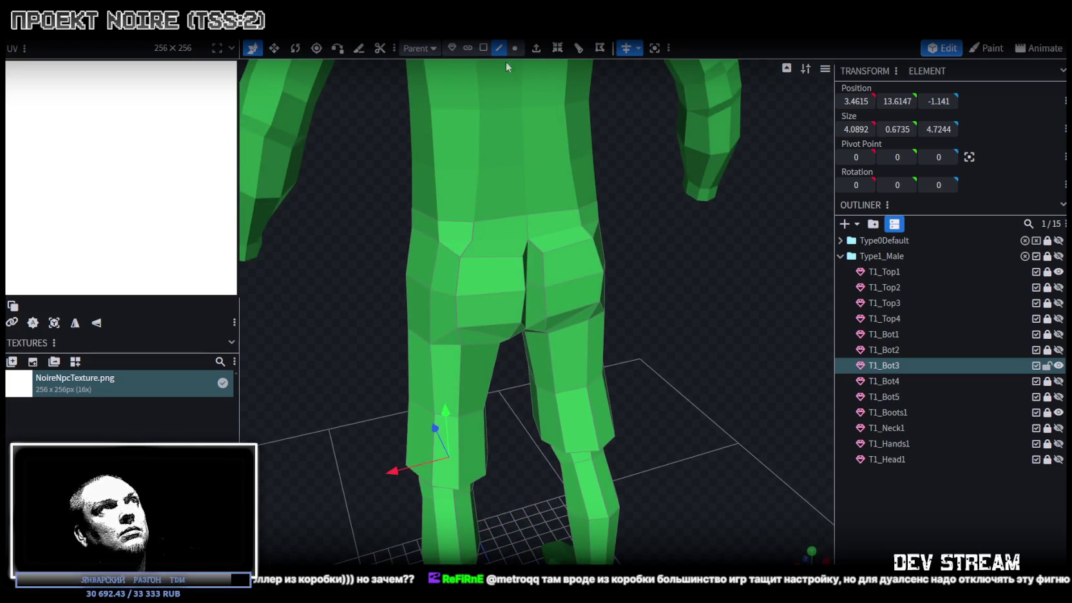
{"action": "left_click", "coordinate": [483, 48]}
{"action": "left_click_drag", "start_coordinate": [618, 258], "coordinate": [662, 280]}
{"action": "left_click", "coordinate": [462, 238]}
{"action": "left_click", "coordinate": [469, 283], "text": "shift"}
{"action": "mouse_move", "coordinate": [471, 245]}
{"action": "left_mouse_down"}
{"action": "mouse_move", "coordinate": [719, 332]}
{"action": "mouse_move", "coordinate": [729, 313]}
{"action": "mouse_move", "coordinate": [735, 418]}
{"action": "left_mouse_up"}
{"action": "scroll", "coordinate": [731, 409], "scroll_direction": "up", "scroll_amount": 3}
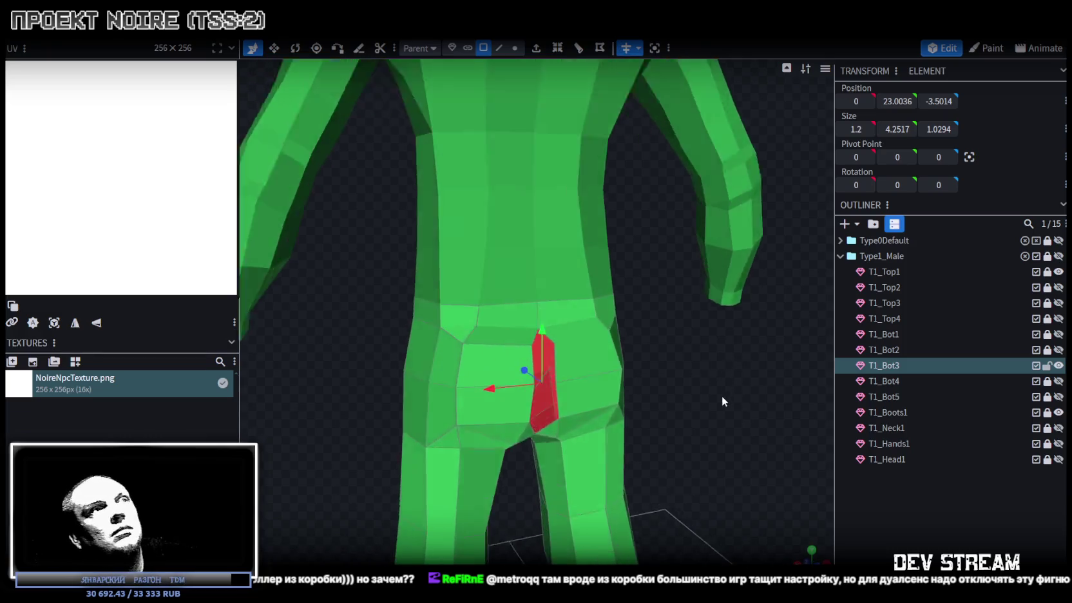
{"action": "left_click", "coordinate": [498, 47]}
{"action": "scroll", "coordinate": [551, 363], "scroll_direction": "up", "scroll_amount": 2}
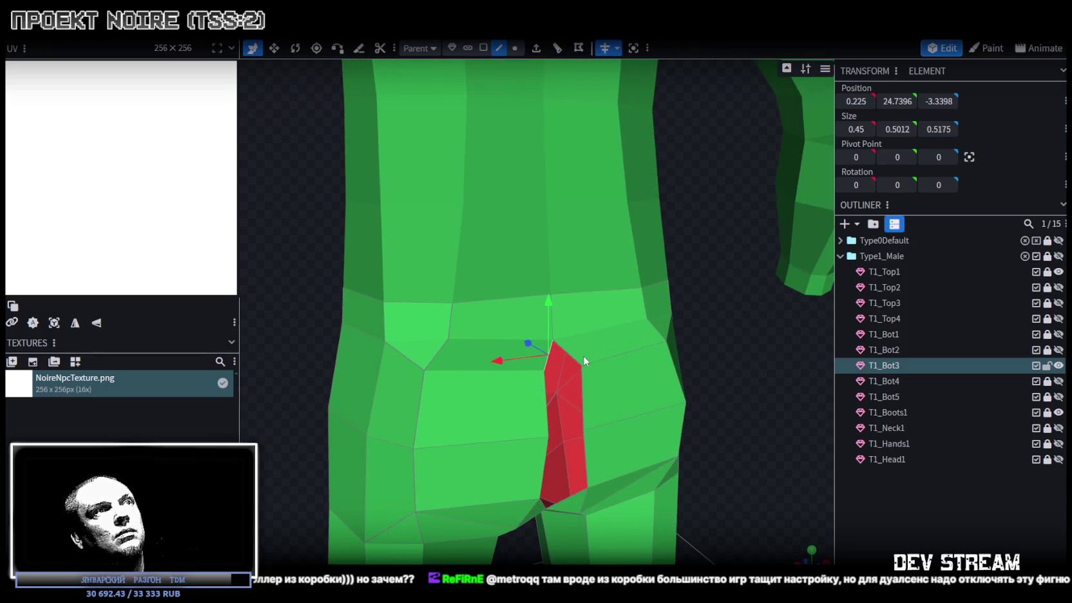
{"action": "left_click", "coordinate": [546, 393]}
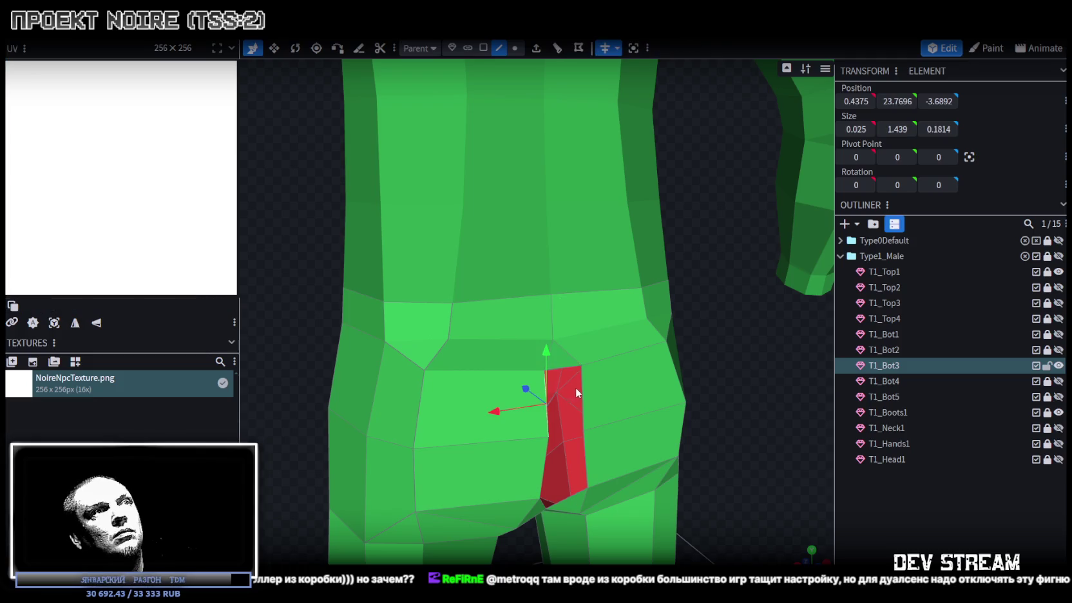
{"action": "left_click", "coordinate": [587, 454]}
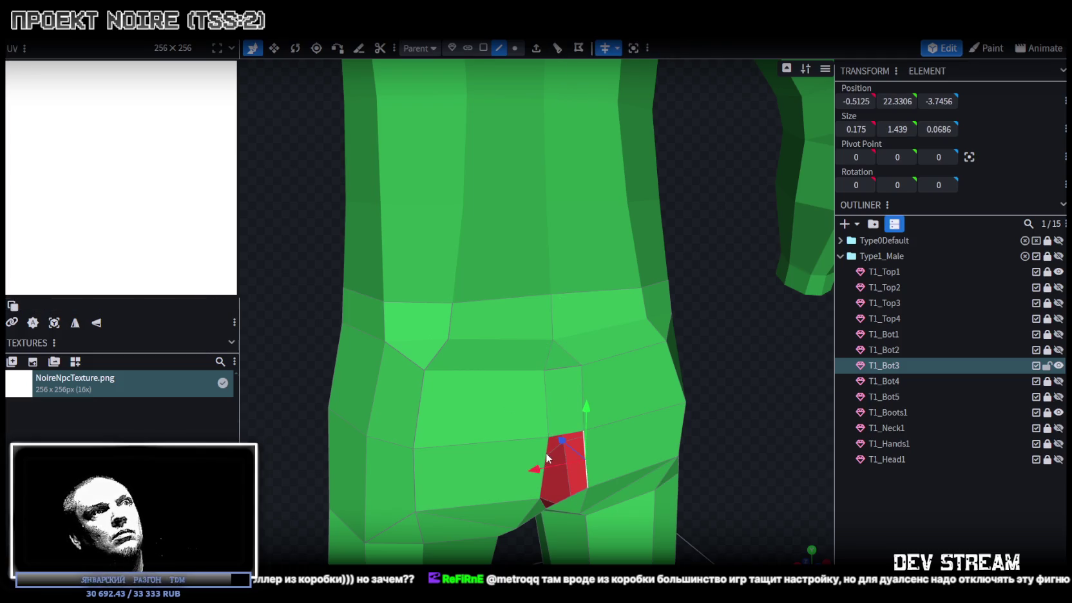
{"action": "left_click", "coordinate": [548, 454]}
{"action": "left_click_drag", "start_coordinate": [655, 492], "coordinate": [581, 248]}
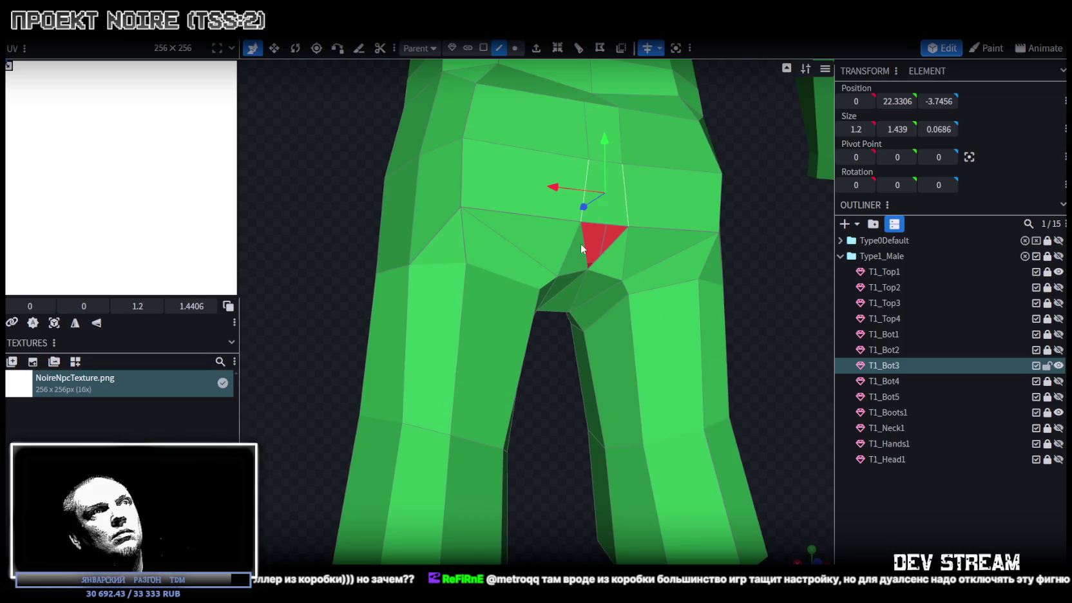
{"action": "scroll", "coordinate": [452, 404], "scroll_direction": "down", "scroll_amount": 3}
{"action": "left_click", "coordinate": [438, 370]}
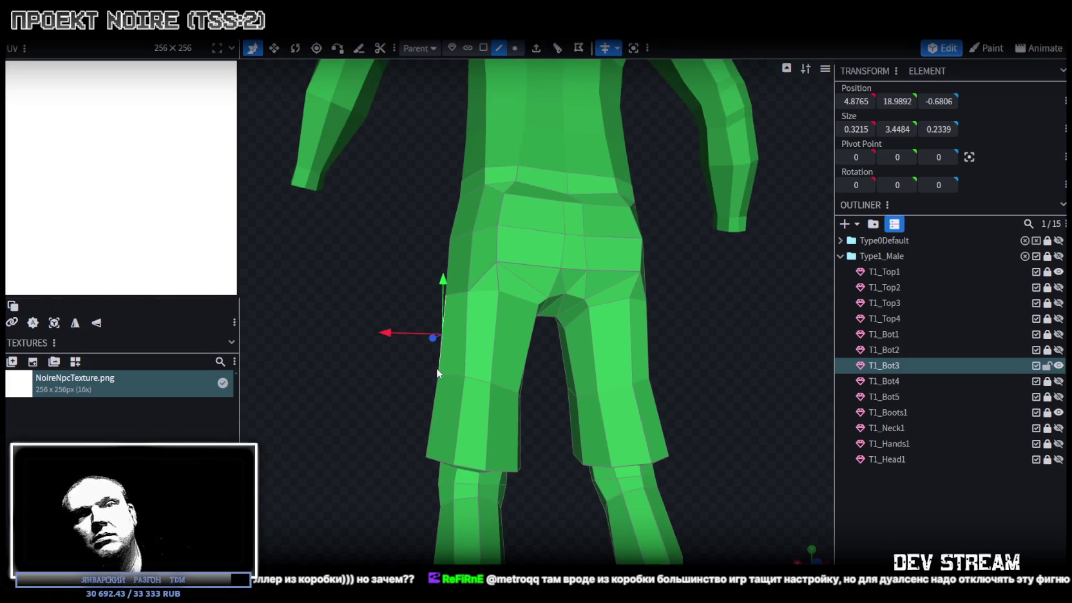
{"action": "scroll", "coordinate": [423, 354], "scroll_direction": "down", "scroll_amount": 4}
{"action": "left_click_drag", "start_coordinate": [408, 339], "coordinate": [711, 358]}
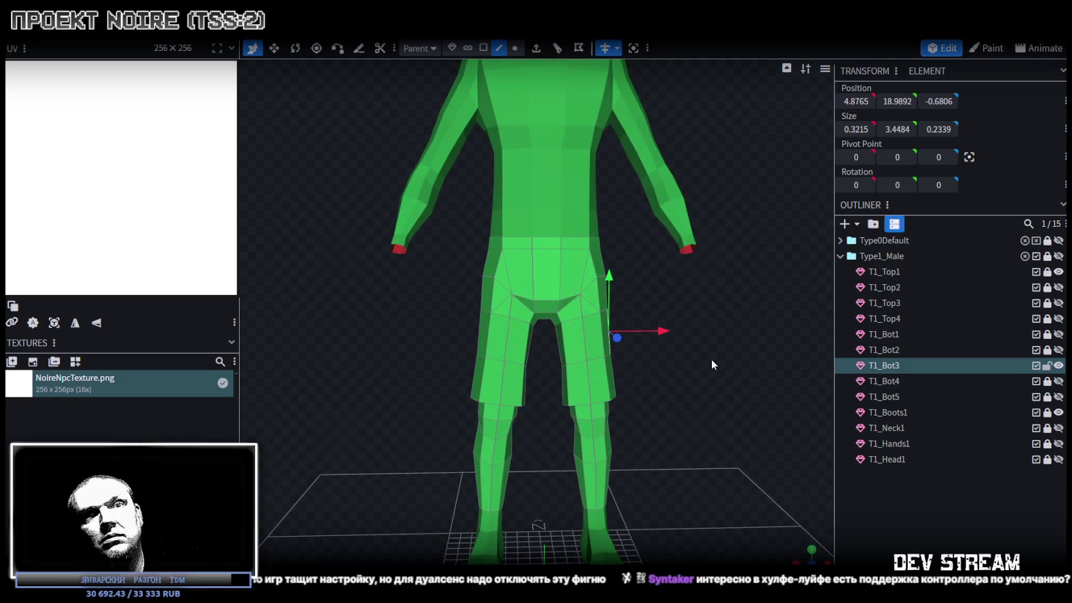
{"action": "mouse_move", "coordinate": [711, 359]}
{"action": "left_mouse_down"}
{"action": "mouse_move", "coordinate": [420, 343]}
{"action": "mouse_move", "coordinate": [634, 364]}
{"action": "left_mouse_up"}
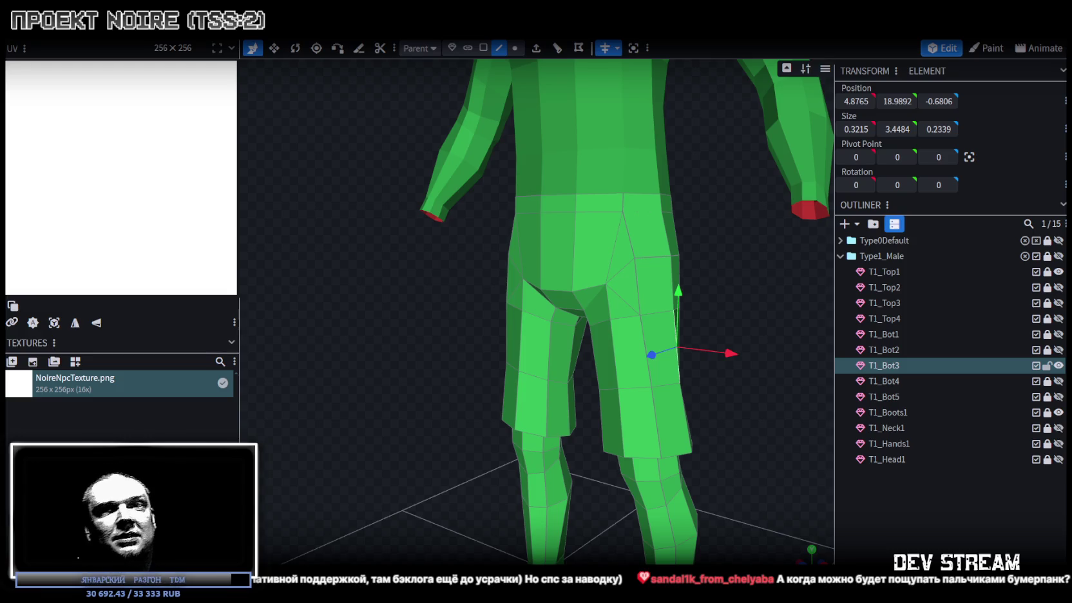
Review the T1_Bot3 legs from front and side-rear, then enter Face selection mode.
{"action": "mouse_move", "coordinate": [445, 398]}
{"action": "left_mouse_down"}
{"action": "mouse_move", "coordinate": [739, 435]}
{"action": "mouse_move", "coordinate": [743, 388]}
{"action": "mouse_move", "coordinate": [708, 387]}
{"action": "mouse_move", "coordinate": [719, 367]}
{"action": "mouse_move", "coordinate": [356, 398]}
{"action": "mouse_move", "coordinate": [683, 373]}
{"action": "left_mouse_up"}
{"action": "mouse_move", "coordinate": [668, 378]}
{"action": "left_mouse_down"}
{"action": "mouse_move", "coordinate": [735, 343]}
{"action": "mouse_move", "coordinate": [735, 351]}
{"action": "left_mouse_up"}
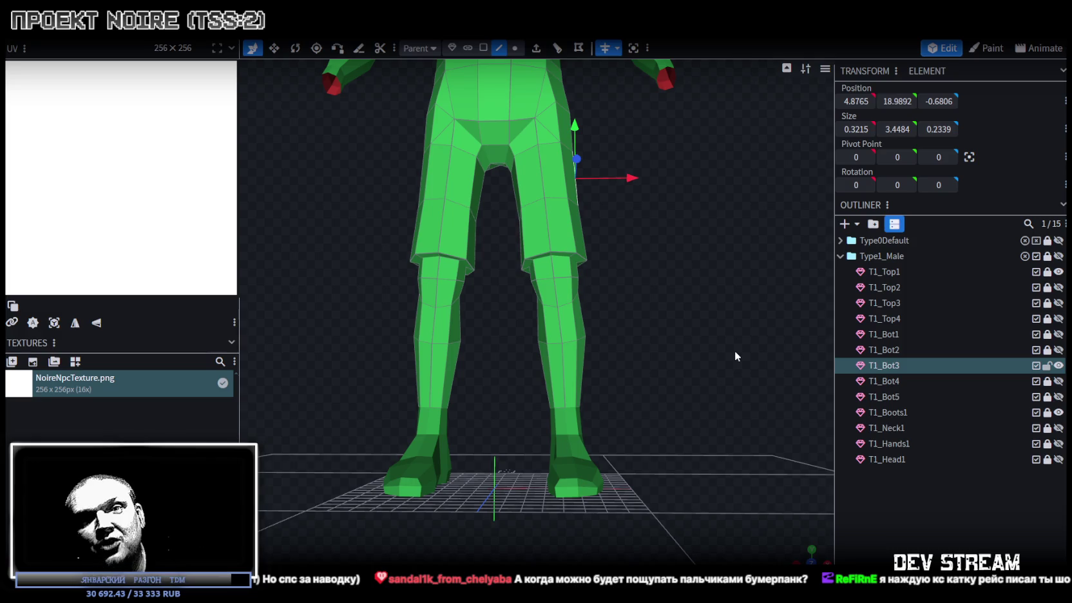
{"action": "mouse_move", "coordinate": [735, 350]}
{"action": "left_mouse_down"}
{"action": "mouse_move", "coordinate": [440, 358]}
{"action": "mouse_move", "coordinate": [734, 427]}
{"action": "mouse_move", "coordinate": [613, 426]}
{"action": "mouse_move", "coordinate": [607, 408]}
{"action": "mouse_move", "coordinate": [670, 416]}
{"action": "mouse_move", "coordinate": [550, 142]}
{"action": "left_mouse_up"}
{"action": "left_click", "coordinate": [483, 48]}
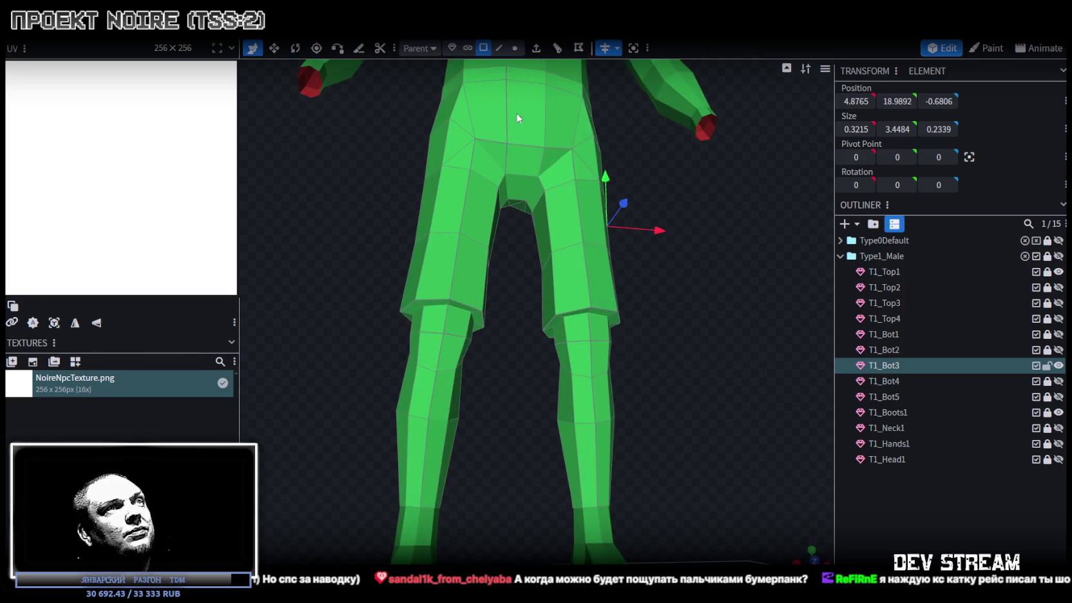
Extrude a knee face of the trouser leg with Extend 0.5.
{"action": "left_click", "coordinate": [584, 334]}
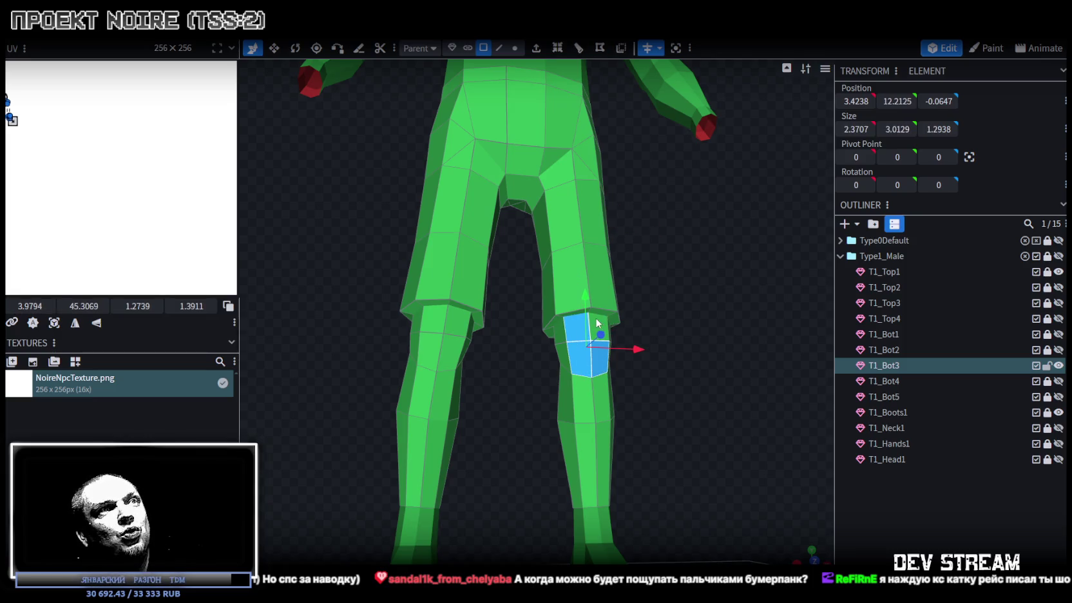
{"action": "mouse_move", "coordinate": [691, 339]}
{"action": "left_mouse_down"}
{"action": "mouse_move", "coordinate": [616, 350]}
{"action": "mouse_move", "coordinate": [563, 124]}
{"action": "left_mouse_up"}
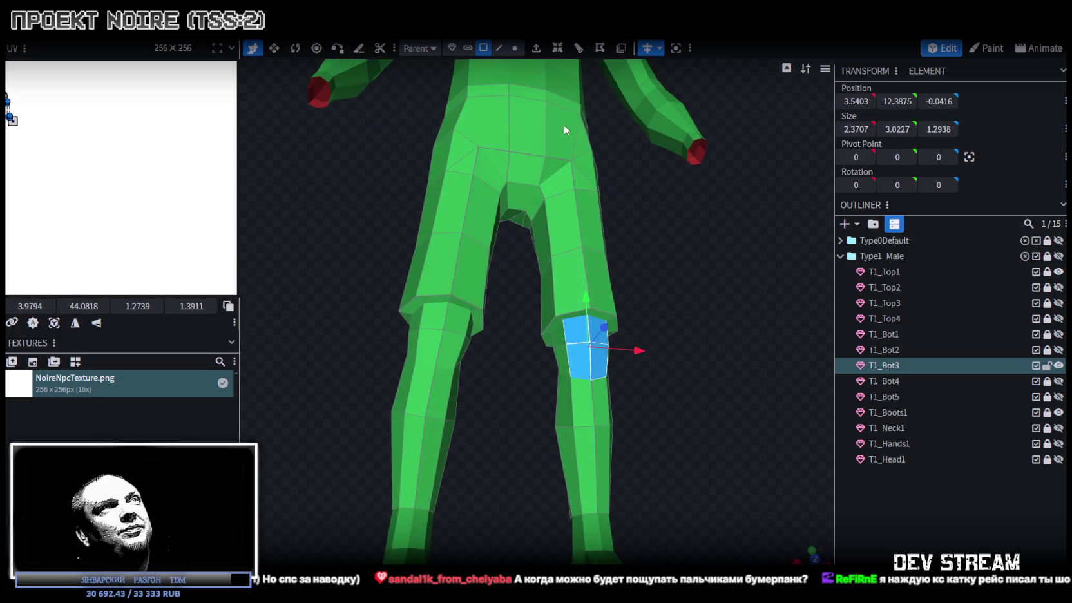
{"action": "left_click", "coordinate": [536, 50]}
{"action": "mouse_move", "coordinate": [699, 212]}
{"action": "left_mouse_down"}
{"action": "mouse_move", "coordinate": [559, 337]}
{"action": "mouse_move", "coordinate": [711, 338]}
{"action": "left_mouse_up"}
{"action": "double_click", "coordinate": [538, 538]}
{"action": "type", "text": "0.5"}
Shrink the extruded knee face, tilt it 5 degrees and raise it 0.2.
{"action": "mouse_move", "coordinate": [694, 453]}
{"action": "left_mouse_down"}
{"action": "mouse_move", "coordinate": [701, 386]}
{"action": "mouse_move", "coordinate": [696, 413]}
{"action": "mouse_move", "coordinate": [624, 332]}
{"action": "mouse_move", "coordinate": [581, 342]}
{"action": "left_mouse_up"}
{"action": "key", "text": "s"}
{"action": "mouse_move", "coordinate": [701, 328]}
{"action": "left_mouse_down"}
{"action": "mouse_move", "coordinate": [620, 326]}
{"action": "mouse_move", "coordinate": [633, 337]}
{"action": "mouse_move", "coordinate": [506, 323]}
{"action": "mouse_move", "coordinate": [719, 372]}
{"action": "left_mouse_up"}
{"action": "key", "text": "r"}
{"action": "scroll", "coordinate": [672, 333], "scroll_direction": "up", "scroll_amount": 3}
{"action": "key", "text": "v"}
{"action": "left_click_drag", "start_coordinate": [551, 303], "coordinate": [550, 300]}
Select both thin side faces of the knee bump.
{"action": "mouse_move", "coordinate": [397, 365]}
{"action": "left_mouse_down"}
{"action": "mouse_move", "coordinate": [560, 354]}
{"action": "mouse_move", "coordinate": [704, 387]}
{"action": "left_mouse_up"}
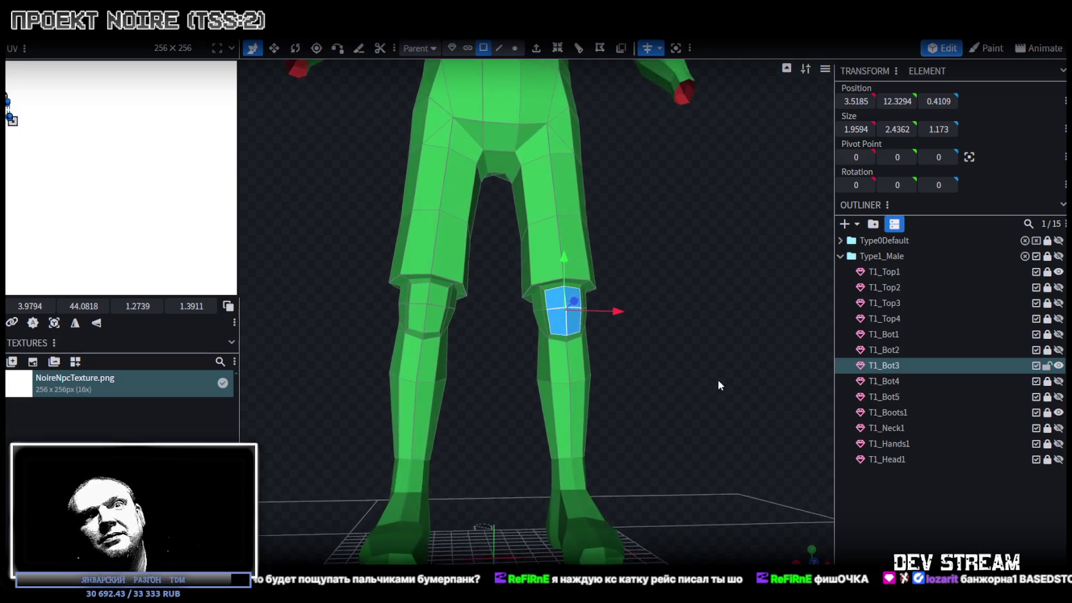
{"action": "scroll", "coordinate": [717, 380], "scroll_direction": "up", "scroll_amount": 5}
{"action": "scroll", "coordinate": [746, 373], "scroll_direction": "up", "scroll_amount": 2}
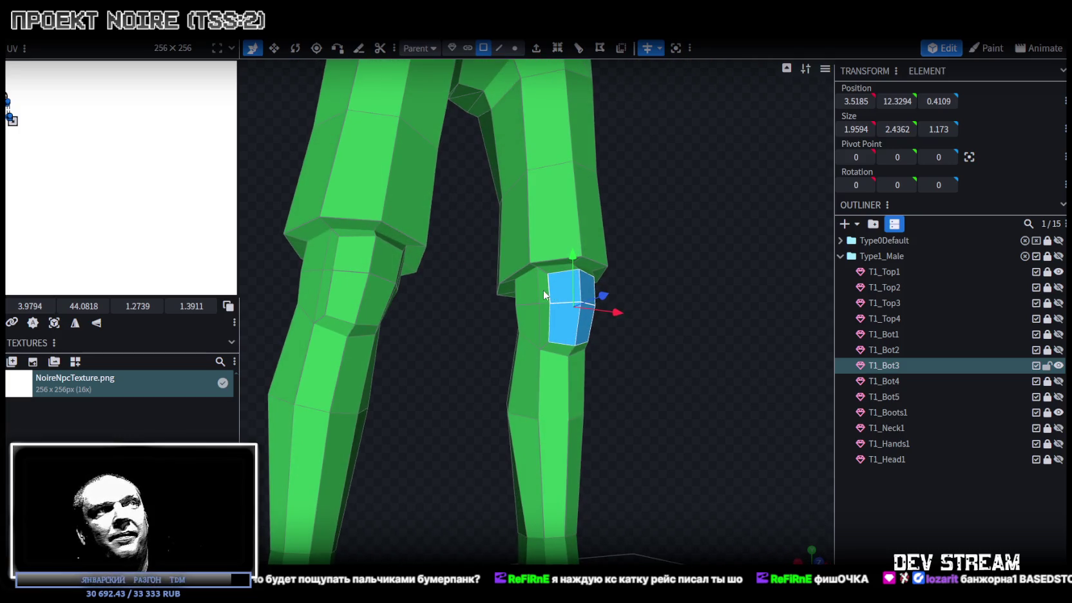
{"action": "left_click", "coordinate": [545, 295]}
{"action": "mouse_move", "coordinate": [669, 334]}
{"action": "left_mouse_down"}
{"action": "mouse_move", "coordinate": [571, 340]}
{"action": "mouse_move", "coordinate": [725, 321]}
{"action": "left_mouse_up"}
{"action": "left_click", "coordinate": [610, 279], "text": "shift"}
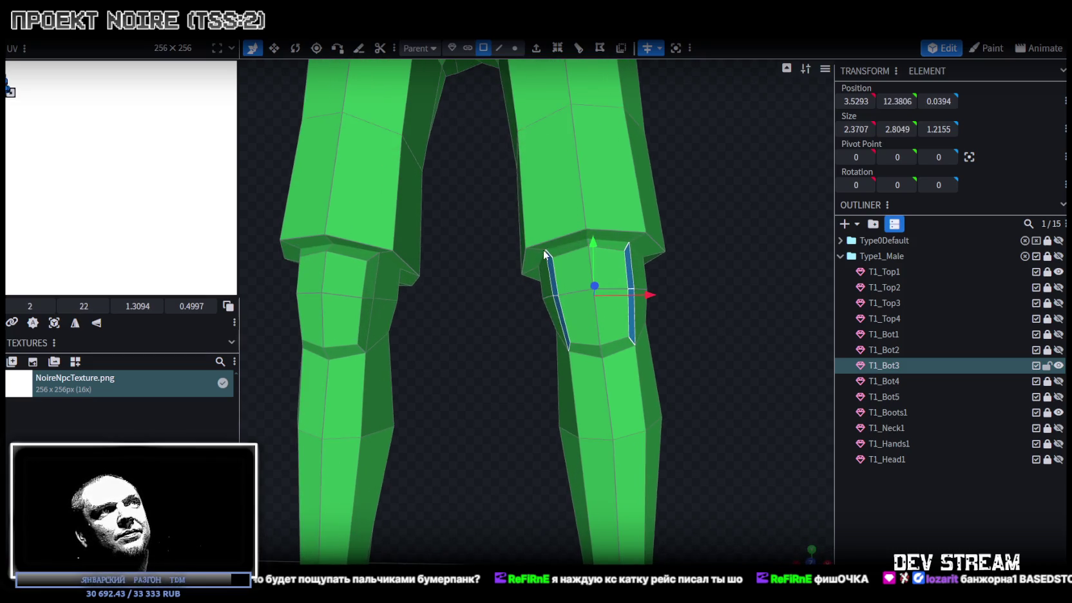
Widen the horizontal knee edge of the trouser leg sideways along X.
{"action": "left_click", "coordinate": [499, 48]}
{"action": "scroll", "coordinate": [550, 281], "scroll_direction": "up", "scroll_amount": 2}
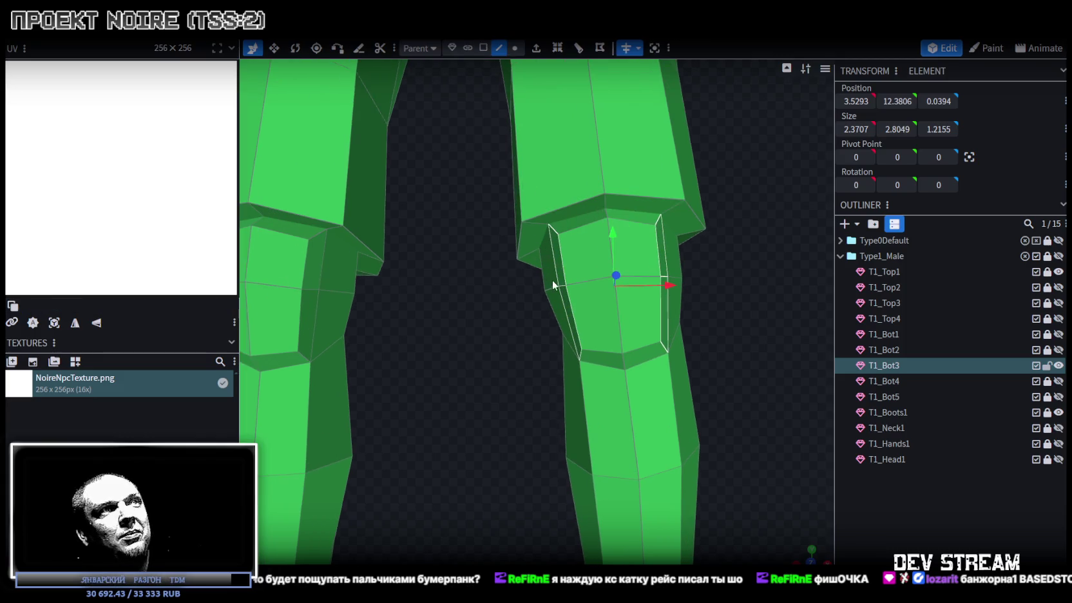
{"action": "left_click", "coordinate": [563, 287]}
{"action": "mouse_move", "coordinate": [812, 251]}
{"action": "left_mouse_down"}
{"action": "mouse_move", "coordinate": [684, 268]}
{"action": "mouse_move", "coordinate": [823, 266]}
{"action": "left_mouse_up"}
{"action": "key", "text": "v"}
{"action": "mouse_move", "coordinate": [660, 290]}
{"action": "left_mouse_down"}
{"action": "mouse_move", "coordinate": [734, 288]}
{"action": "mouse_move", "coordinate": [641, 297]}
{"action": "mouse_move", "coordinate": [660, 305]}
{"action": "left_mouse_up"}
{"action": "mouse_move", "coordinate": [748, 281]}
{"action": "left_mouse_down"}
{"action": "mouse_move", "coordinate": [599, 268]}
{"action": "mouse_move", "coordinate": [555, 301]}
{"action": "mouse_move", "coordinate": [771, 302]}
{"action": "mouse_move", "coordinate": [618, 247]}
{"action": "mouse_move", "coordinate": [715, 229]}
{"action": "mouse_move", "coordinate": [721, 285]}
{"action": "mouse_move", "coordinate": [677, 297]}
{"action": "mouse_move", "coordinate": [615, 260]}
{"action": "mouse_move", "coordinate": [438, 258]}
{"action": "mouse_move", "coordinate": [458, 259]}
{"action": "left_mouse_up"}
{"action": "mouse_move", "coordinate": [707, 249]}
{"action": "left_mouse_down"}
{"action": "mouse_move", "coordinate": [673, 199]}
{"action": "mouse_move", "coordinate": [698, 228]}
{"action": "left_mouse_up"}
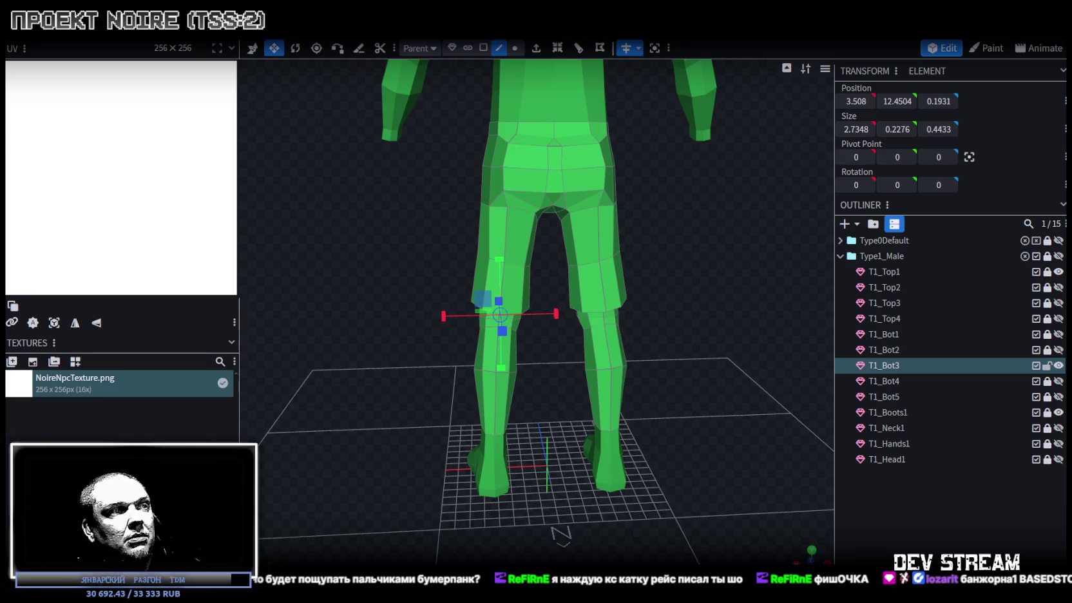
Switch to the browser, scroll the Twitch channel page and open the BoomerPunk game page.
{"action": "key", "text": "alt+Tab"}
{"action": "scroll", "coordinate": [570, 355], "scroll_direction": "down", "scroll_amount": 6}
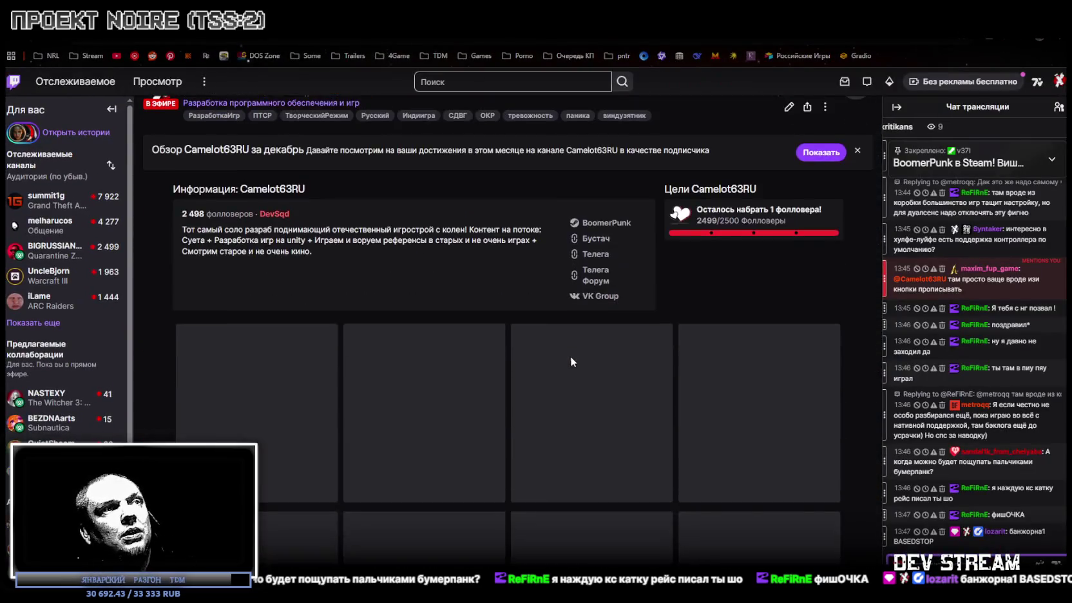
{"action": "scroll", "coordinate": [577, 333], "scroll_direction": "down", "scroll_amount": 2}
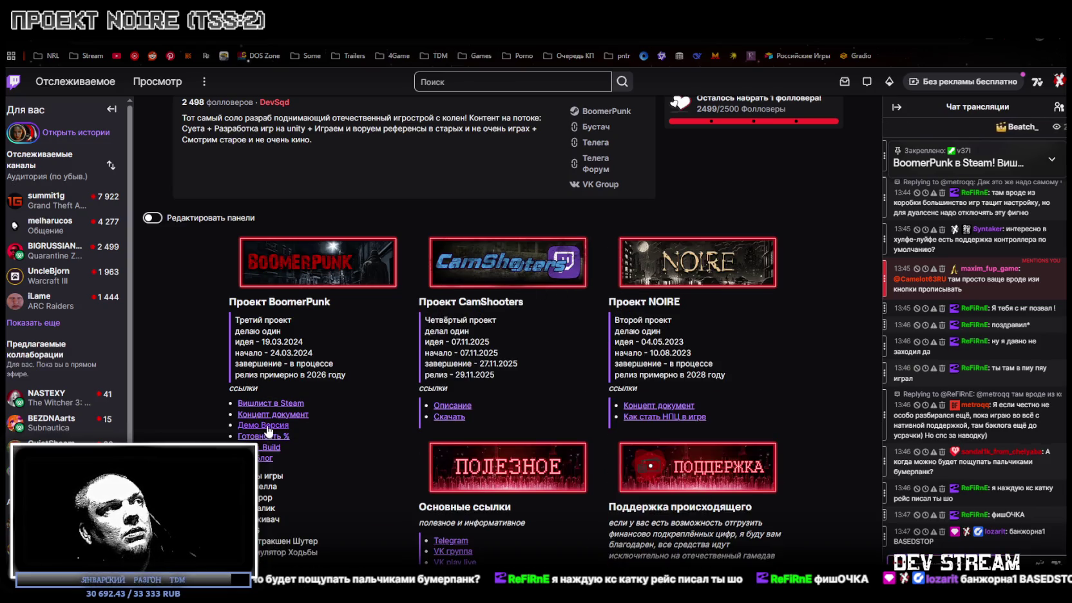
{"action": "left_click", "coordinate": [251, 447]}
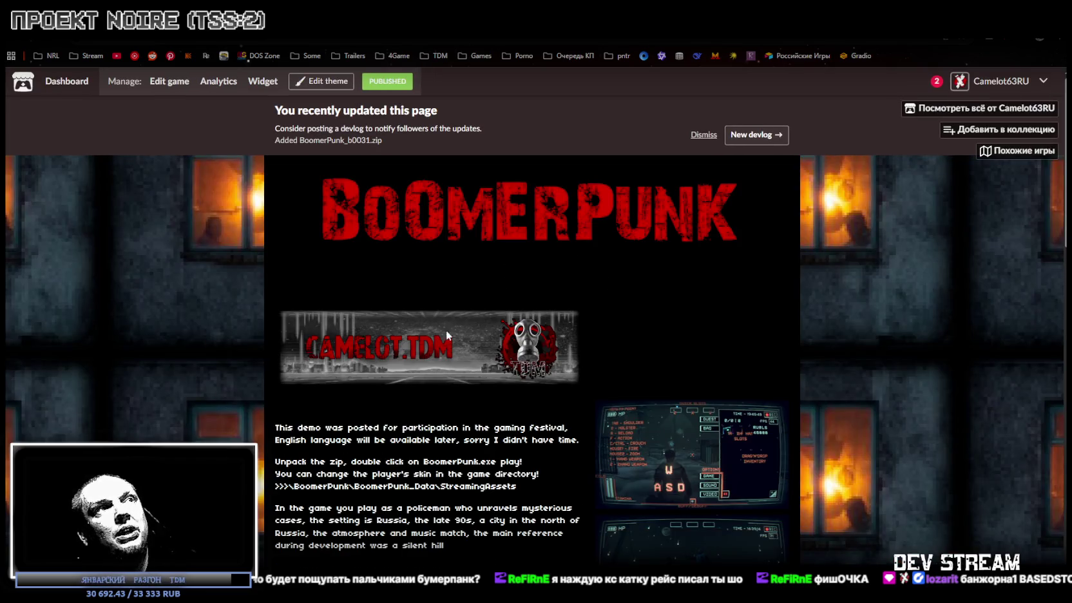
Scroll through the BoomerPunk itch.io page and comments, then return via the Twitch tab to Blockbench.
{"action": "scroll", "coordinate": [451, 342], "scroll_direction": "down", "scroll_amount": 3}
{"action": "scroll", "coordinate": [466, 359], "scroll_direction": "down", "scroll_amount": 3}
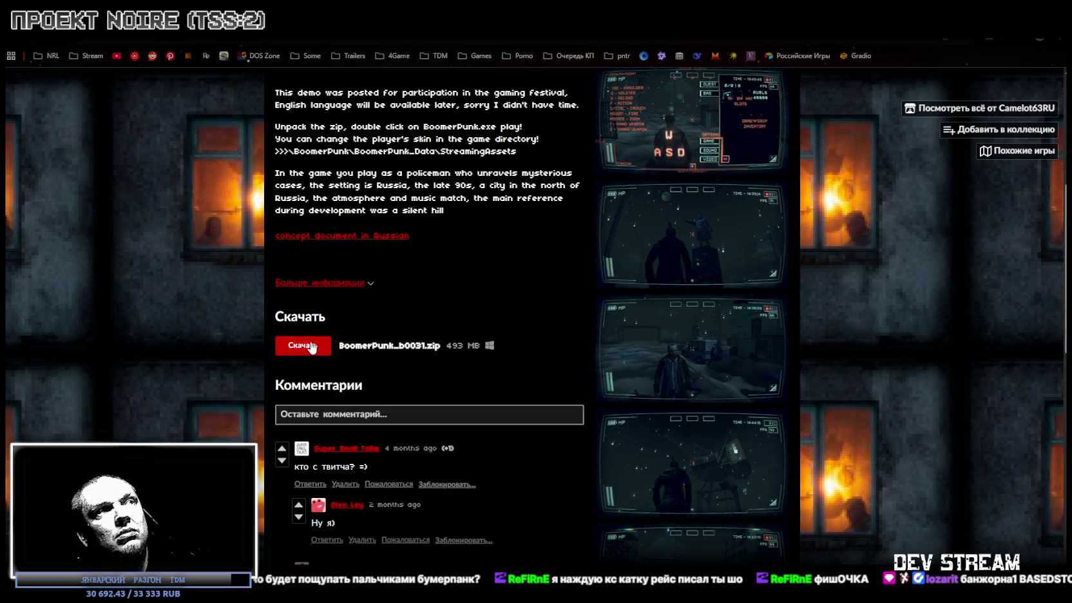
{"action": "scroll", "coordinate": [460, 343], "scroll_direction": "down", "scroll_amount": 2}
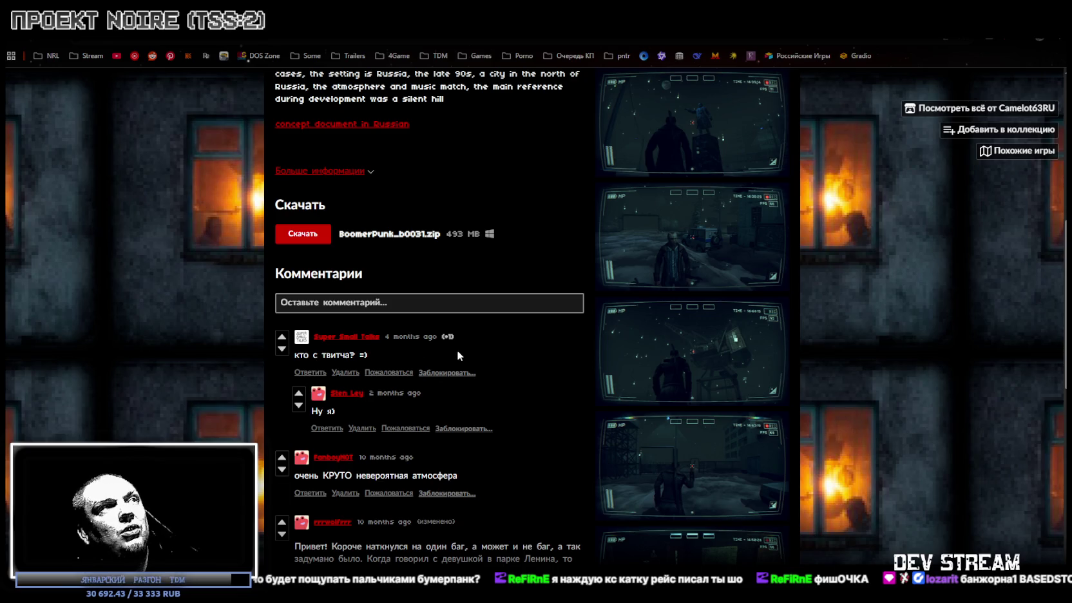
{"action": "scroll", "coordinate": [555, 344], "scroll_direction": "down", "scroll_amount": 1}
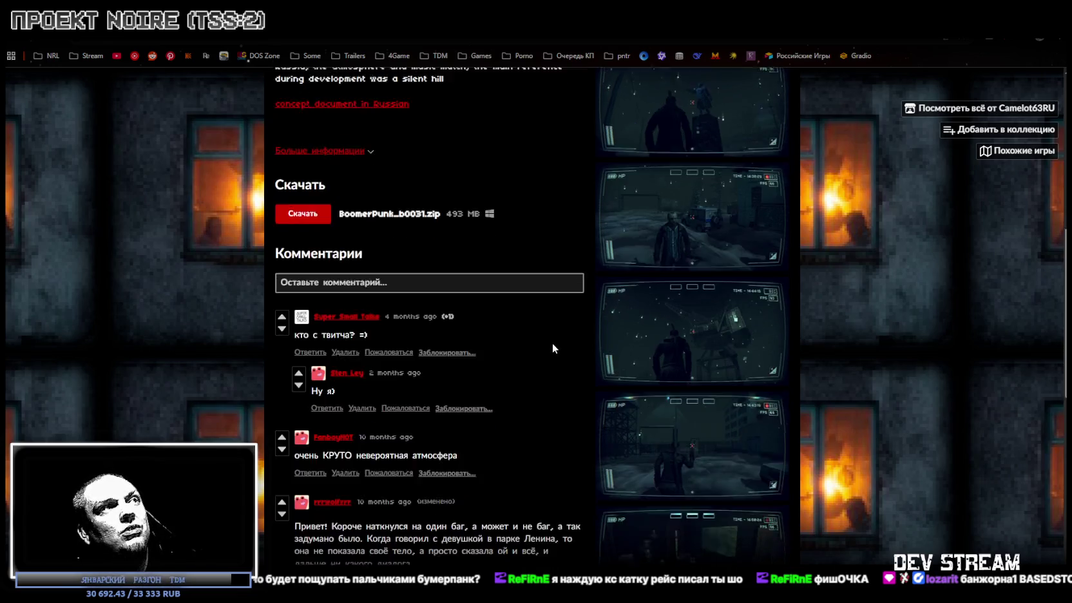
{"action": "scroll", "coordinate": [551, 347], "scroll_direction": "down", "scroll_amount": 2}
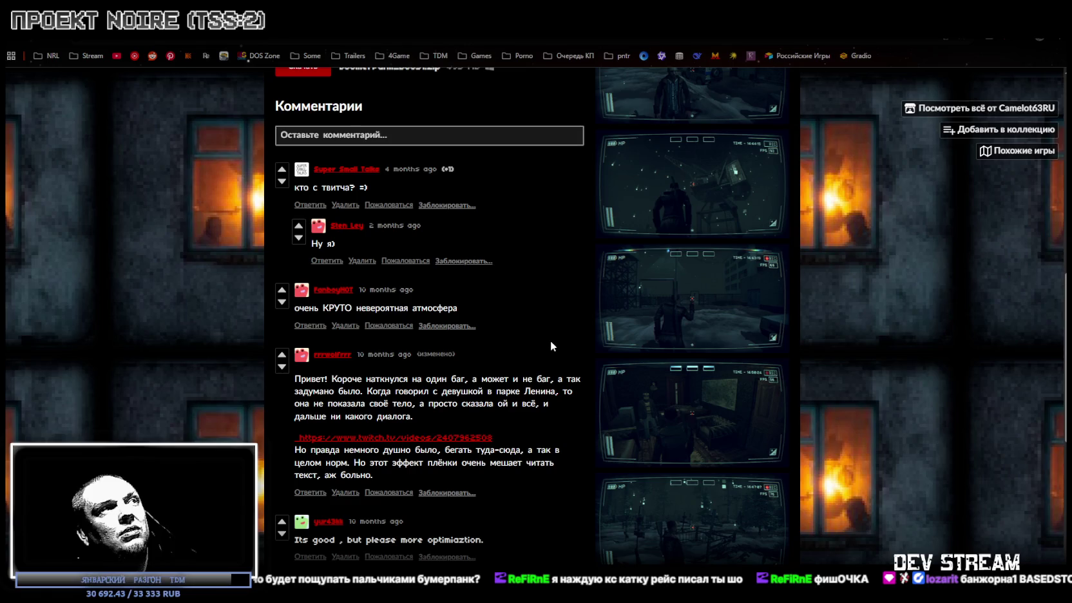
{"action": "scroll", "coordinate": [549, 339], "scroll_direction": "down", "scroll_amount": 5}
{"action": "scroll", "coordinate": [547, 340], "scroll_direction": "up", "scroll_amount": 10}
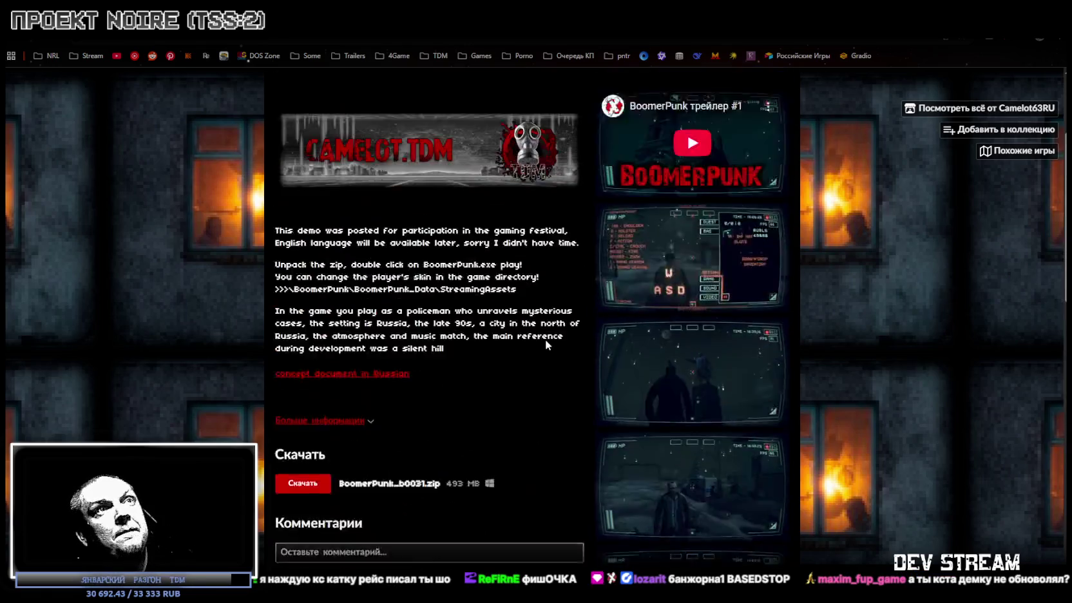
{"action": "scroll", "coordinate": [546, 340], "scroll_direction": "up", "scroll_amount": 3}
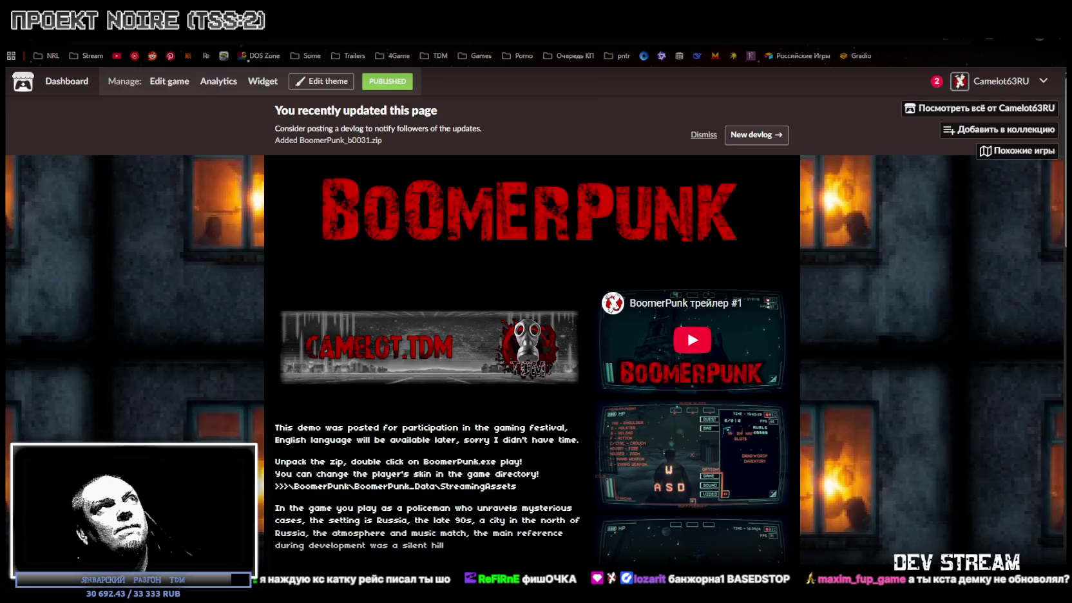
{"action": "key", "text": "ctrl+Tab"}
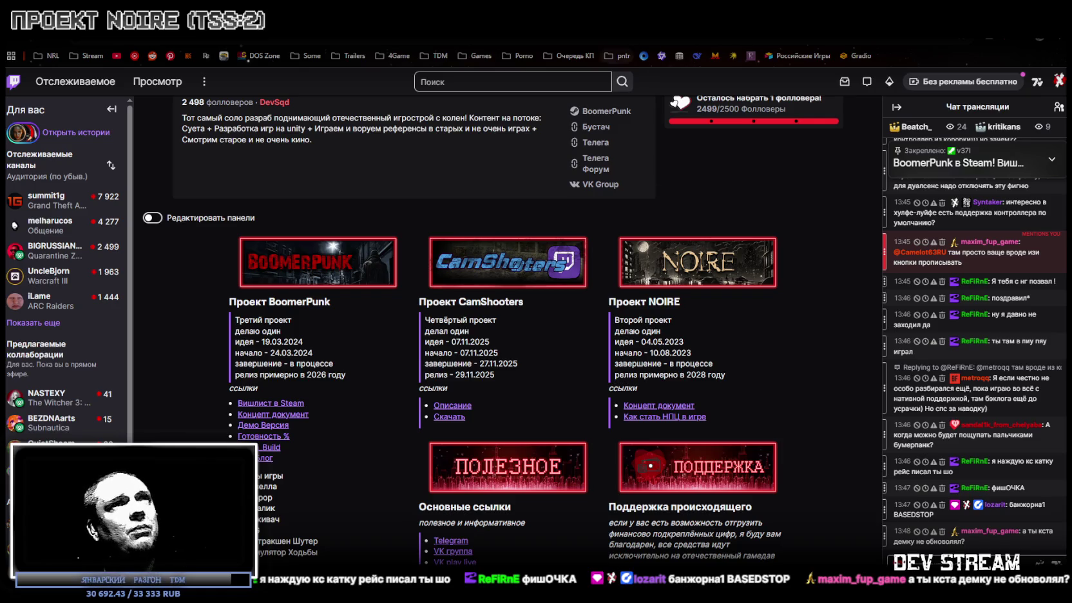
{"action": "key", "text": "alt+Tab"}
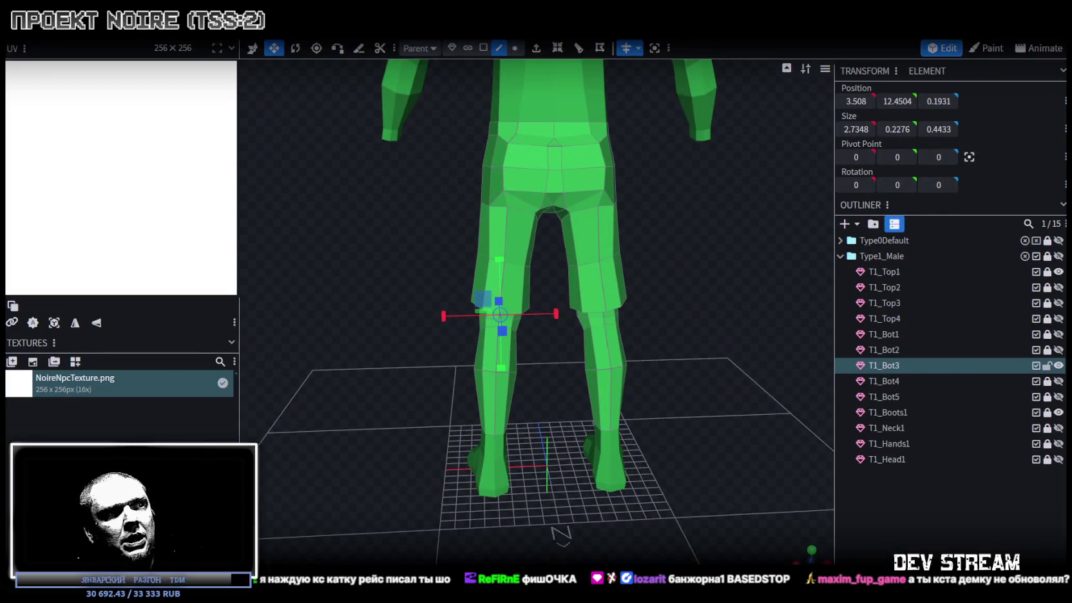
Move one outer thigh vertex of T1_Bot3 0.2 along X to -4.4561.
{"action": "mouse_move", "coordinate": [614, 429]}
{"action": "left_mouse_down"}
{"action": "mouse_move", "coordinate": [660, 317]}
{"action": "mouse_move", "coordinate": [354, 307]}
{"action": "mouse_move", "coordinate": [668, 329]}
{"action": "mouse_move", "coordinate": [656, 348]}
{"action": "mouse_move", "coordinate": [516, 362]}
{"action": "mouse_move", "coordinate": [479, 336]}
{"action": "mouse_move", "coordinate": [435, 339]}
{"action": "mouse_move", "coordinate": [708, 323]}
{"action": "mouse_move", "coordinate": [676, 337]}
{"action": "mouse_move", "coordinate": [669, 275]}
{"action": "left_mouse_up"}
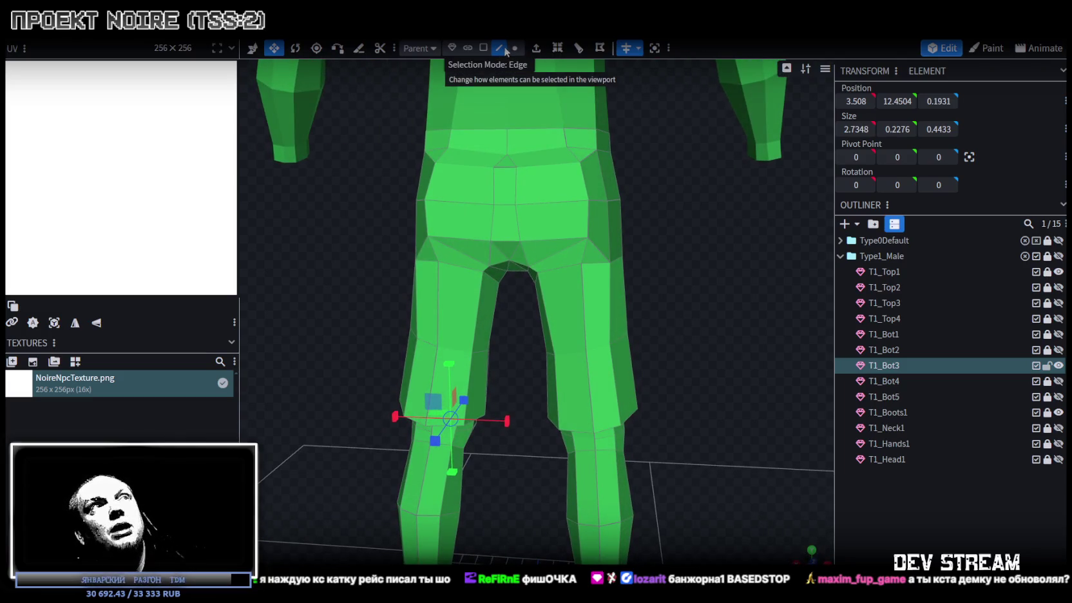
{"action": "left_click", "coordinate": [610, 332]}
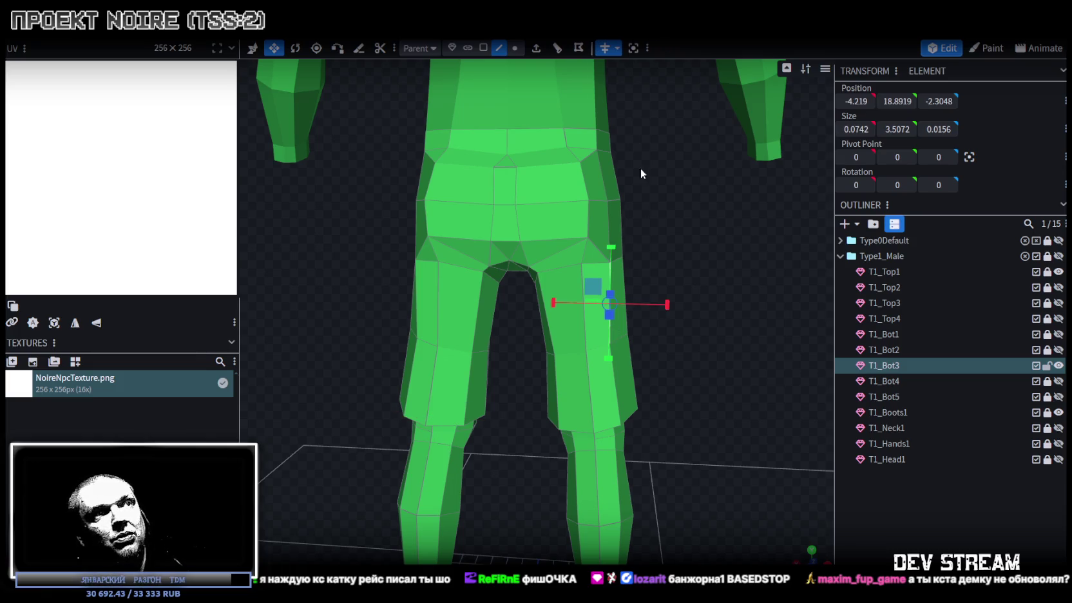
{"action": "left_click", "coordinate": [515, 48]}
{"action": "scroll", "coordinate": [675, 372], "scroll_direction": "up", "scroll_amount": 2}
{"action": "scroll", "coordinate": [663, 361], "scroll_direction": "up", "scroll_amount": 2}
{"action": "left_click", "coordinate": [660, 353]}
{"action": "key", "text": "v"}
{"action": "mouse_move", "coordinate": [682, 351]}
{"action": "left_mouse_down"}
{"action": "mouse_move", "coordinate": [755, 360]}
{"action": "mouse_move", "coordinate": [701, 349]}
{"action": "left_mouse_up"}
{"action": "mouse_move", "coordinate": [606, 354]}
{"action": "left_mouse_down"}
{"action": "mouse_move", "coordinate": [515, 272]}
{"action": "mouse_move", "coordinate": [474, 297]}
{"action": "mouse_move", "coordinate": [419, 288]}
{"action": "mouse_move", "coordinate": [414, 303]}
{"action": "mouse_move", "coordinate": [449, 334]}
{"action": "mouse_move", "coordinate": [543, 324]}
{"action": "mouse_move", "coordinate": [651, 367]}
{"action": "mouse_move", "coordinate": [635, 339]}
{"action": "mouse_move", "coordinate": [577, 326]}
{"action": "mouse_move", "coordinate": [707, 323]}
{"action": "mouse_move", "coordinate": [459, 337]}
{"action": "mouse_move", "coordinate": [378, 356]}
{"action": "mouse_move", "coordinate": [440, 343]}
{"action": "mouse_move", "coordinate": [675, 344]}
{"action": "mouse_move", "coordinate": [711, 310]}
{"action": "mouse_move", "coordinate": [673, 306]}
{"action": "mouse_move", "coordinate": [534, 76]}
{"action": "left_mouse_up"}
Select a strip of thigh faces on one side and push them 0.3 outward along Z.
{"action": "left_click", "coordinate": [483, 47]}
{"action": "left_click_drag", "start_coordinate": [662, 345], "coordinate": [594, 316]}
{"action": "left_click", "coordinate": [580, 304]}
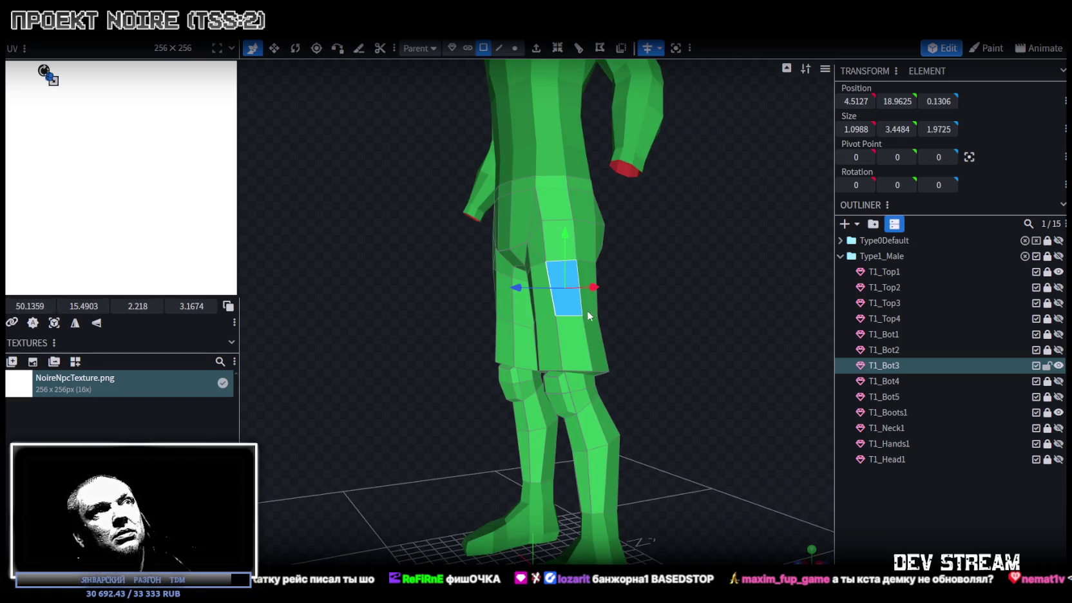
{"action": "left_click", "coordinate": [571, 348]}
{"action": "left_click", "coordinate": [589, 324], "text": "shift"}
{"action": "left_click", "coordinate": [589, 273], "text": "shift"}
{"action": "left_click", "coordinate": [559, 284], "text": "shift"}
{"action": "mouse_move", "coordinate": [560, 285]}
{"action": "left_mouse_down"}
{"action": "mouse_move", "coordinate": [611, 304]}
{"action": "mouse_move", "coordinate": [631, 292]}
{"action": "mouse_move", "coordinate": [657, 309]}
{"action": "mouse_move", "coordinate": [732, 317]}
{"action": "mouse_move", "coordinate": [526, 316]}
{"action": "mouse_move", "coordinate": [468, 359]}
{"action": "left_mouse_up"}
{"action": "left_click", "coordinate": [467, 357]}
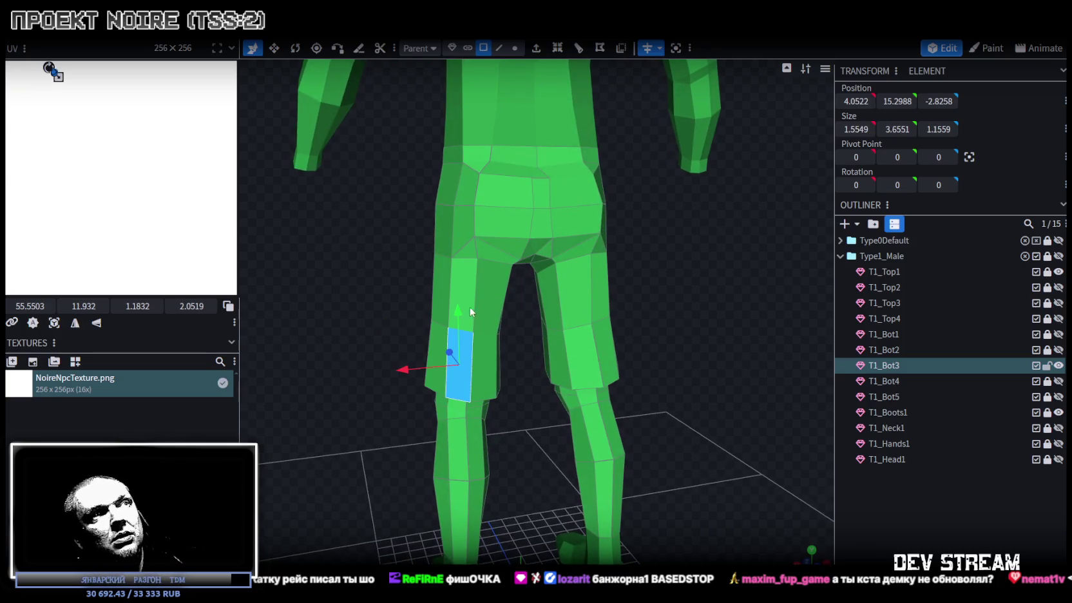
{"action": "left_click", "coordinate": [479, 365], "text": "shift"}
{"action": "mouse_move", "coordinate": [511, 299]}
{"action": "left_mouse_down"}
{"action": "mouse_move", "coordinate": [749, 323]}
{"action": "mouse_move", "coordinate": [605, 304]}
{"action": "left_mouse_up"}
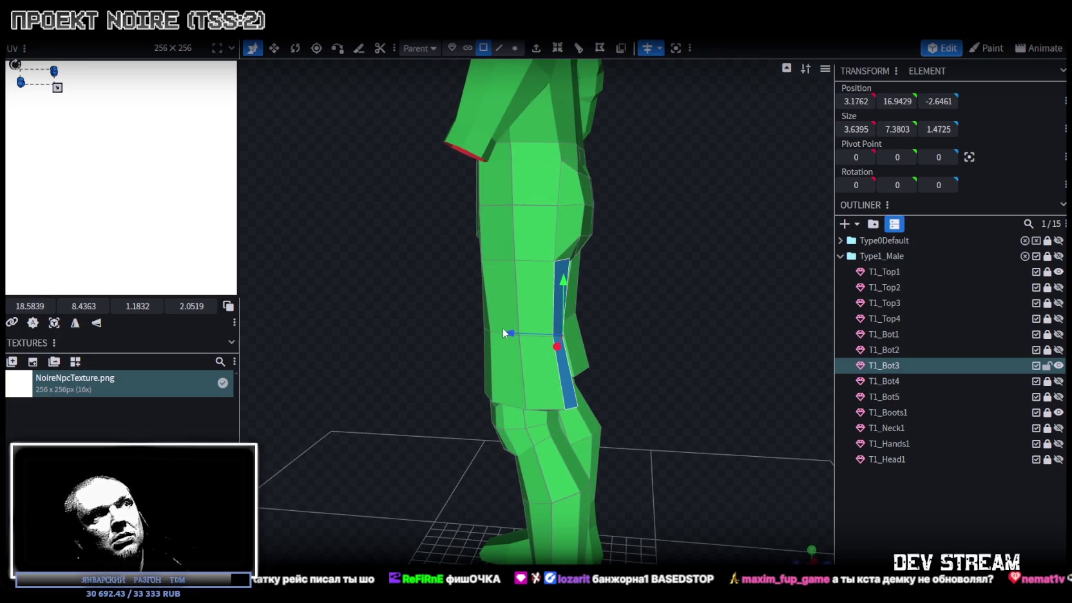
{"action": "left_click_drag", "start_coordinate": [505, 333], "coordinate": [521, 335]}
Select the opposite strip of leg faces and push them 0.2 outward along Z.
{"action": "left_click_drag", "start_coordinate": [421, 297], "coordinate": [544, 297]}
{"action": "left_click", "coordinate": [576, 302]}
{"action": "left_click", "coordinate": [618, 316], "text": "shift"}
{"action": "left_click", "coordinate": [609, 354], "text": "shift"}
{"action": "left_click_drag", "start_coordinate": [726, 358], "coordinate": [470, 324]}
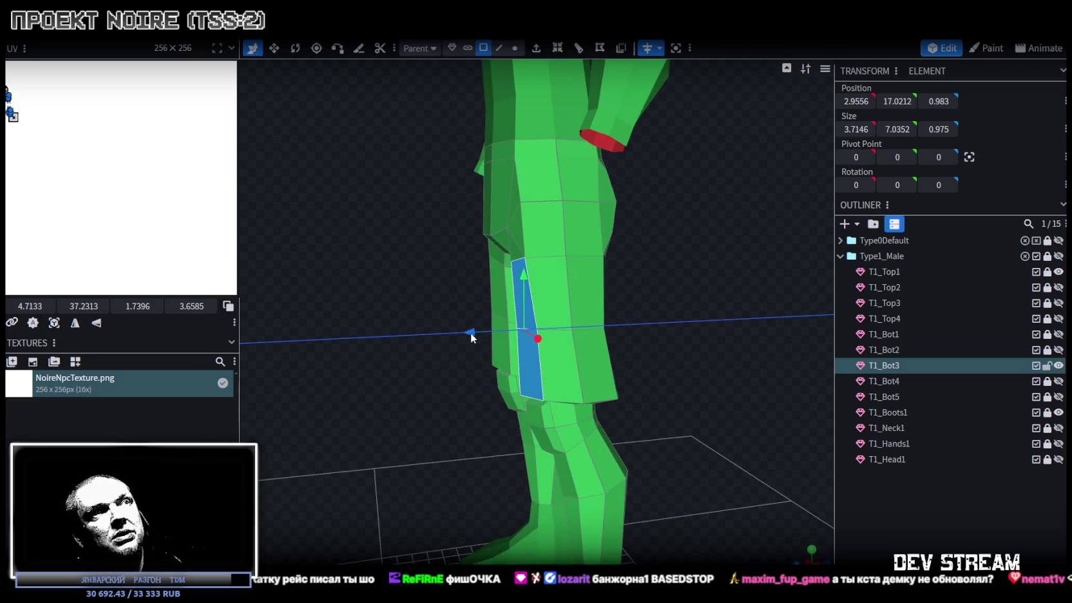
{"action": "left_click", "coordinate": [532, 364]}
{"action": "mouse_move", "coordinate": [532, 364]}
{"action": "left_mouse_down"}
{"action": "mouse_move", "coordinate": [479, 314]}
{"action": "mouse_move", "coordinate": [586, 357]}
{"action": "left_mouse_up"}
{"action": "left_click", "coordinate": [586, 357], "text": "shift"}
{"action": "left_click_drag", "start_coordinate": [734, 403], "coordinate": [551, 392]}
{"action": "mouse_move", "coordinate": [443, 361]}
{"action": "left_mouse_down"}
{"action": "mouse_move", "coordinate": [699, 318]}
{"action": "mouse_move", "coordinate": [776, 236]}
{"action": "mouse_move", "coordinate": [611, 322]}
{"action": "mouse_move", "coordinate": [604, 343]}
{"action": "mouse_move", "coordinate": [647, 333]}
{"action": "mouse_move", "coordinate": [595, 367]}
{"action": "mouse_move", "coordinate": [616, 369]}
{"action": "left_mouse_up"}
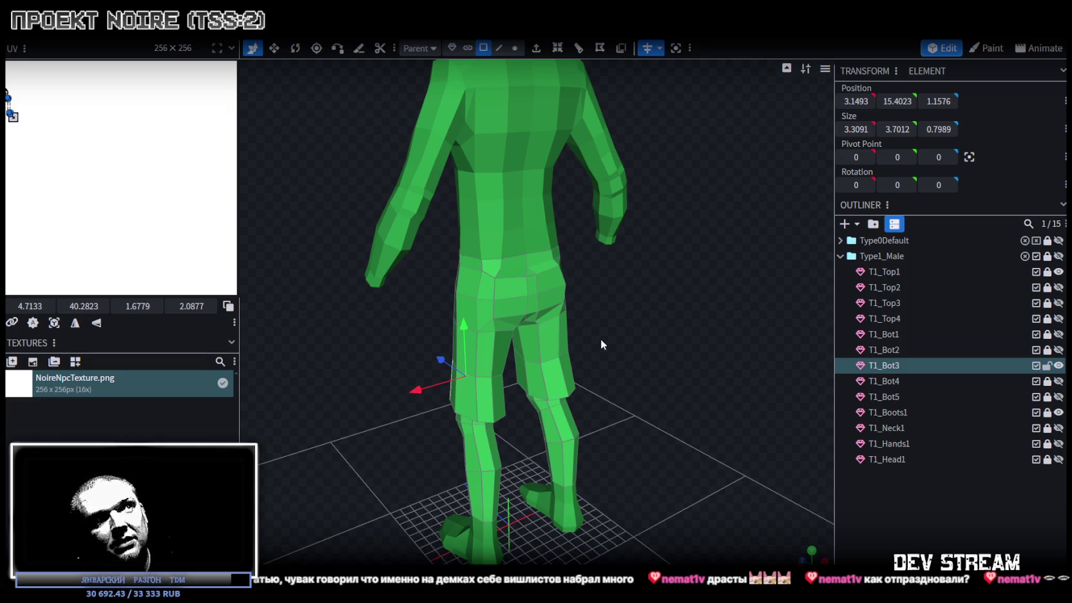
Shift a knee-hem edge at the back of the trouser leg 0.1 along Z.
{"action": "mouse_move", "coordinate": [630, 480]}
{"action": "left_mouse_down"}
{"action": "mouse_move", "coordinate": [661, 379]}
{"action": "mouse_move", "coordinate": [641, 344]}
{"action": "mouse_move", "coordinate": [457, 355]}
{"action": "left_mouse_up"}
{"action": "mouse_move", "coordinate": [626, 404]}
{"action": "left_mouse_down"}
{"action": "mouse_move", "coordinate": [616, 391]}
{"action": "mouse_move", "coordinate": [798, 429]}
{"action": "left_mouse_up"}
{"action": "mouse_move", "coordinate": [624, 481]}
{"action": "left_mouse_down"}
{"action": "mouse_move", "coordinate": [615, 425]}
{"action": "mouse_move", "coordinate": [610, 449]}
{"action": "left_mouse_up"}
{"action": "left_click", "coordinate": [545, 418]}
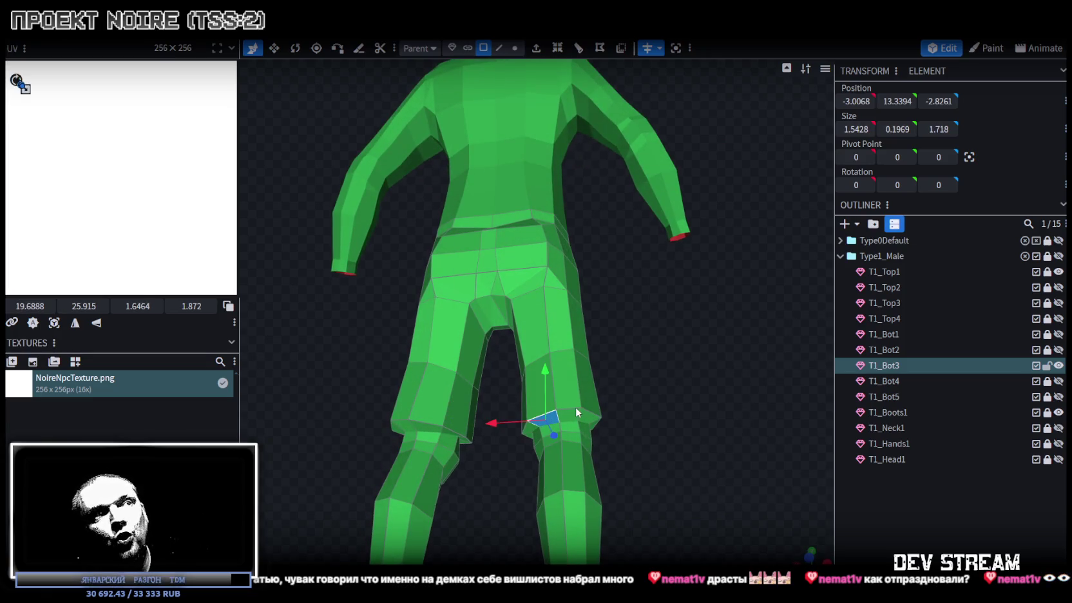
{"action": "left_click", "coordinate": [499, 48]}
{"action": "scroll", "coordinate": [588, 443], "scroll_direction": "up", "scroll_amount": 2}
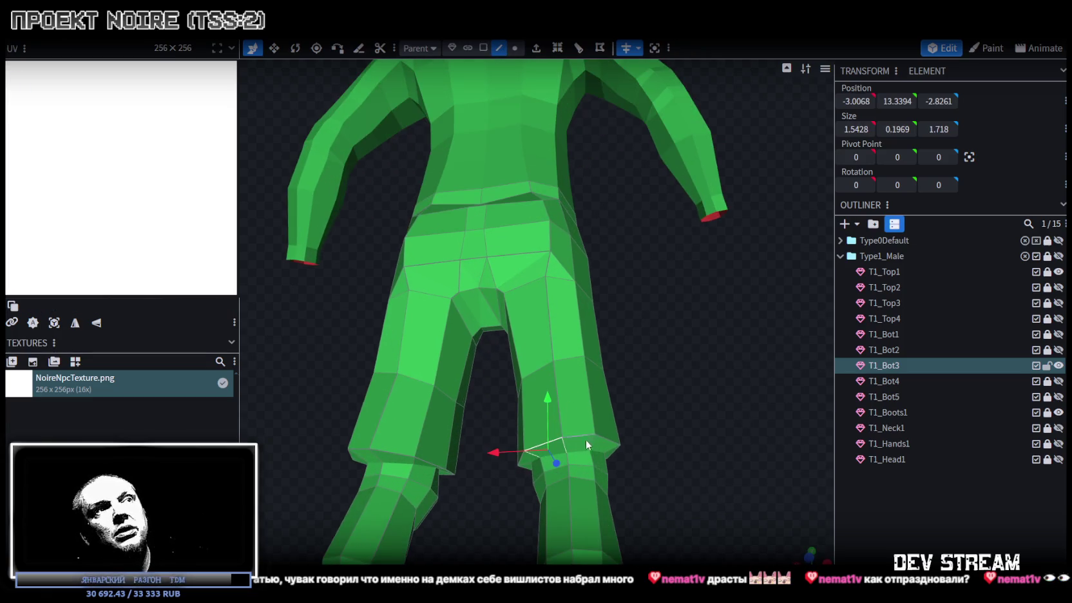
{"action": "left_click", "coordinate": [543, 445]}
{"action": "mouse_move", "coordinate": [543, 446]}
{"action": "left_mouse_down"}
{"action": "mouse_move", "coordinate": [675, 390]}
{"action": "mouse_move", "coordinate": [555, 411]}
{"action": "mouse_move", "coordinate": [674, 450]}
{"action": "mouse_move", "coordinate": [666, 381]}
{"action": "mouse_move", "coordinate": [662, 395]}
{"action": "left_mouse_up"}
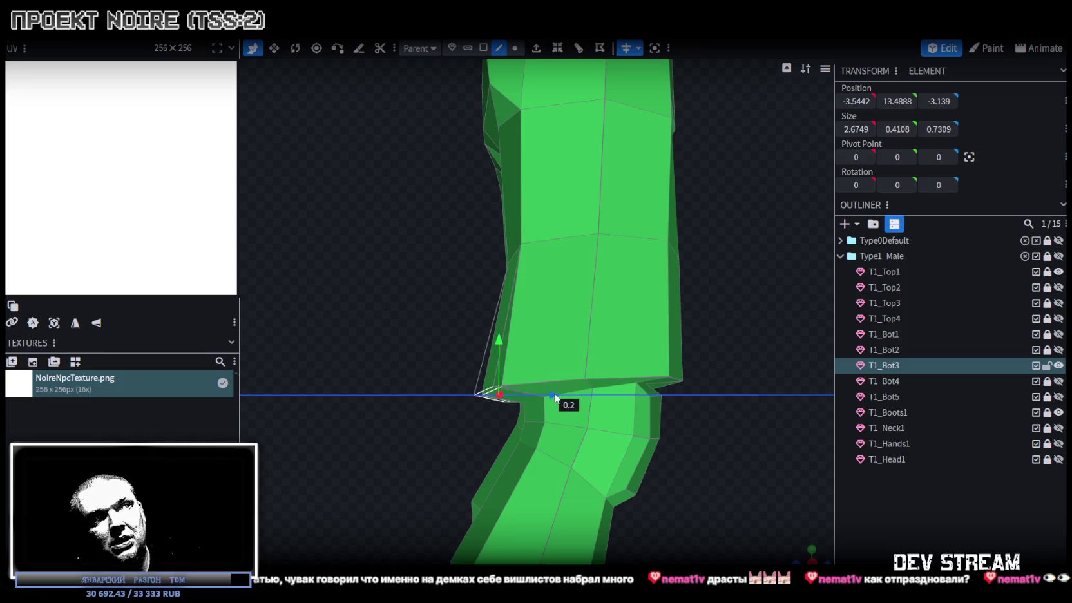
{"action": "left_click_drag", "start_coordinate": [560, 392], "coordinate": [557, 393]}
Move the upper inner thigh edge -0.2 along X and review the lower body.
{"action": "mouse_move", "coordinate": [367, 359]}
{"action": "left_mouse_down"}
{"action": "mouse_move", "coordinate": [537, 383]}
{"action": "mouse_move", "coordinate": [560, 372]}
{"action": "mouse_move", "coordinate": [478, 370]}
{"action": "mouse_move", "coordinate": [513, 372]}
{"action": "mouse_move", "coordinate": [682, 219]}
{"action": "left_mouse_up"}
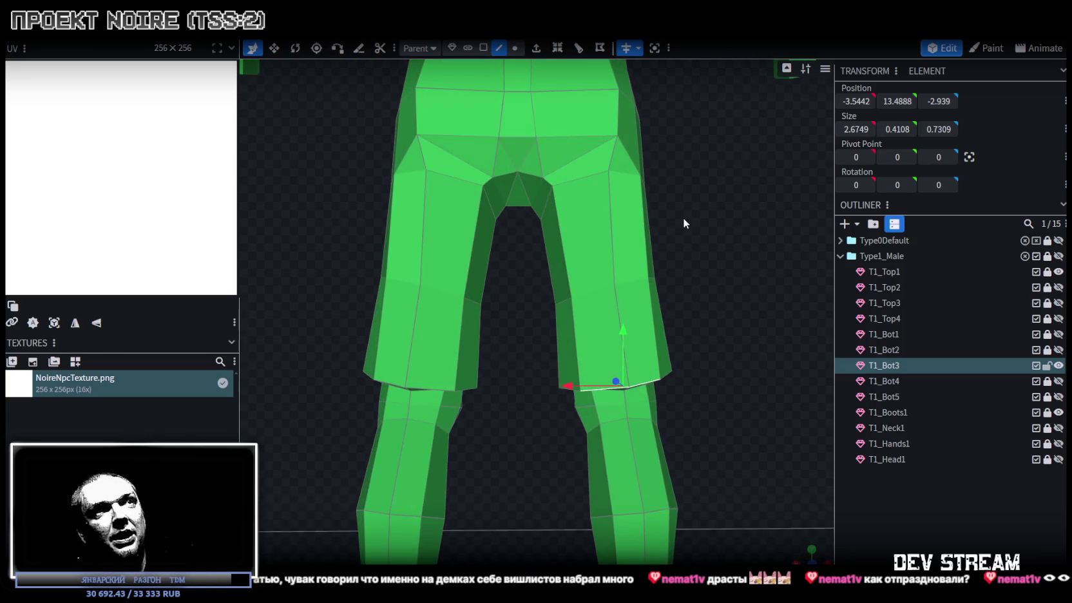
{"action": "left_click", "coordinate": [610, 230]}
{"action": "left_click", "coordinate": [624, 342], "text": "shift"}
{"action": "mouse_move", "coordinate": [760, 326]}
{"action": "left_mouse_down"}
{"action": "mouse_move", "coordinate": [740, 298]}
{"action": "mouse_move", "coordinate": [739, 270]}
{"action": "mouse_move", "coordinate": [736, 310]}
{"action": "mouse_move", "coordinate": [750, 347]}
{"action": "mouse_move", "coordinate": [757, 338]}
{"action": "mouse_move", "coordinate": [770, 363]}
{"action": "left_mouse_up"}
{"action": "left_click", "coordinate": [597, 225]}
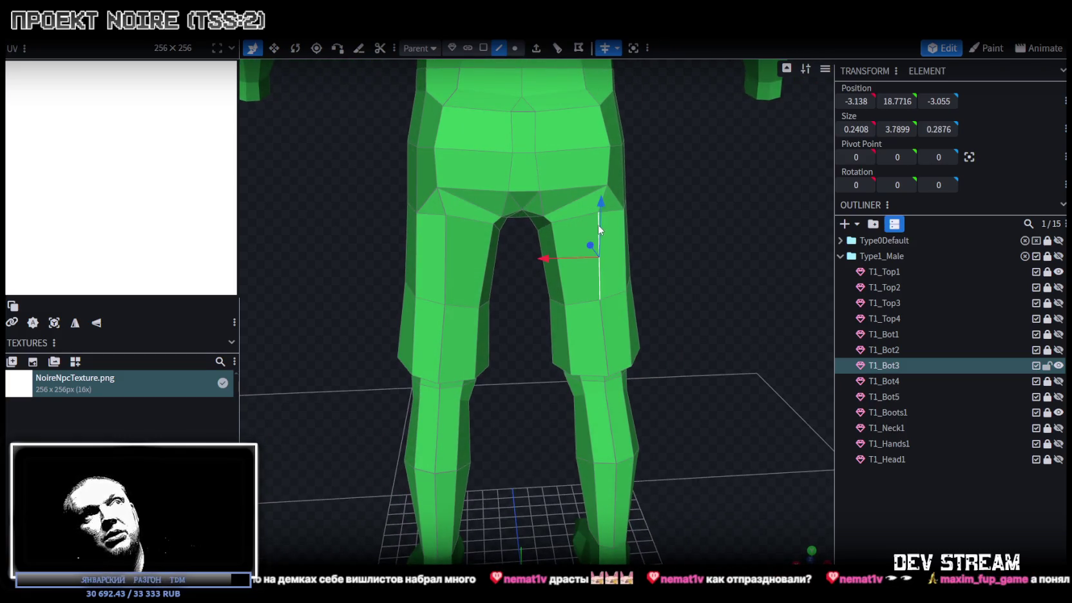
{"action": "left_click_drag", "start_coordinate": [550, 258], "coordinate": [551, 264]}
{"action": "mouse_move", "coordinate": [707, 297]}
{"action": "left_mouse_down"}
{"action": "mouse_move", "coordinate": [652, 294]}
{"action": "mouse_move", "coordinate": [661, 225]}
{"action": "mouse_move", "coordinate": [604, 210]}
{"action": "mouse_move", "coordinate": [551, 254]}
{"action": "mouse_move", "coordinate": [755, 274]}
{"action": "mouse_move", "coordinate": [647, 291]}
{"action": "left_mouse_up"}
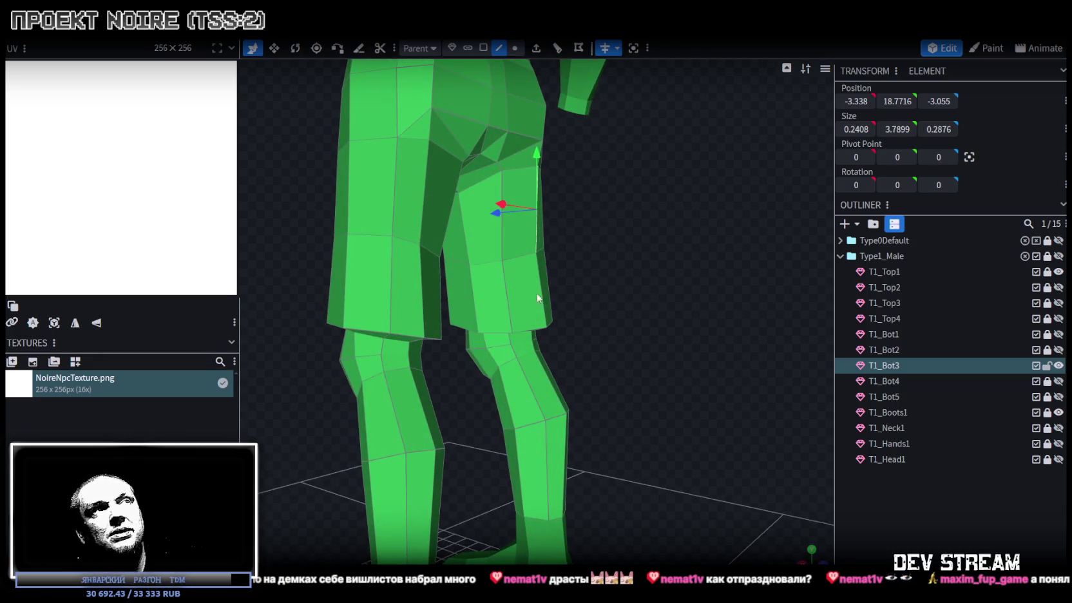
{"action": "mouse_move", "coordinate": [507, 296]}
{"action": "left_mouse_down"}
{"action": "mouse_move", "coordinate": [636, 312]}
{"action": "mouse_move", "coordinate": [636, 262]}
{"action": "mouse_move", "coordinate": [622, 283]}
{"action": "left_mouse_up"}
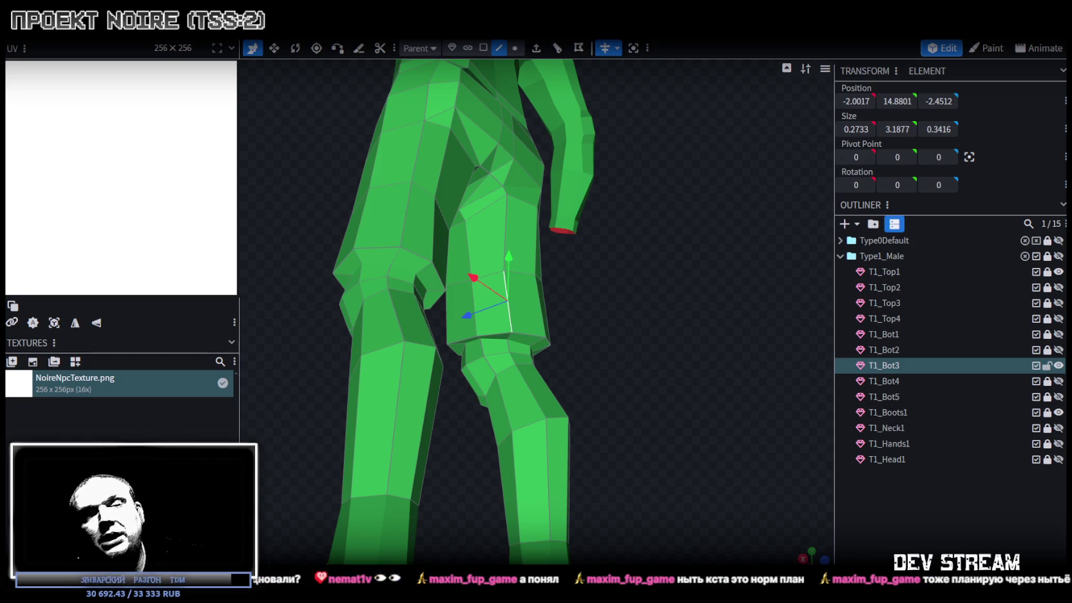
{"action": "mouse_move", "coordinate": [582, 456]}
{"action": "left_mouse_down"}
{"action": "mouse_move", "coordinate": [630, 388]}
{"action": "mouse_move", "coordinate": [514, 391]}
{"action": "mouse_move", "coordinate": [504, 369]}
{"action": "mouse_move", "coordinate": [420, 380]}
{"action": "left_mouse_up"}
{"action": "mouse_move", "coordinate": [693, 411]}
{"action": "left_mouse_down"}
{"action": "mouse_move", "coordinate": [610, 433]}
{"action": "mouse_move", "coordinate": [525, 439]}
{"action": "mouse_move", "coordinate": [573, 453]}
{"action": "mouse_move", "coordinate": [718, 438]}
{"action": "mouse_move", "coordinate": [615, 447]}
{"action": "mouse_move", "coordinate": [665, 456]}
{"action": "mouse_move", "coordinate": [585, 447]}
{"action": "mouse_move", "coordinate": [693, 453]}
{"action": "mouse_move", "coordinate": [614, 470]}
{"action": "mouse_move", "coordinate": [598, 437]}
{"action": "mouse_move", "coordinate": [800, 430]}
{"action": "mouse_move", "coordinate": [848, 415]}
{"action": "mouse_move", "coordinate": [819, 396]}
{"action": "mouse_move", "coordinate": [761, 395]}
{"action": "mouse_move", "coordinate": [674, 432]}
{"action": "mouse_move", "coordinate": [640, 420]}
{"action": "mouse_move", "coordinate": [621, 372]}
{"action": "mouse_move", "coordinate": [620, 415]}
{"action": "mouse_move", "coordinate": [663, 434]}
{"action": "left_mouse_up"}
Move the T1_Bot3 crotch face down 0.4 to Y 20.6643 and 0.2 along Z to 1.8043.
{"action": "scroll", "coordinate": [621, 414], "scroll_direction": "up", "scroll_amount": 3}
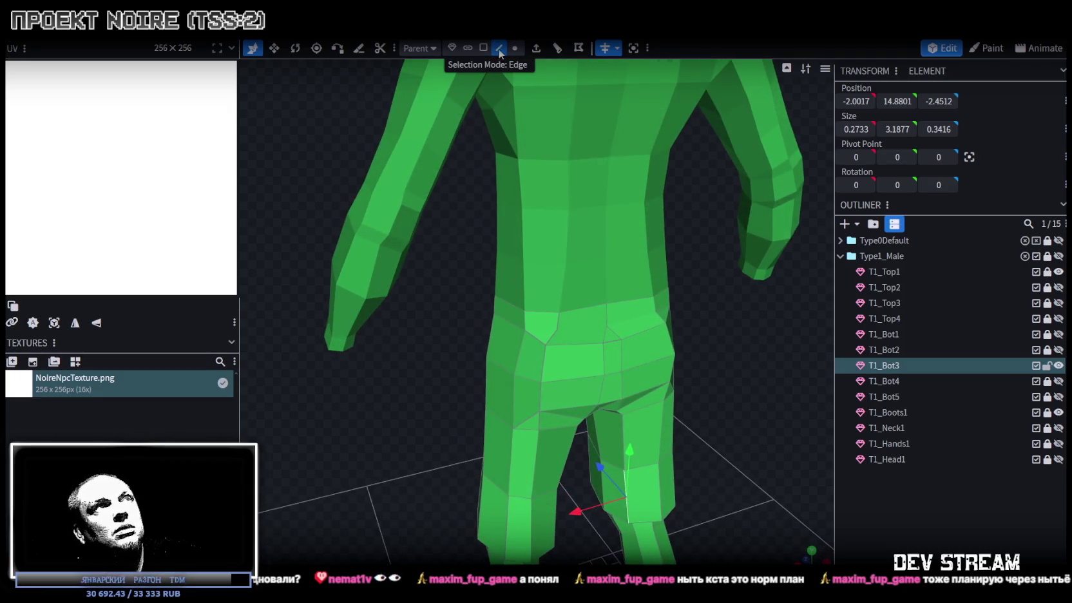
{"action": "left_click", "coordinate": [539, 351]}
{"action": "mouse_move", "coordinate": [540, 409]}
{"action": "left_mouse_down"}
{"action": "mouse_move", "coordinate": [427, 369]}
{"action": "mouse_move", "coordinate": [409, 344]}
{"action": "mouse_move", "coordinate": [431, 309]}
{"action": "mouse_move", "coordinate": [398, 295]}
{"action": "mouse_move", "coordinate": [440, 286]}
{"action": "mouse_move", "coordinate": [718, 302]}
{"action": "mouse_move", "coordinate": [713, 346]}
{"action": "mouse_move", "coordinate": [655, 345]}
{"action": "mouse_move", "coordinate": [680, 307]}
{"action": "mouse_move", "coordinate": [601, 280]}
{"action": "left_mouse_up"}
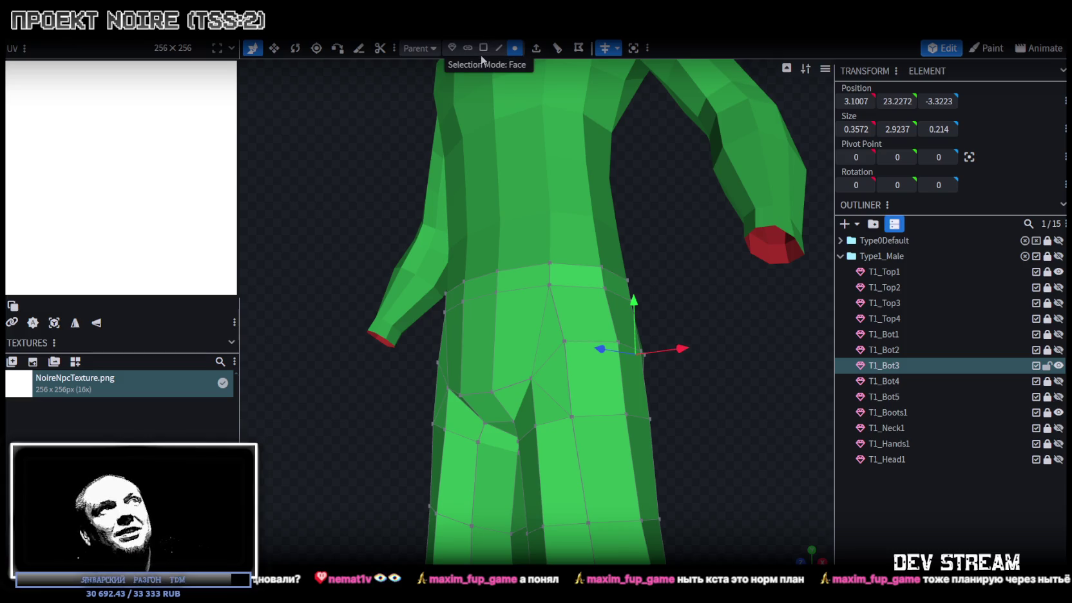
{"action": "left_click", "coordinate": [487, 425]}
{"action": "mouse_move", "coordinate": [555, 377]}
{"action": "left_mouse_down"}
{"action": "mouse_move", "coordinate": [742, 409]}
{"action": "mouse_move", "coordinate": [769, 376]}
{"action": "mouse_move", "coordinate": [682, 419]}
{"action": "mouse_move", "coordinate": [680, 406]}
{"action": "mouse_move", "coordinate": [597, 430]}
{"action": "left_mouse_up"}
{"action": "scroll", "coordinate": [573, 378], "scroll_direction": "up", "scroll_amount": 3}
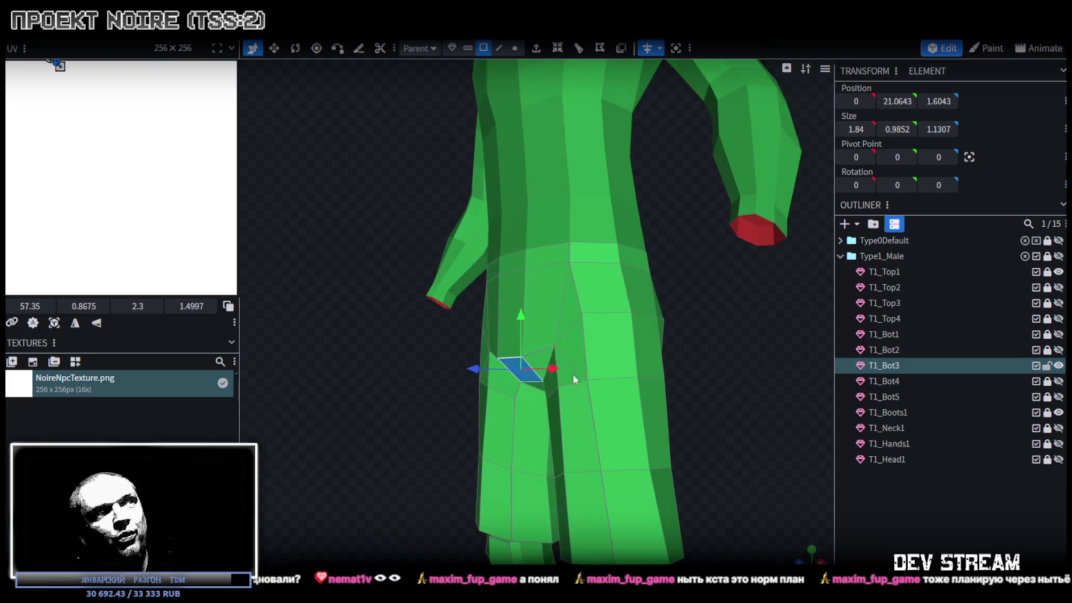
{"action": "left_click_drag", "start_coordinate": [520, 316], "coordinate": [524, 329]}
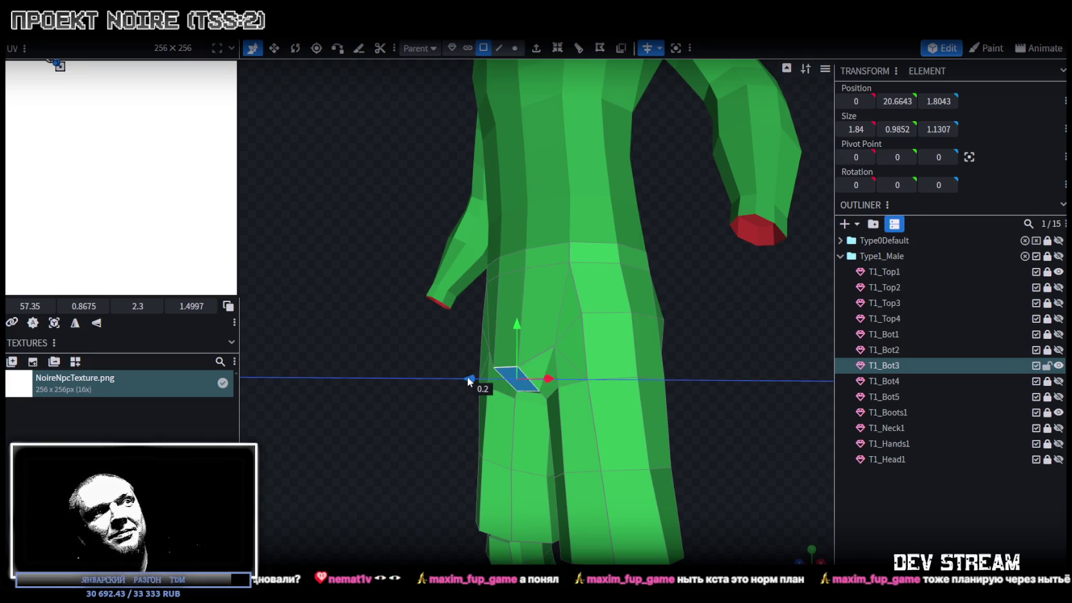
{"action": "left_click_drag", "start_coordinate": [471, 376], "coordinate": [468, 377]}
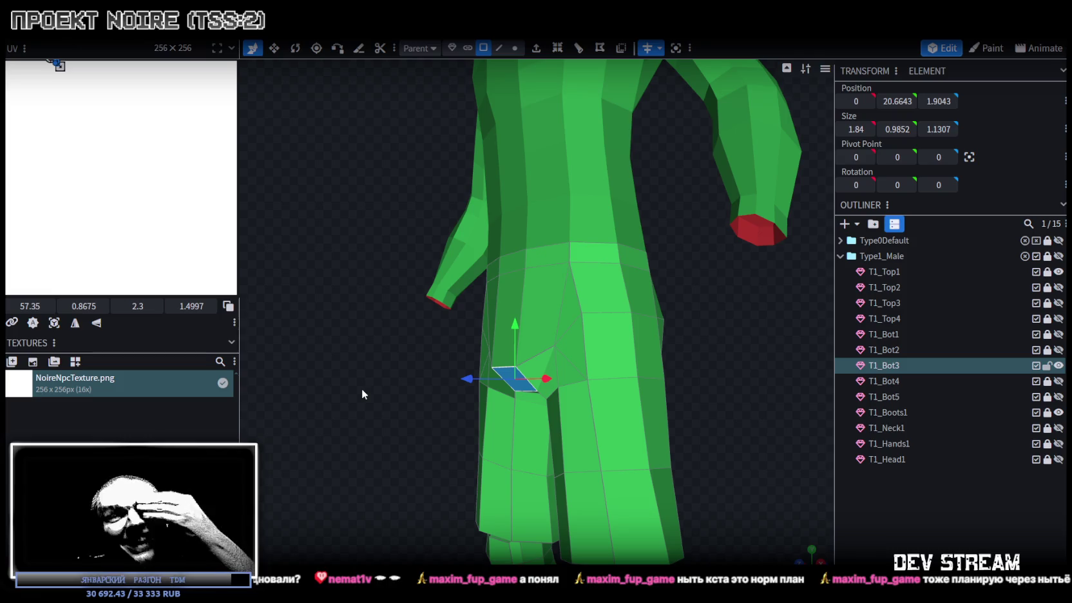